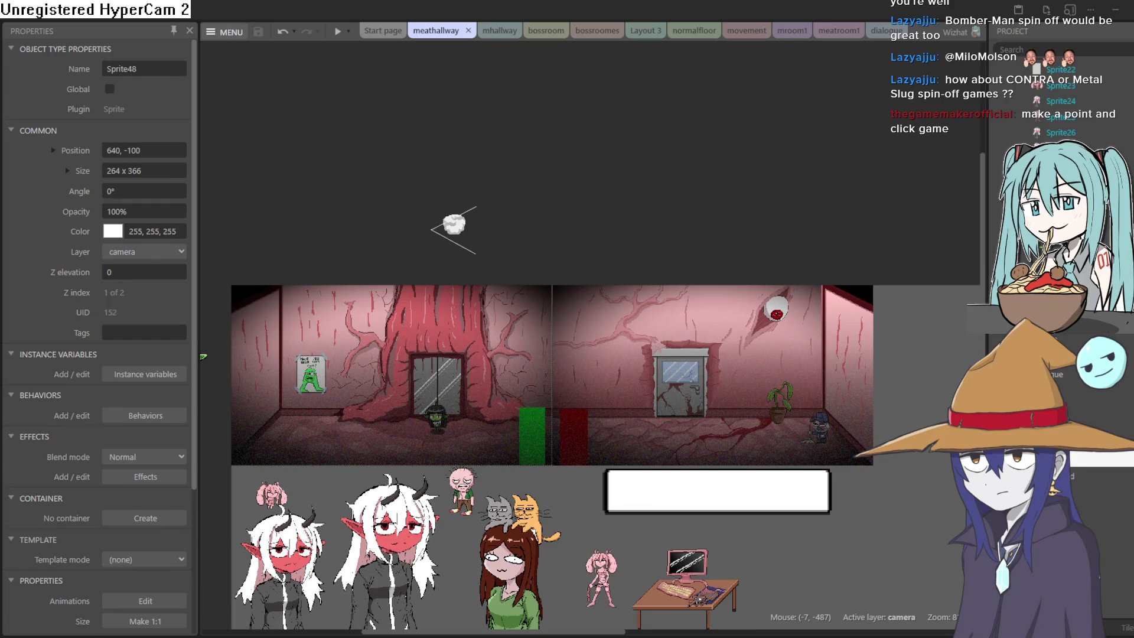
# Step: Open a local project file from disk through the main menu
pyautogui.click(224, 31)
pyautogui.moveTo(254, 57)
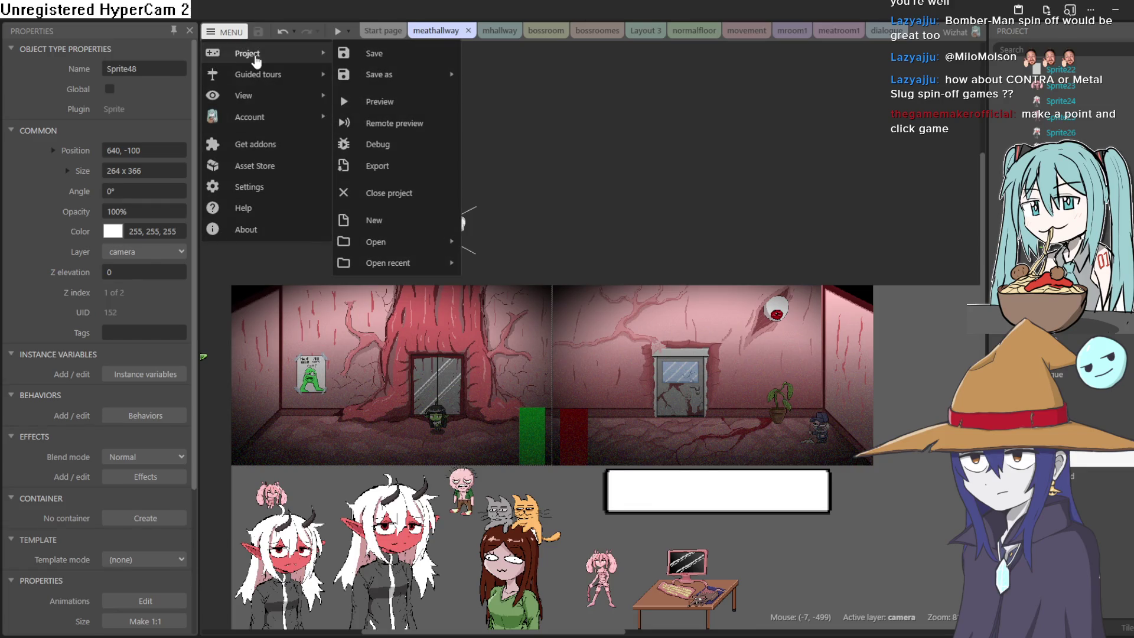
pyautogui.moveTo(449, 242)
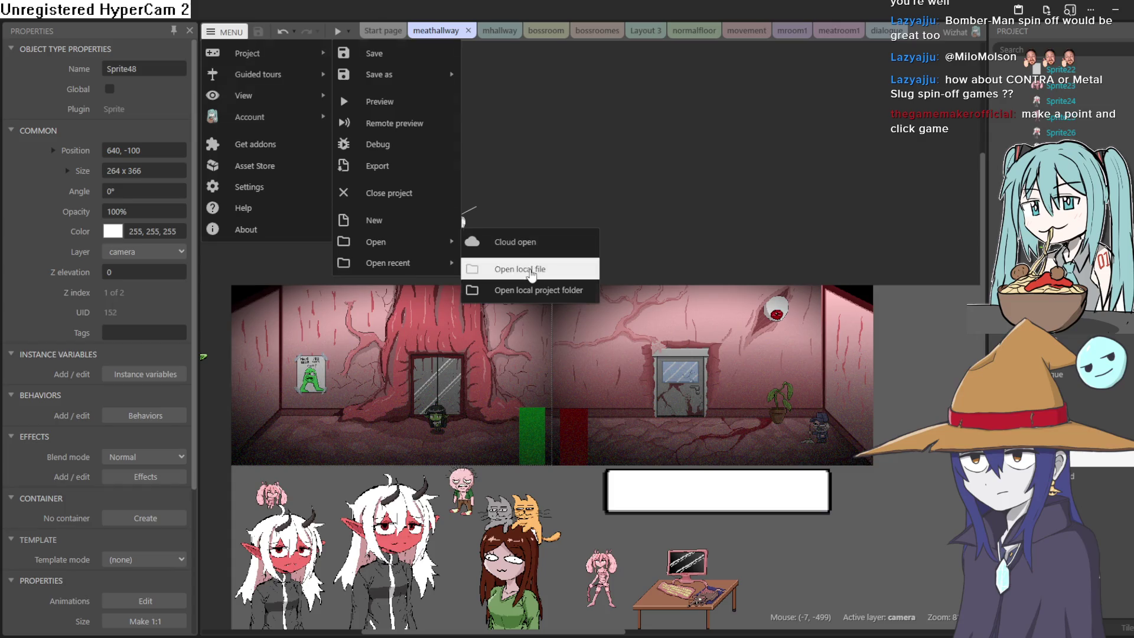
pyautogui.click(530, 270)
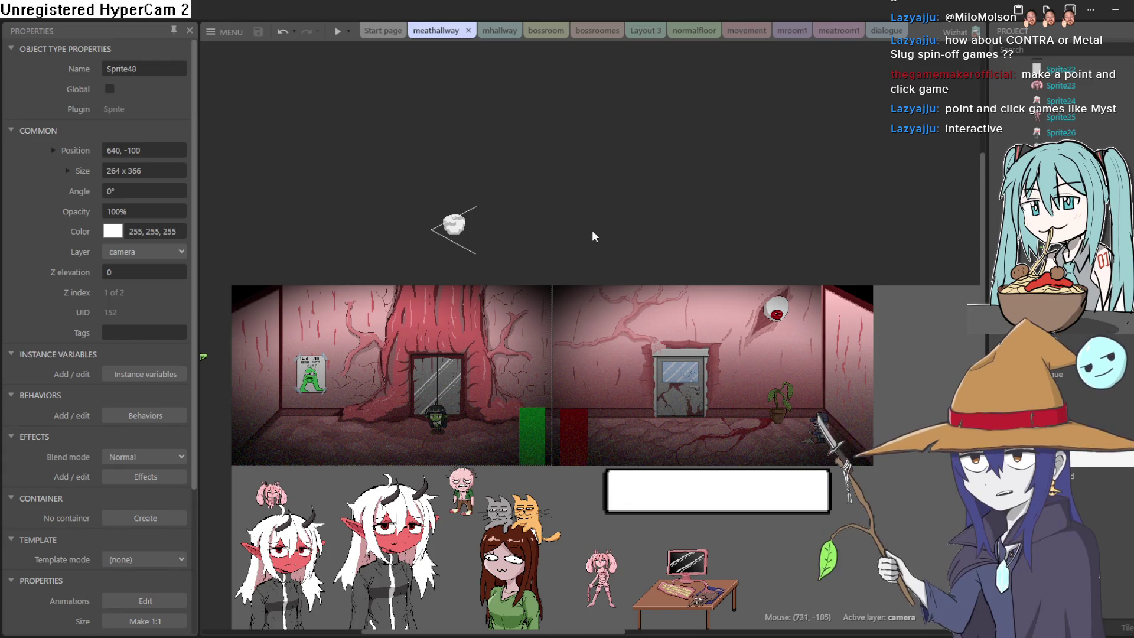
# Step: Insert a new Sprite object, Sprite49, into the hallway layout with its capped character image
pyautogui.doubleClick(595, 175)
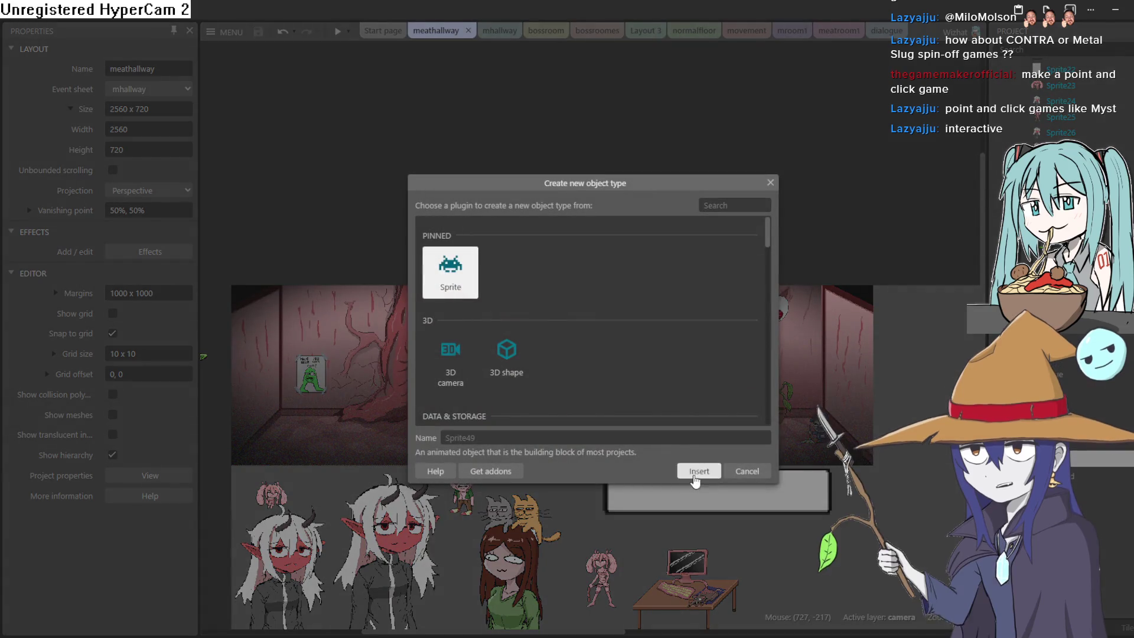
pyautogui.click(690, 470)
pyautogui.click(565, 177)
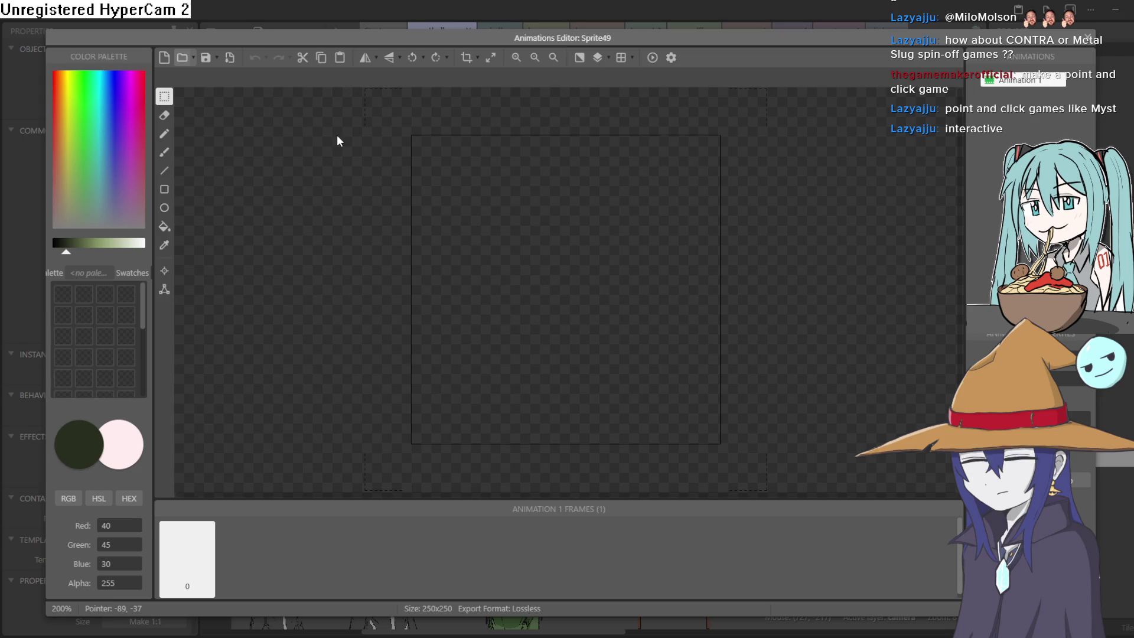
pyautogui.click(1087, 37)
pyautogui.moveTo(605, 294)
pyautogui.mouseDown()
pyautogui.moveTo(792, 149)
pyautogui.moveTo(709, 157)
pyautogui.moveTo(712, 89)
pyautogui.moveTo(664, 198)
pyautogui.mouseUp()
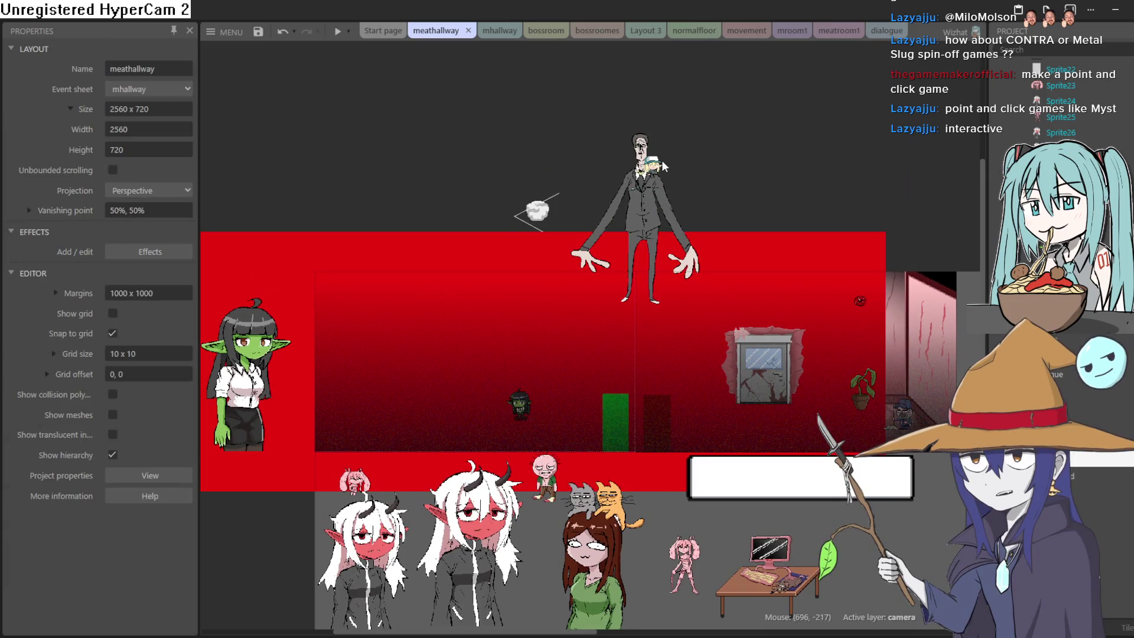
# Step: Unlock the camera layer and move suited Sprite48 onto the characters layer
pyautogui.rightClick(1072, 343)
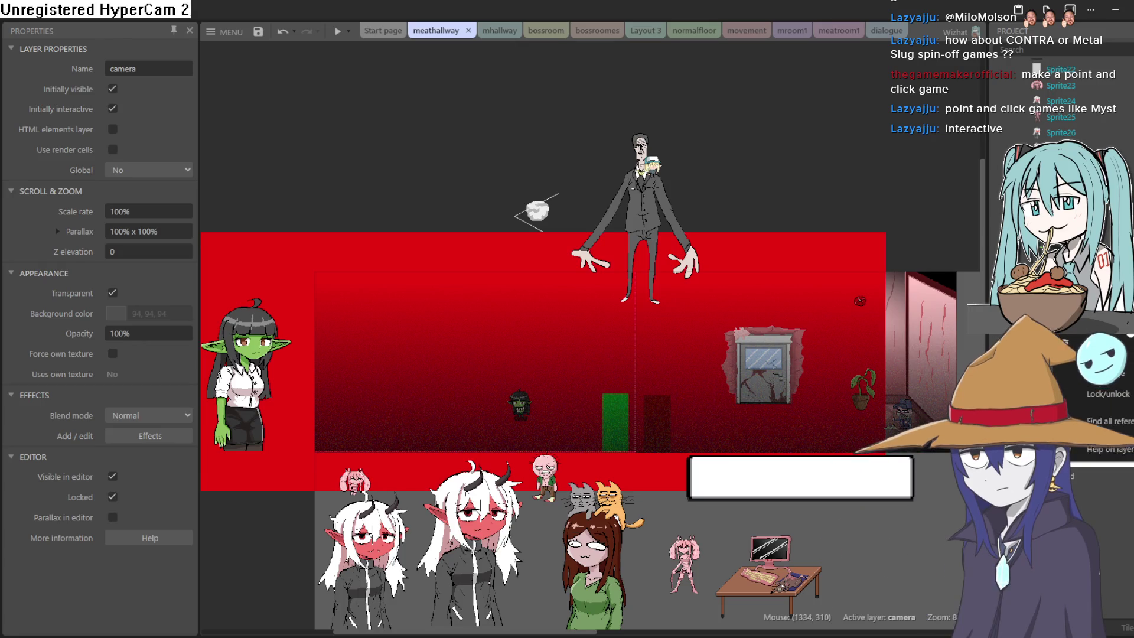
pyautogui.click(1107, 394)
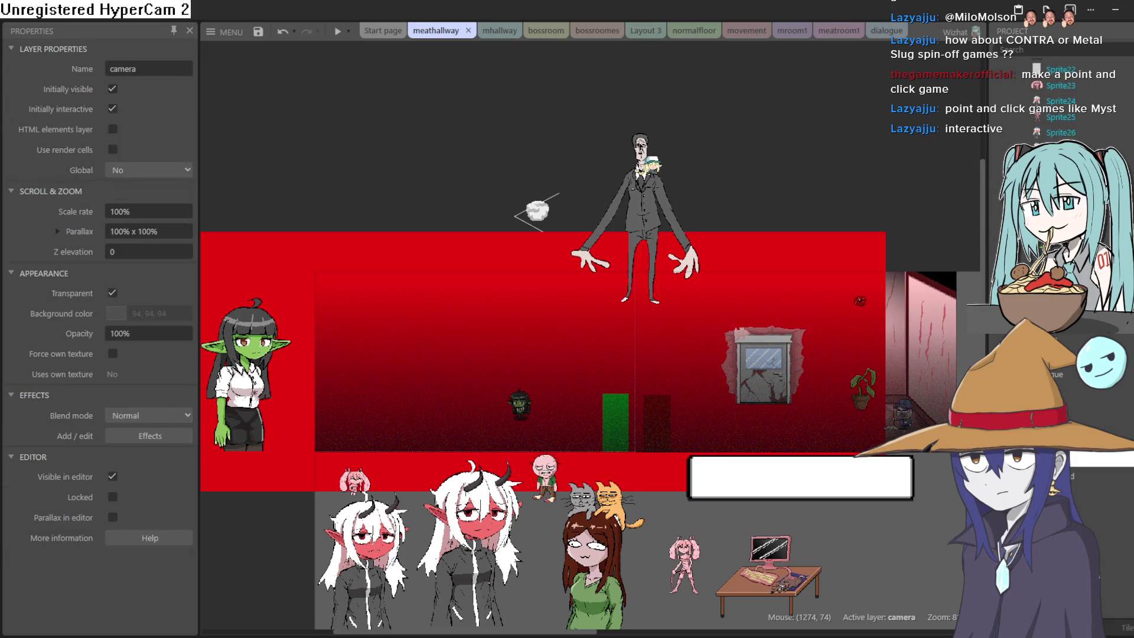
pyautogui.click(635, 193)
pyautogui.rightClick(634, 193)
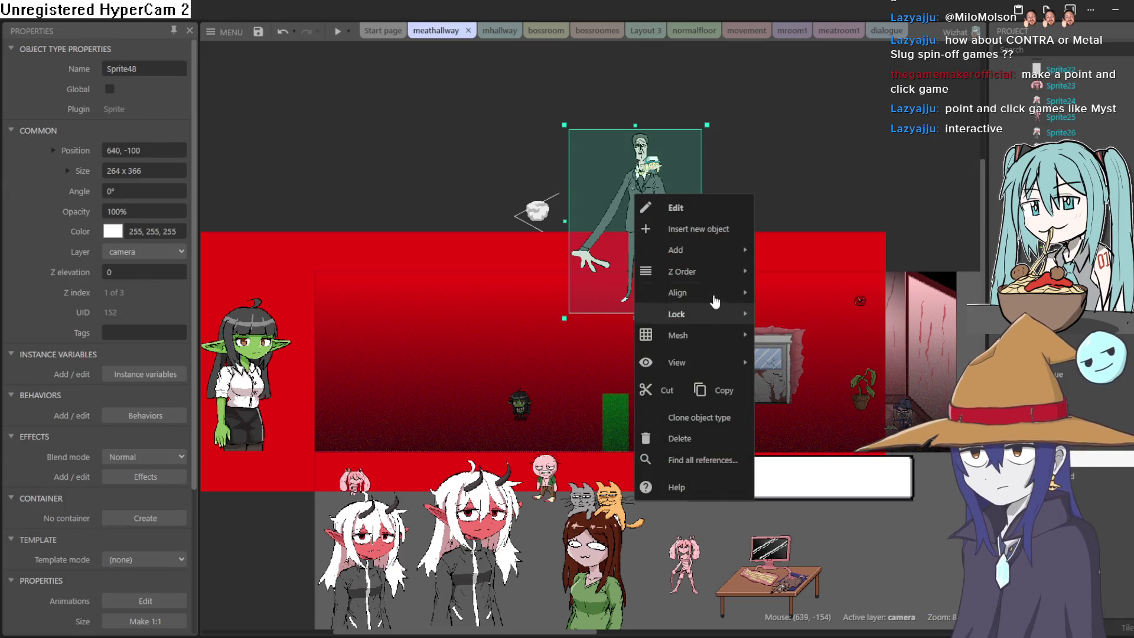
pyautogui.moveTo(706, 271)
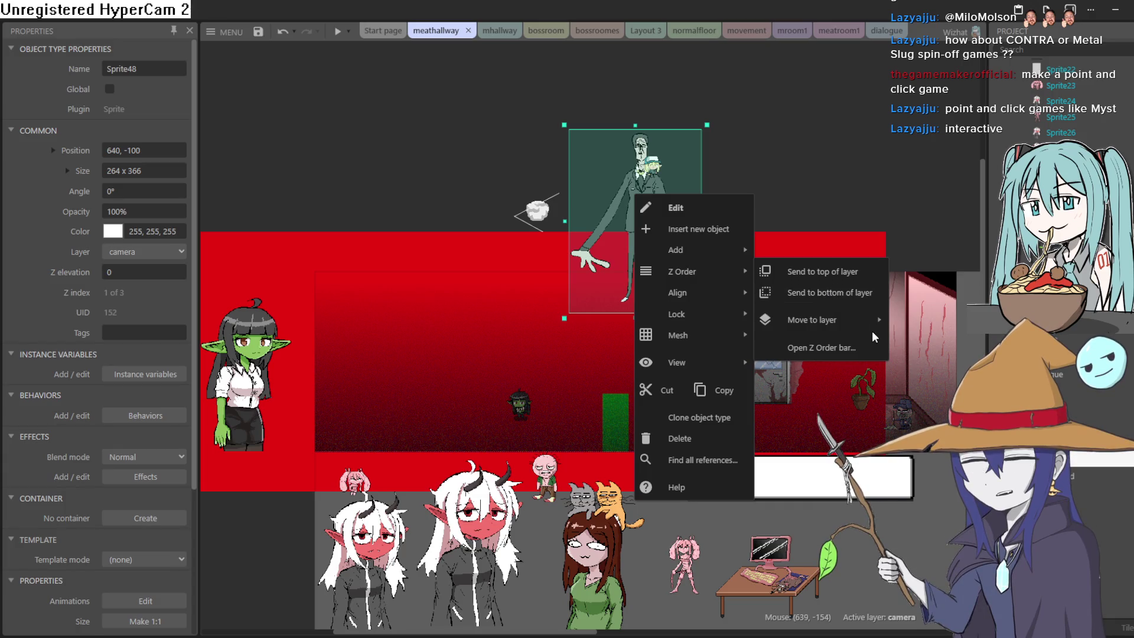
pyautogui.moveTo(869, 332)
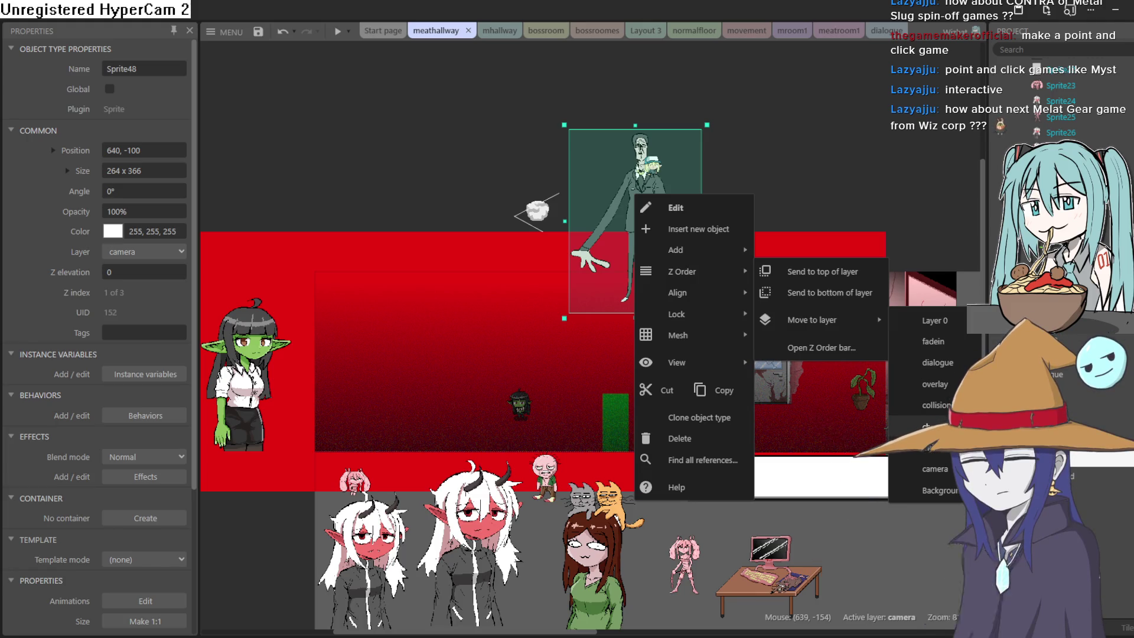
pyautogui.click(936, 427)
# Step: Put Sprite49 on the characters layer, nudge it right, and drag Sprite48 into the left hallway room
pyautogui.moveTo(658, 169); pyautogui.dragTo(858, 94)
pyautogui.click(656, 170)
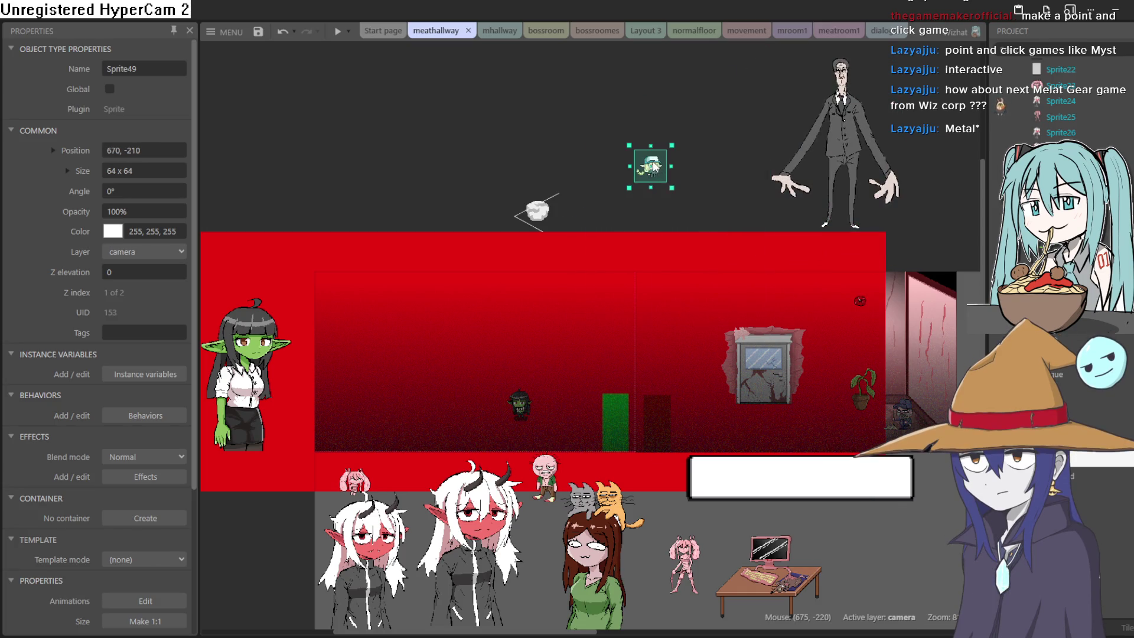
pyautogui.rightClick(654, 167)
pyautogui.moveTo(750, 329)
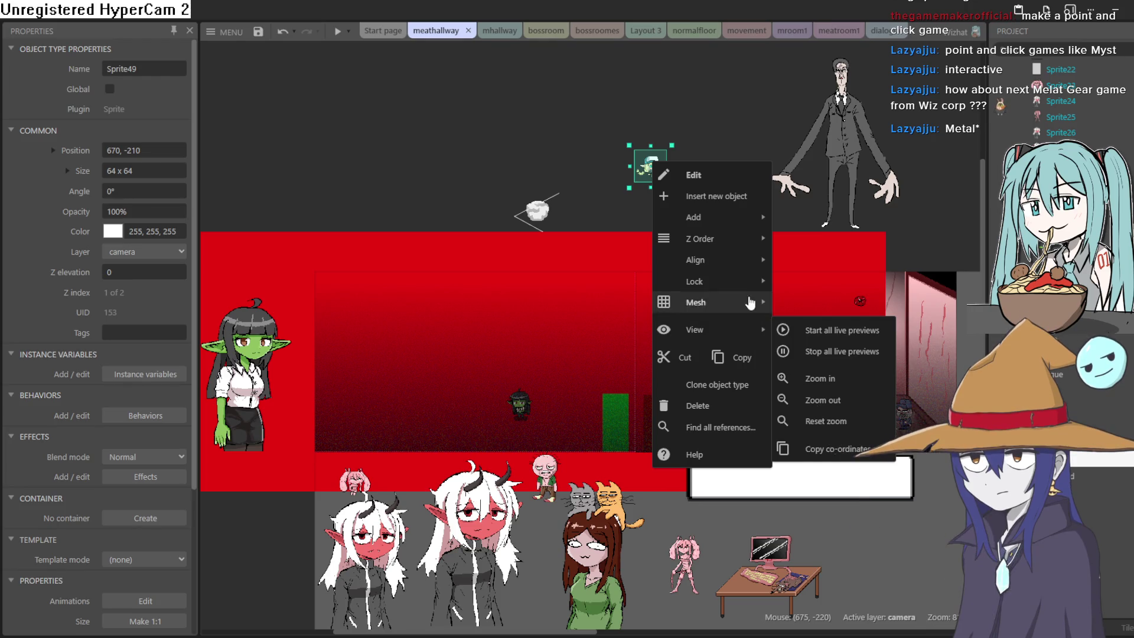
pyautogui.moveTo(750, 239)
pyautogui.moveTo(841, 287)
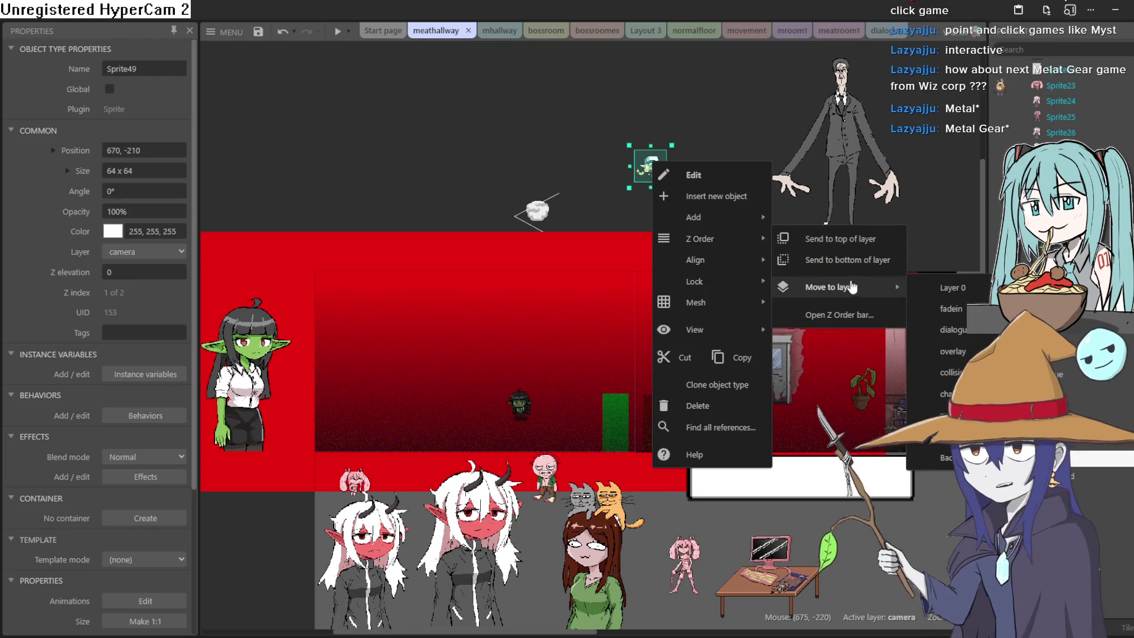
pyautogui.click(951, 394)
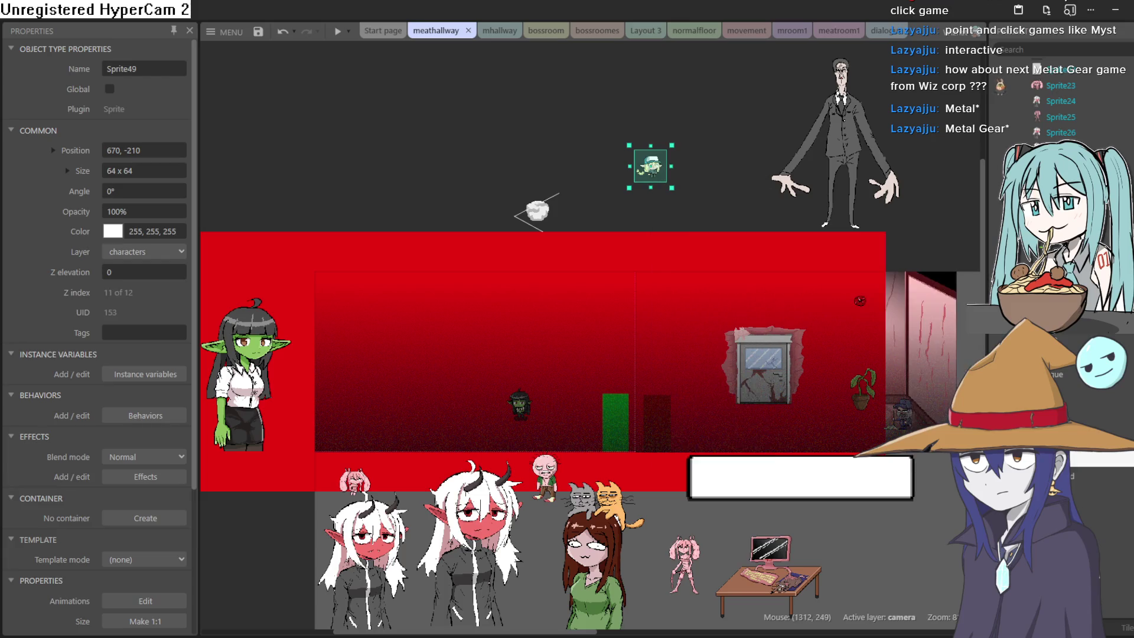
pyautogui.moveTo(658, 170)
pyautogui.mouseDown()
pyautogui.moveTo(763, 163)
pyautogui.moveTo(709, 169)
pyautogui.mouseUp()
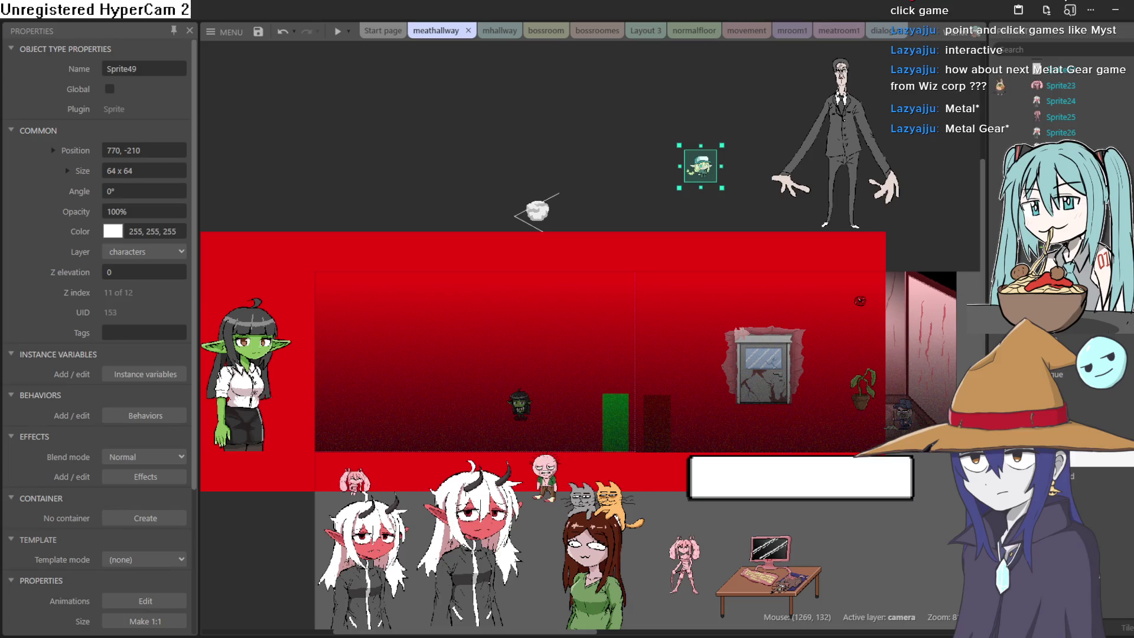
pyautogui.moveTo(834, 144)
pyautogui.mouseDown()
pyautogui.moveTo(814, 199)
pyautogui.moveTo(539, 337)
pyautogui.moveTo(381, 331)
pyautogui.moveTo(384, 348)
pyautogui.mouseUp()
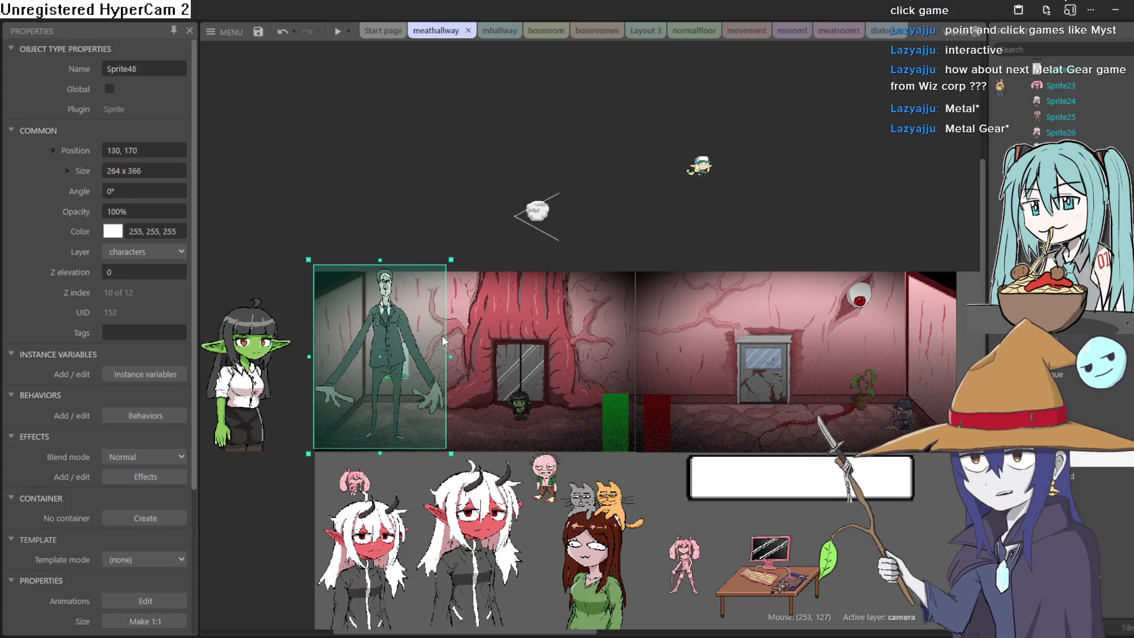
# Step: Move the goblin beside the elevator door in the hallway layout
pyautogui.scroll(5, 442, 348)
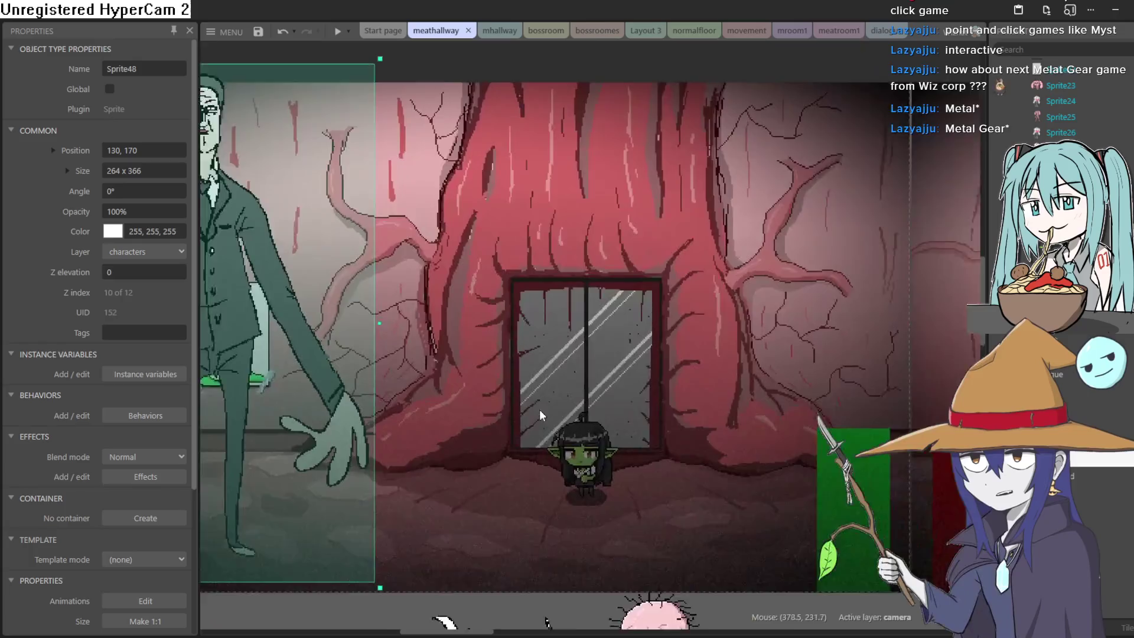
pyautogui.scroll(-2, 835, 369)
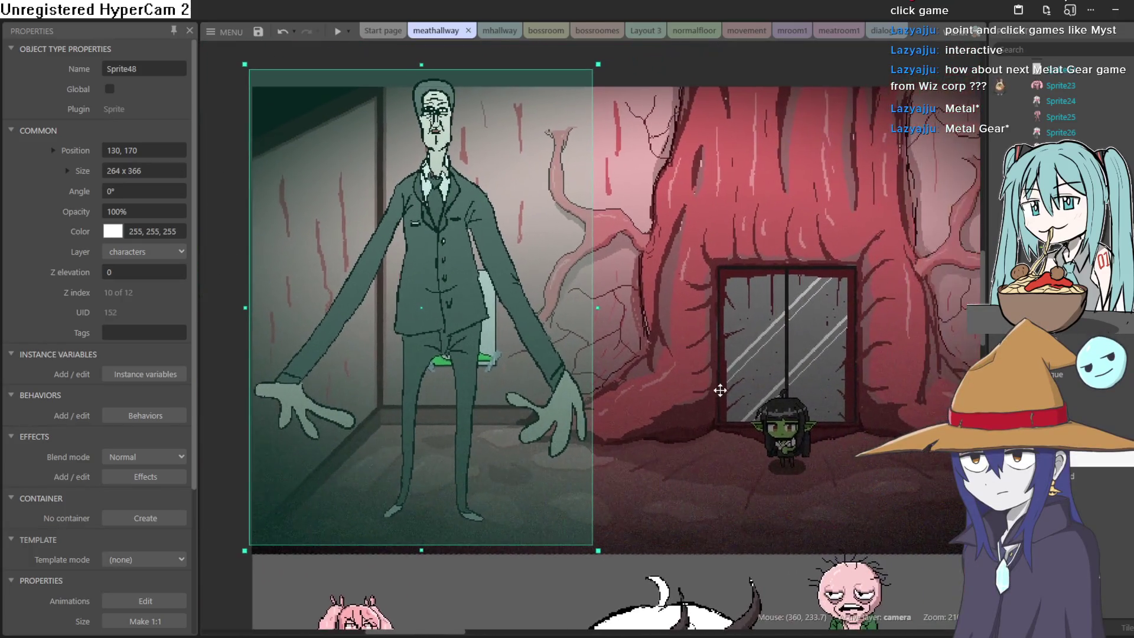
pyautogui.moveTo(780, 422); pyautogui.dragTo(833, 449)
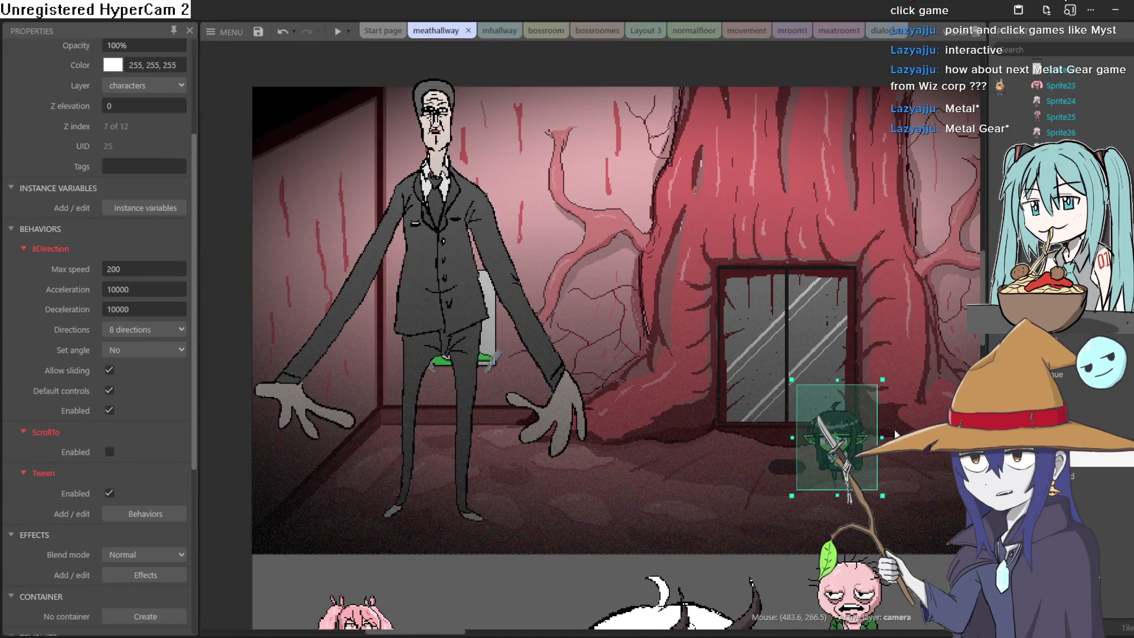
pyautogui.hscroll(3, 713, 419)
pyautogui.hscroll(3, 712, 420)
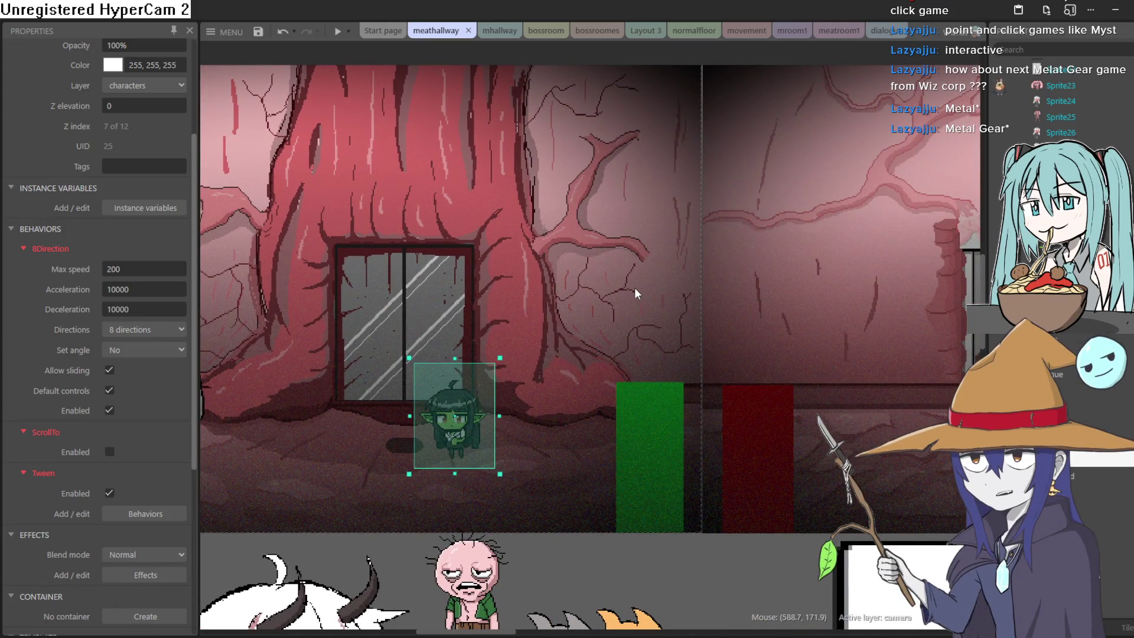
pyautogui.moveTo(519, 354); pyautogui.dragTo(788, 309)
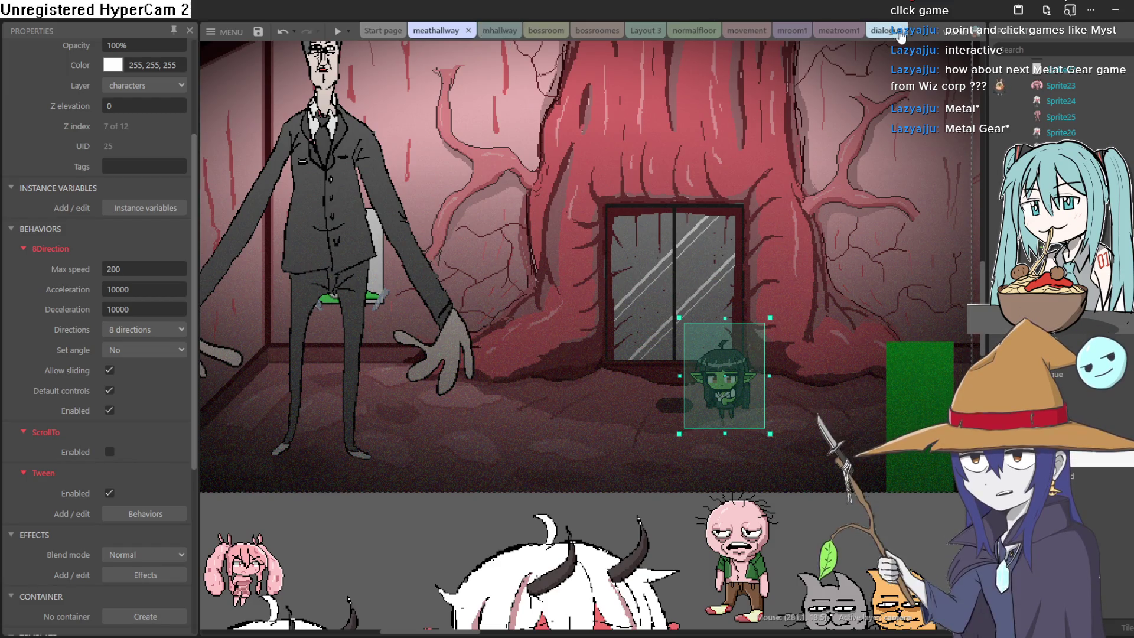
# Step: In the meatroom1 layout, drag Sprite48 from the Project Bar in behind the goblin
pyautogui.click(833, 34)
pyautogui.moveTo(707, 239)
pyautogui.mouseDown()
pyautogui.moveTo(522, 230)
pyautogui.moveTo(531, 219)
pyautogui.mouseUp()
pyautogui.scroll(-4, 1057, 107)
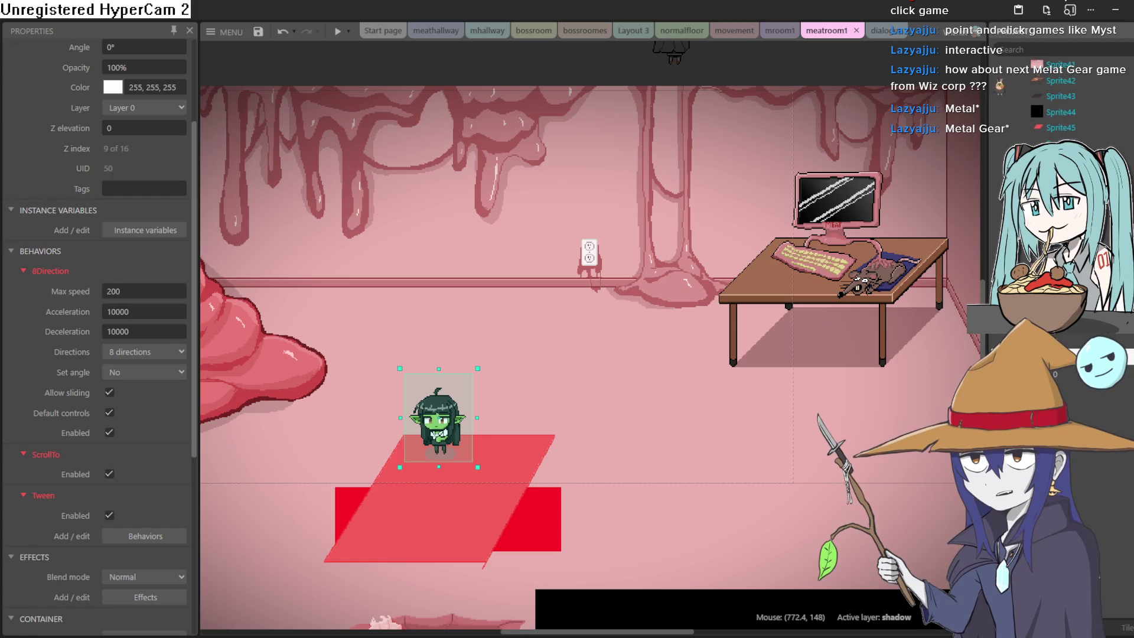
pyautogui.moveTo(1060, 174)
pyautogui.mouseDown()
pyautogui.moveTo(418, 245)
pyautogui.moveTo(423, 237)
pyautogui.moveTo(349, 258)
pyautogui.mouseUp()
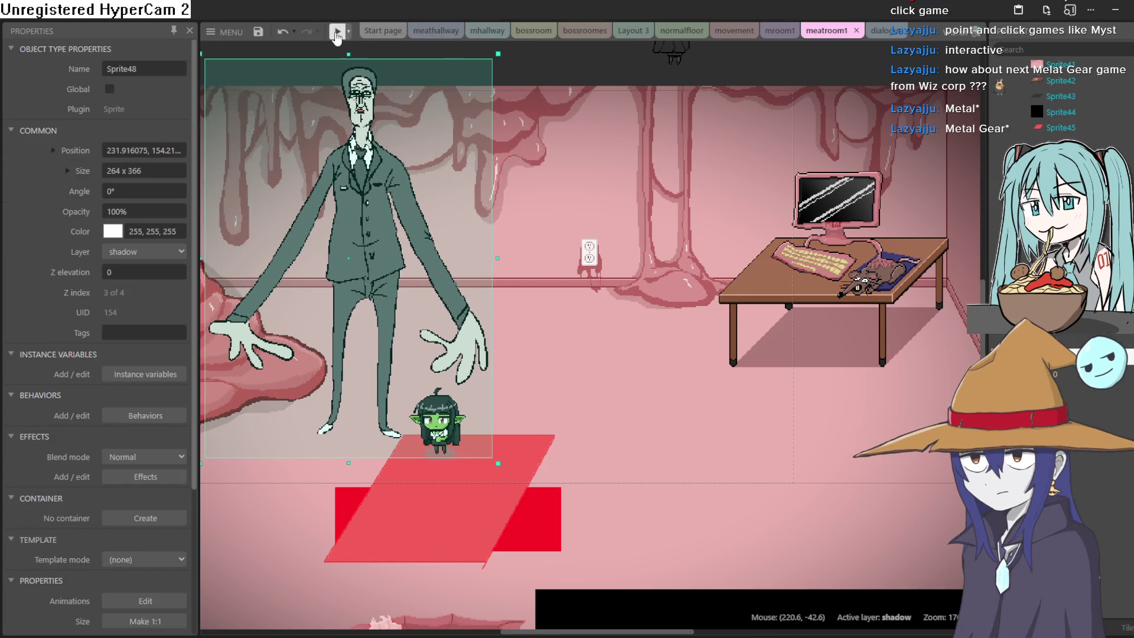
pyautogui.click(338, 31)
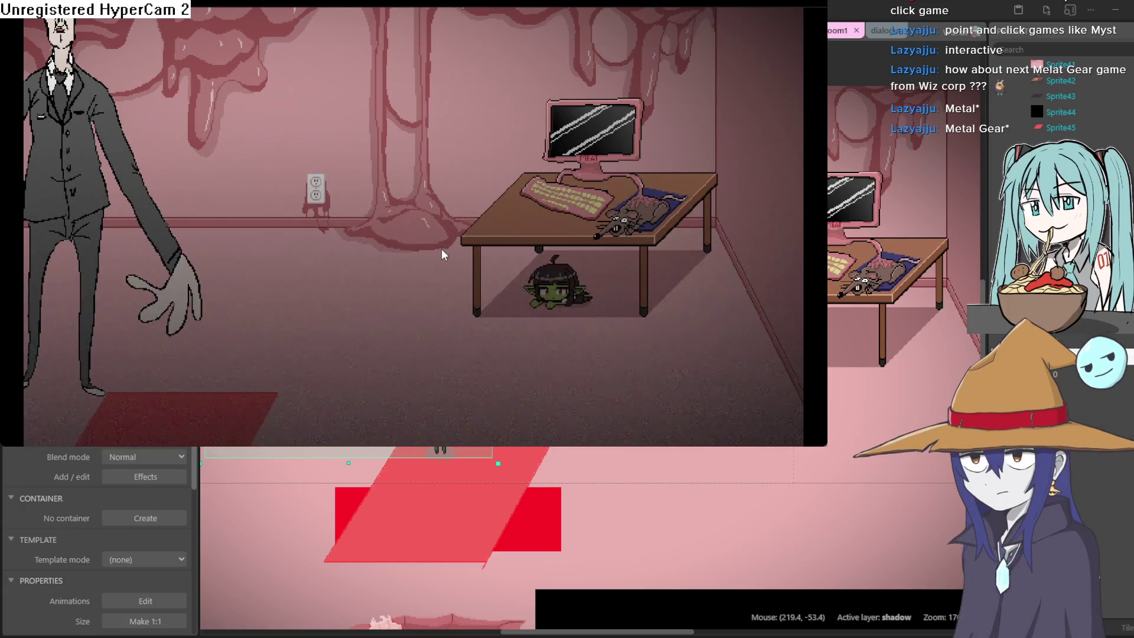
pyautogui.click(1028, 47)
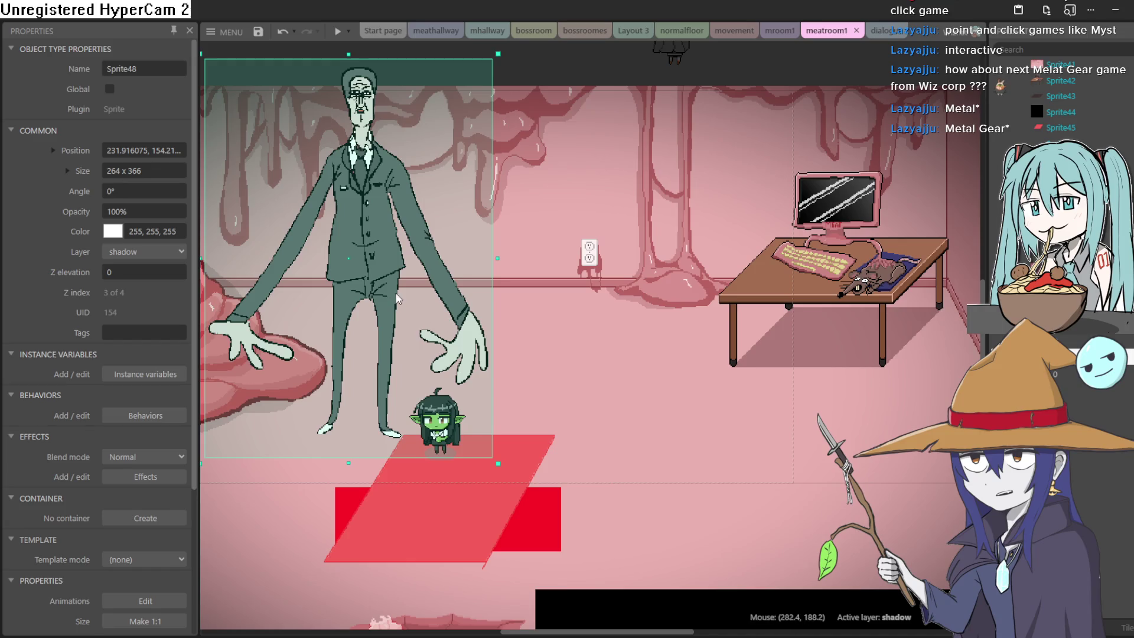
pyautogui.moveTo(384, 293); pyautogui.dragTo(344, 305)
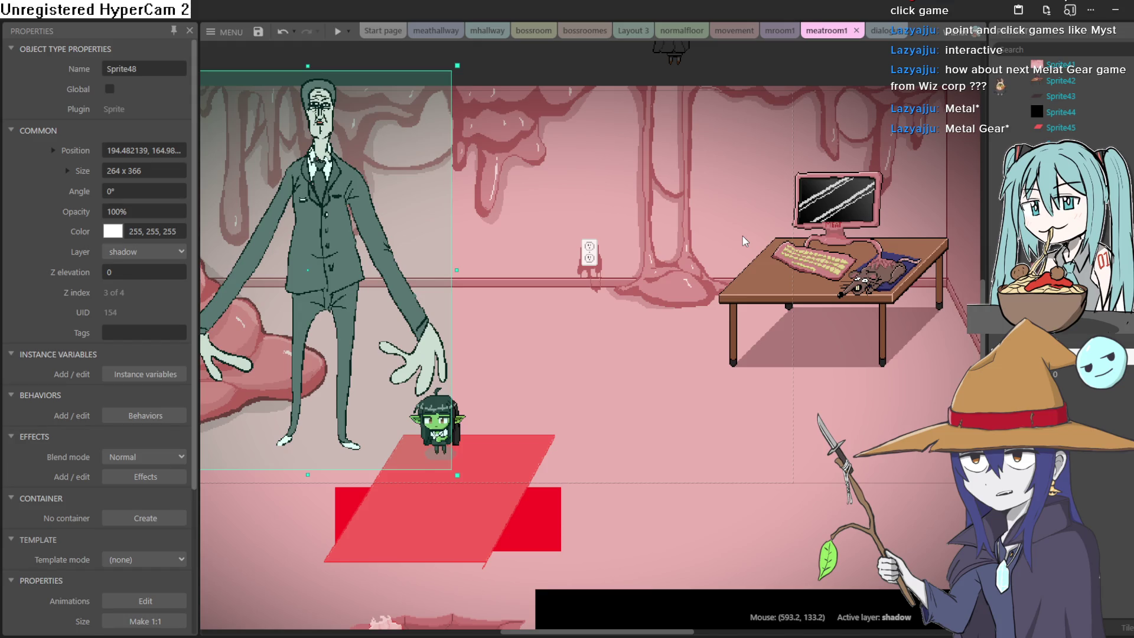
# Step: Run the game preview again from the toolbar
pyautogui.click(337, 31)
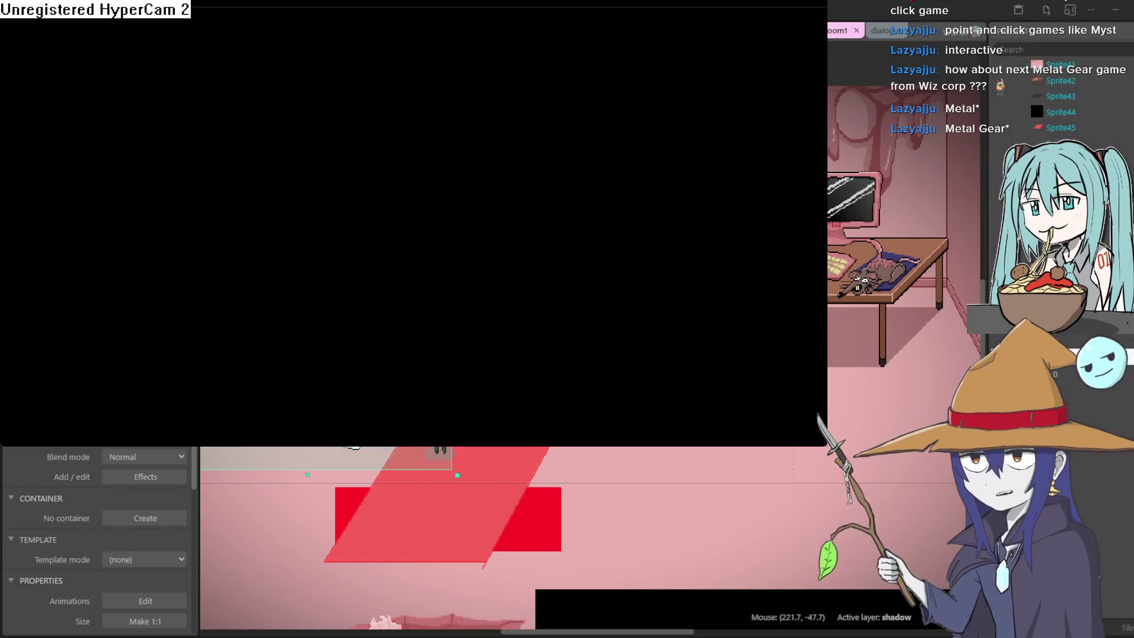
# Step: Walk the goblin to the desk, crawl under it, back out, and in again
pyautogui.press('Right')
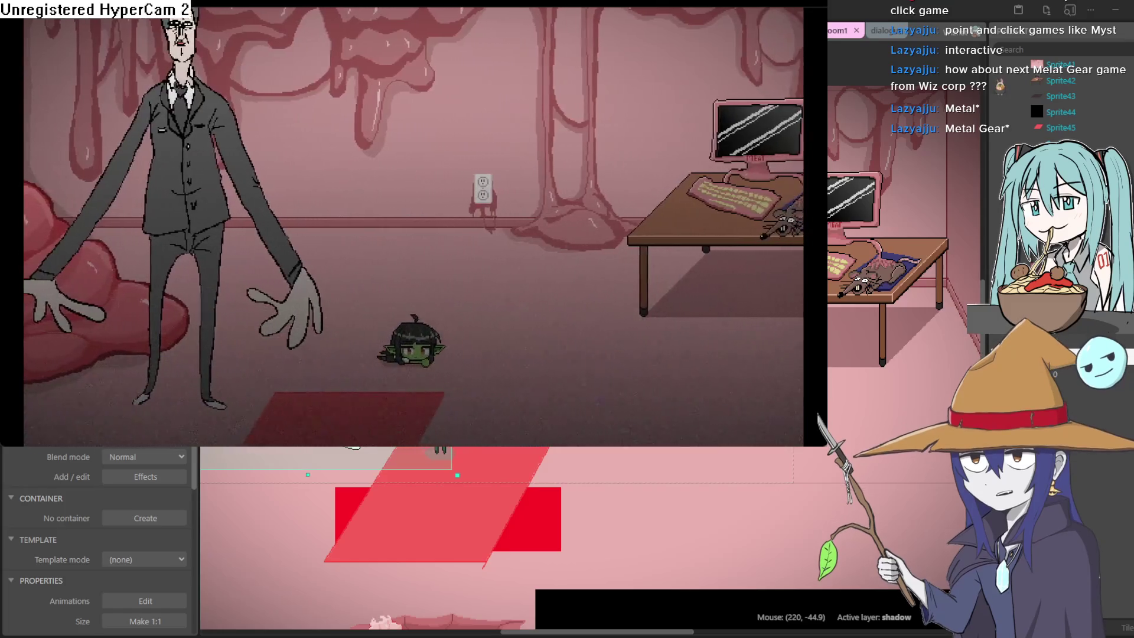
pyautogui.press('Up')
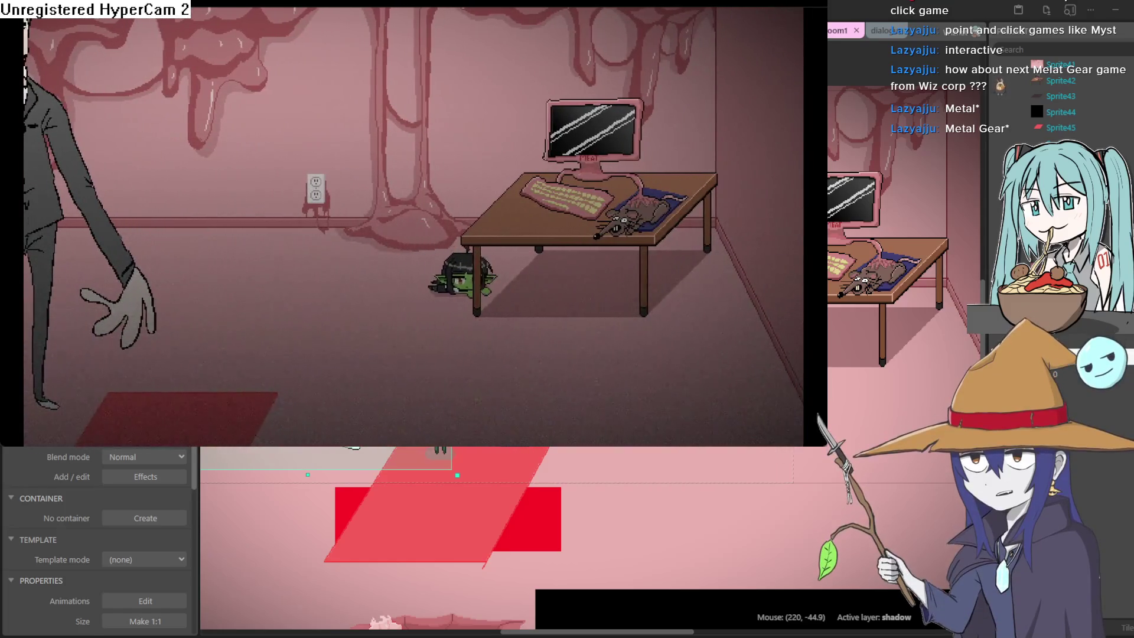
pyautogui.press('Right')
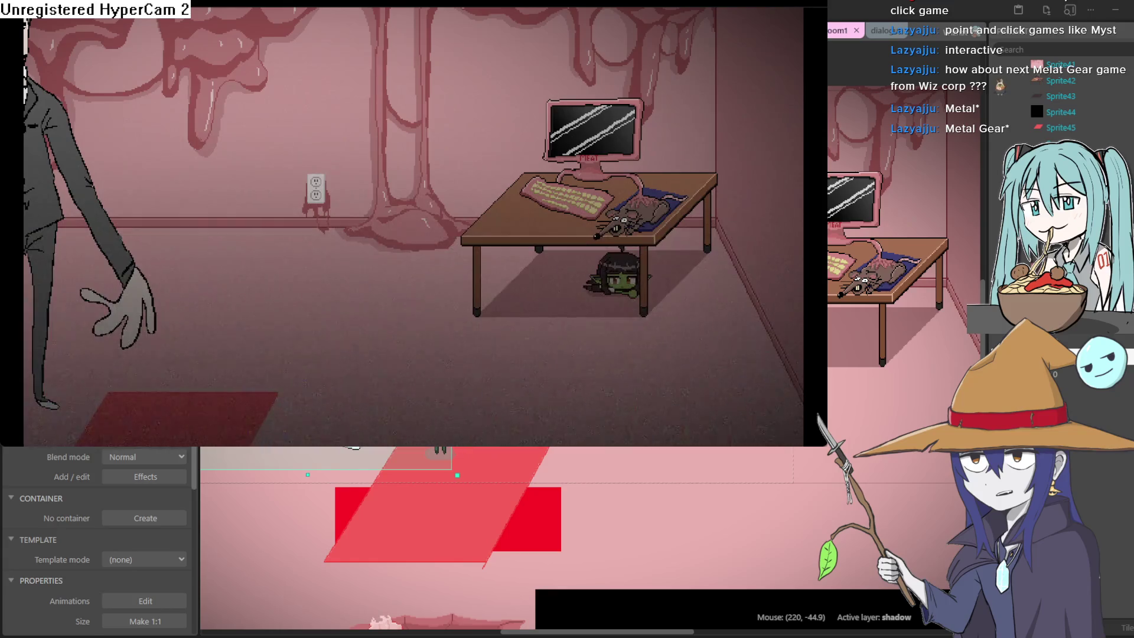
pyautogui.press('Left')
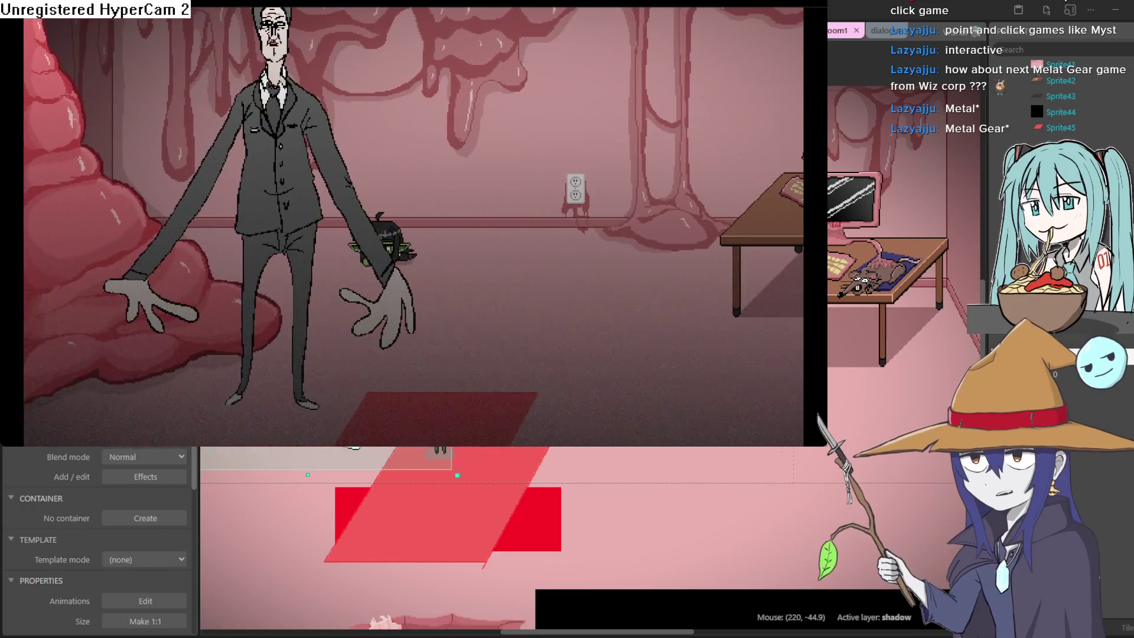
pyautogui.press('Right')
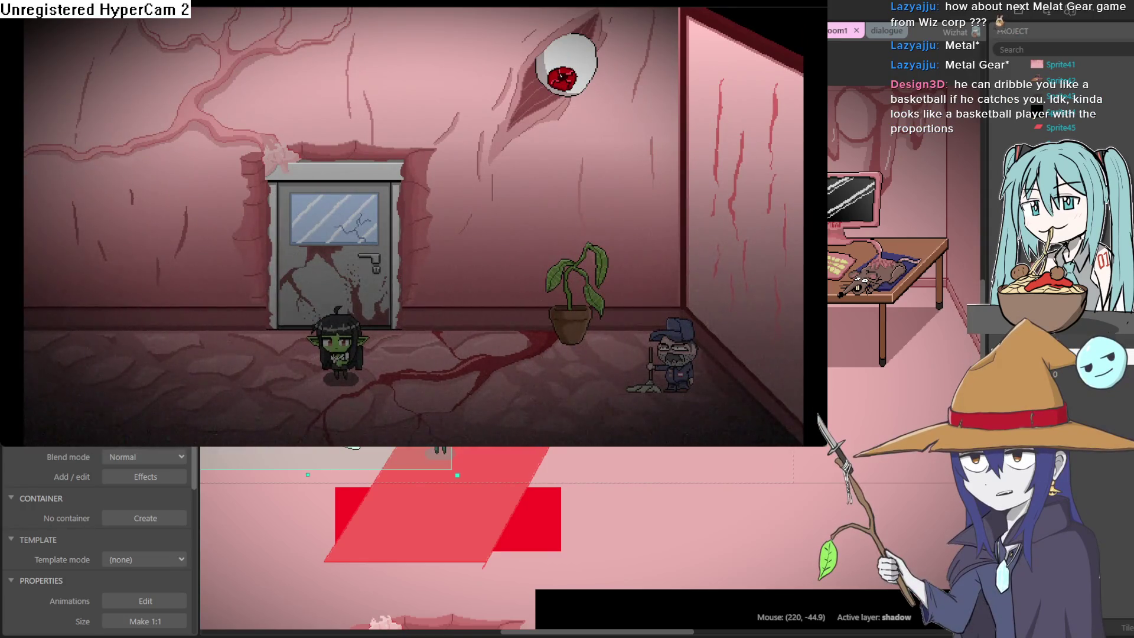
# Step: Walk the goblin through the door into the next room and crawl around the suited figure
pyautogui.press('Up')
pyautogui.press('Right')
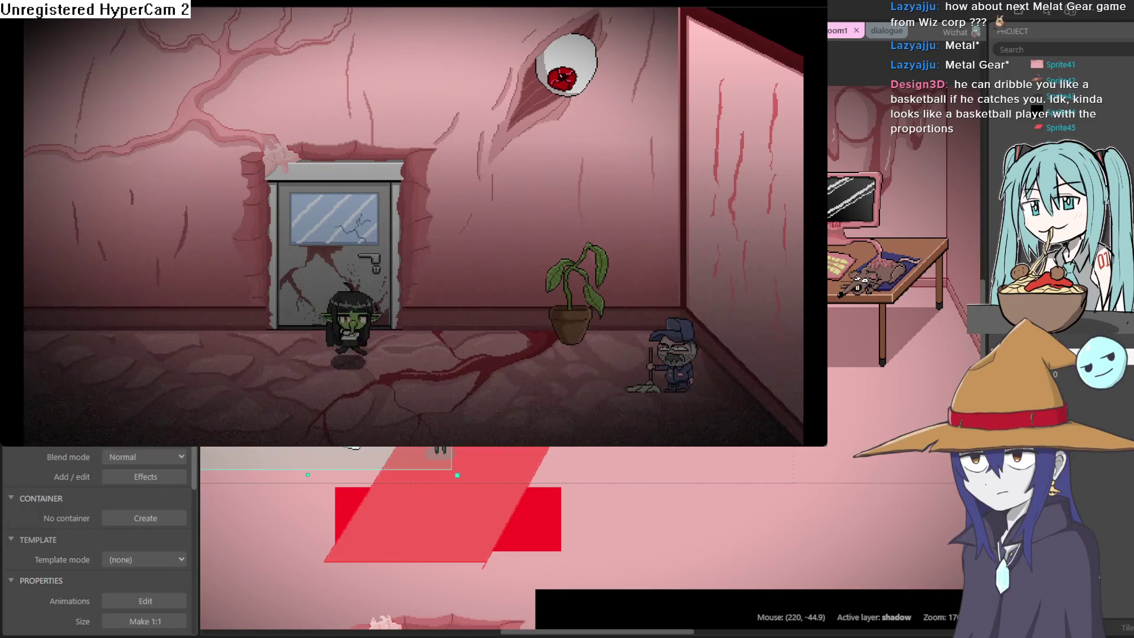
pyautogui.press('Up')
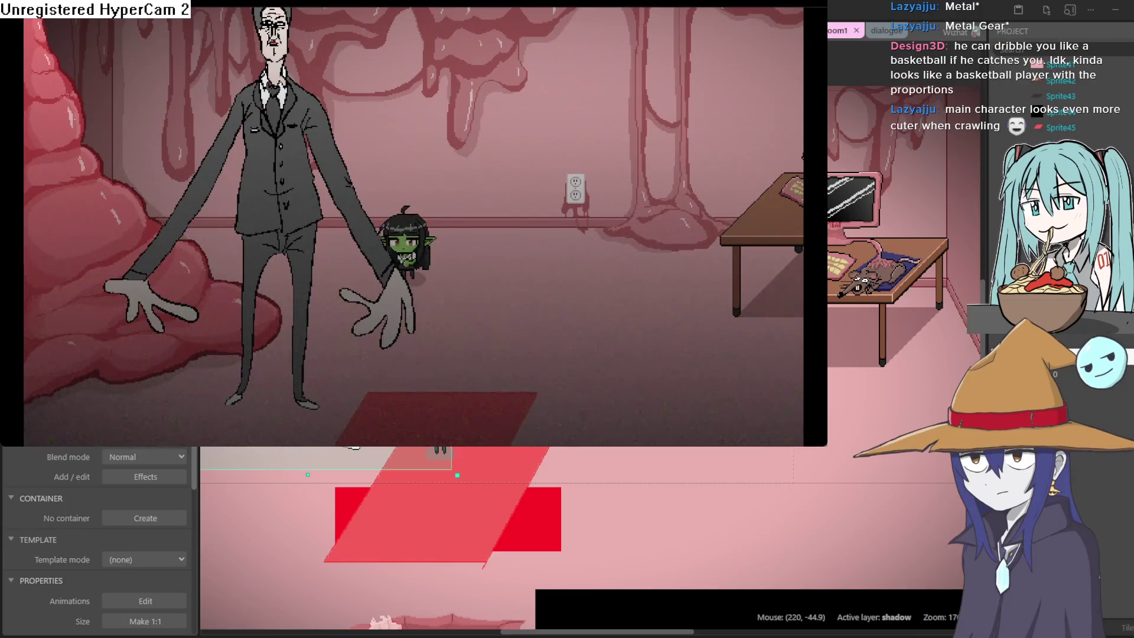
pyautogui.press('Right')
pyautogui.press('Down')
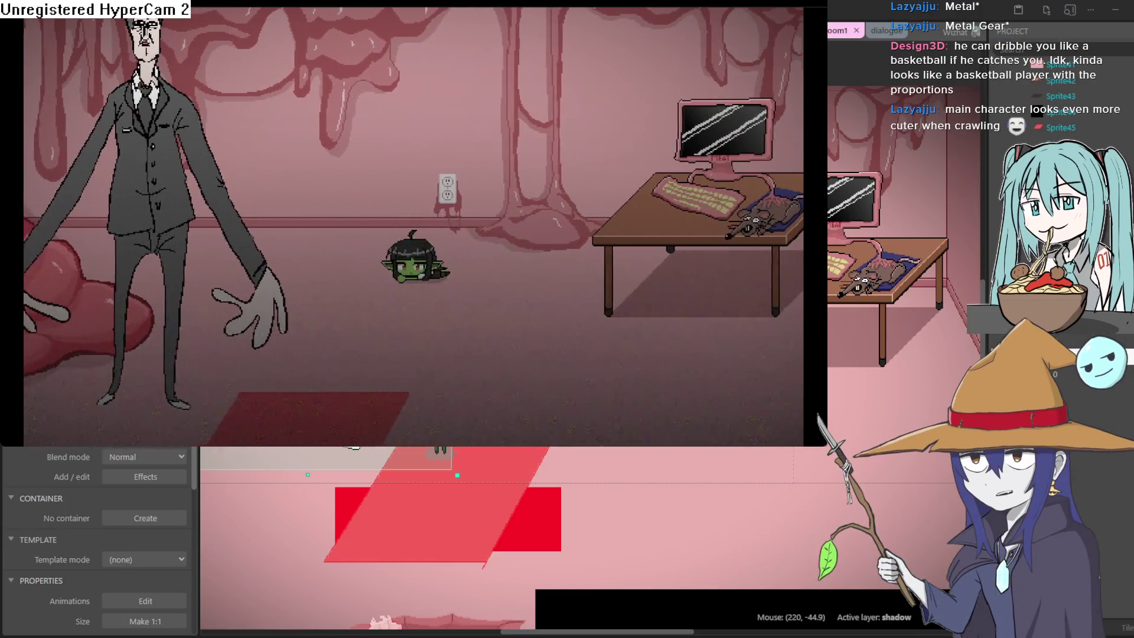
pyautogui.press('Left')
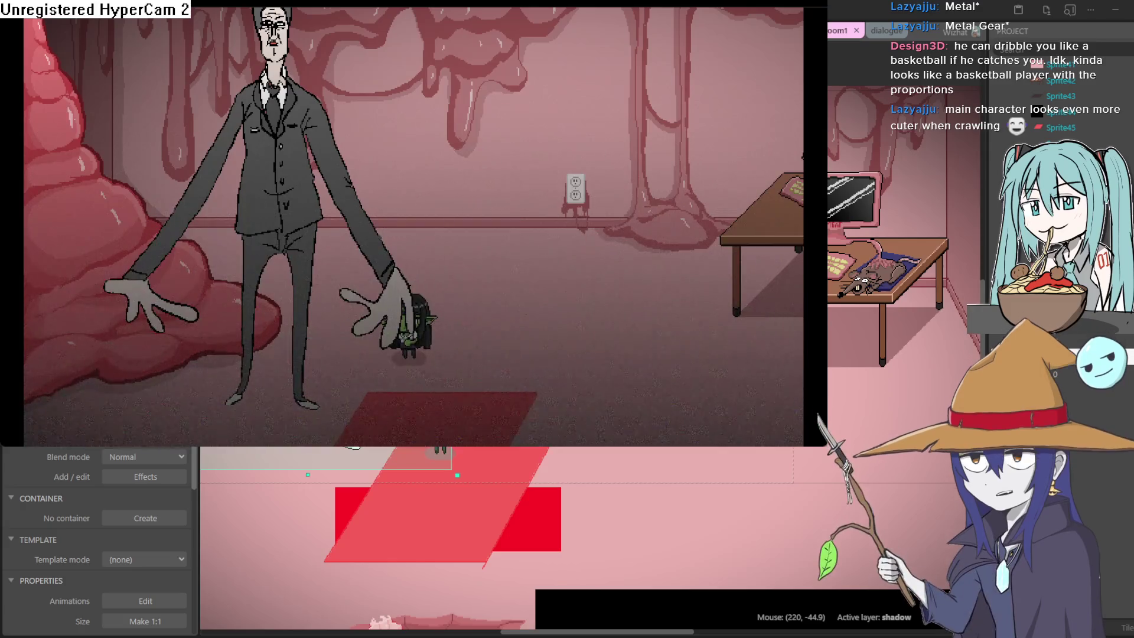
pyautogui.press('Right')
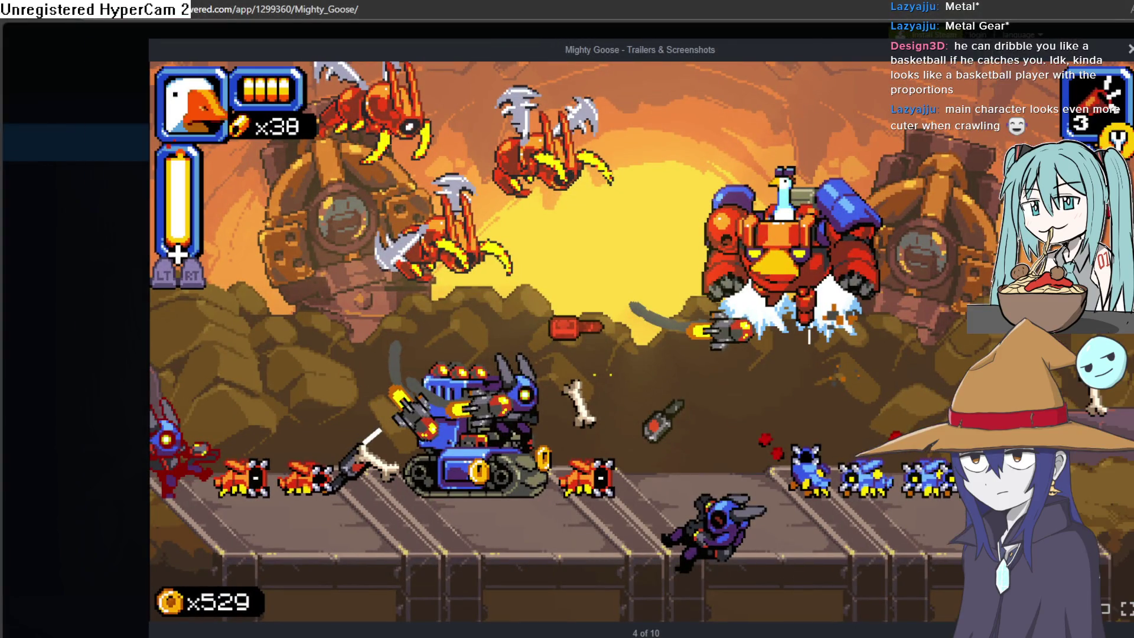
# Step: Load the Gobble Fantasy 2003 store page from the pasted address
pyautogui.click(398, 13)
pyautogui.write('https://store.steampowered.com/app/4049330/Gobble_Fantasy_2003/')
pyautogui.press('Return')
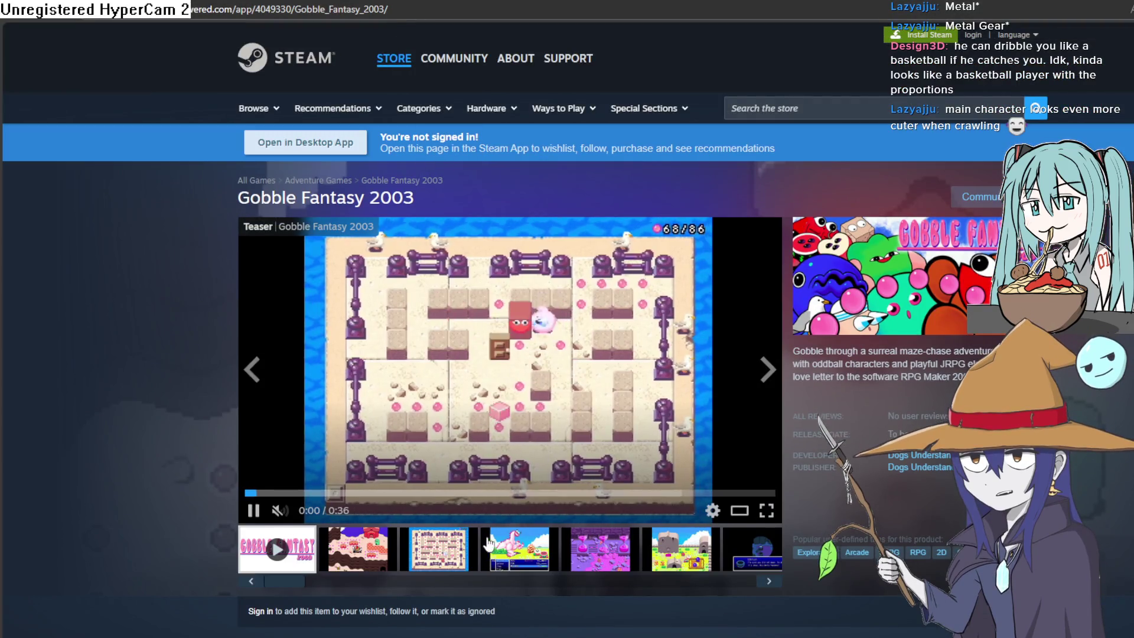
# Step: Cycle through the screenshots in the full-size viewer to the trailer, pause it at 0:13, and close
pyautogui.click(489, 543)
pyautogui.click(594, 421)
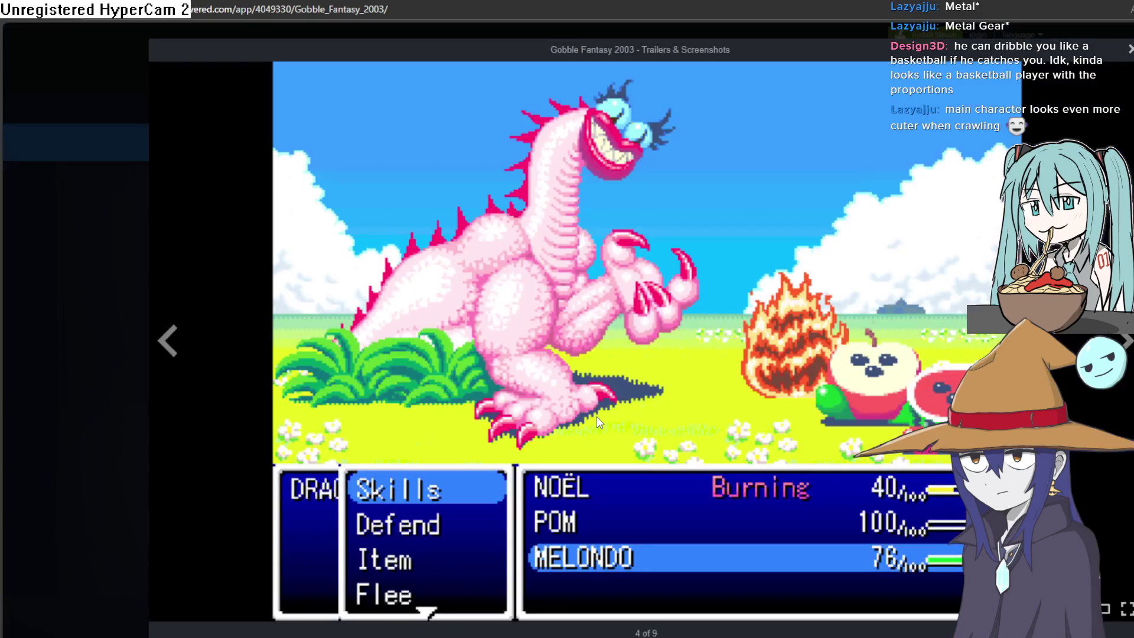
pyautogui.click(1125, 341)
pyautogui.click(1125, 340)
pyautogui.click(1125, 341)
pyautogui.click(1125, 341)
pyautogui.click(1125, 340)
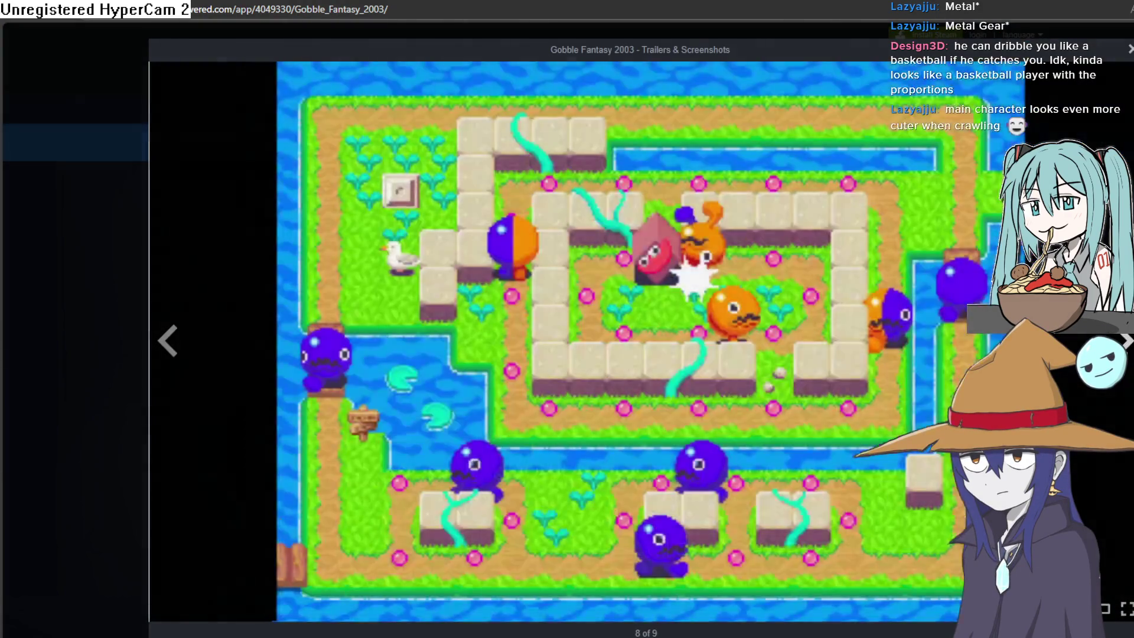
pyautogui.click(1125, 341)
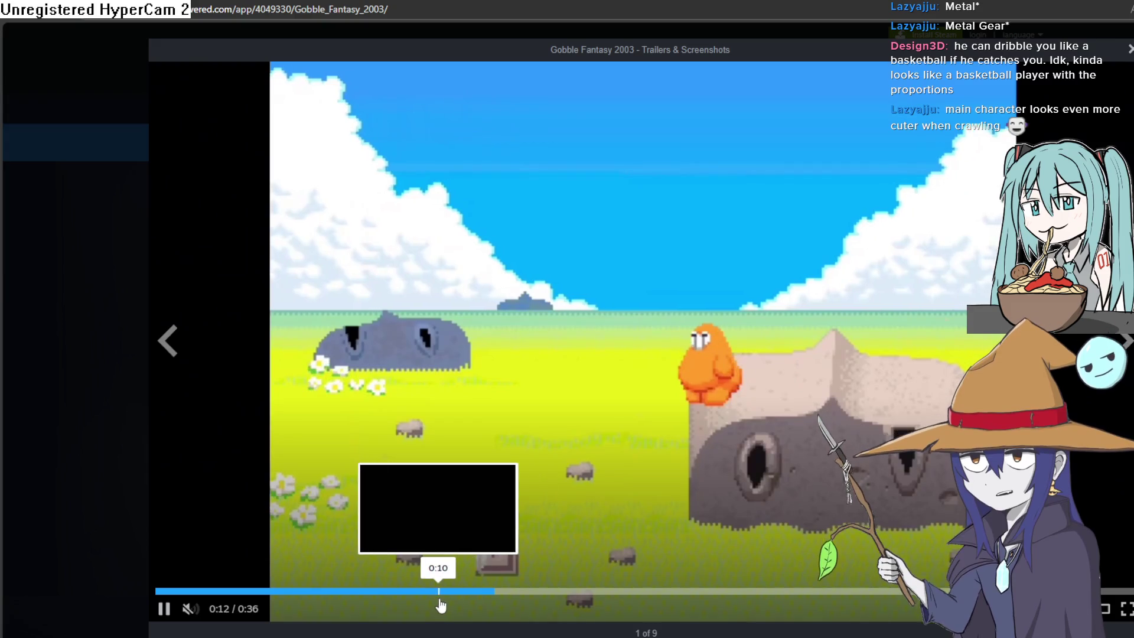
pyautogui.click(753, 356)
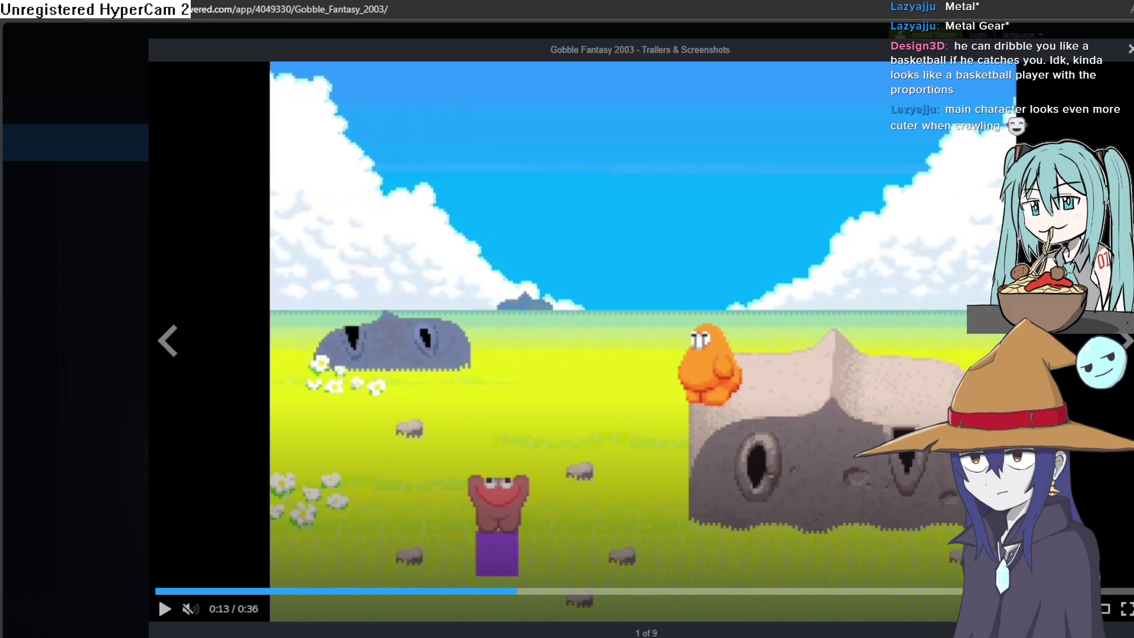
pyautogui.press('Escape')
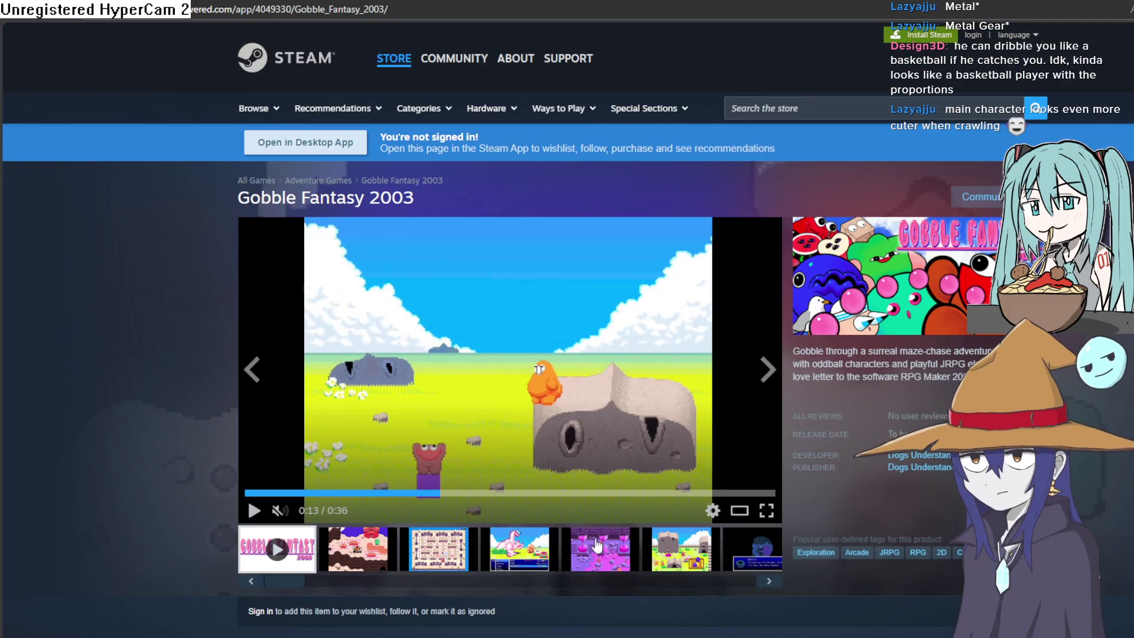
# Step: Browse the hourglass, village, dragon and maze screenshots, then minimize the browser
pyautogui.click(578, 553)
pyautogui.click(702, 554)
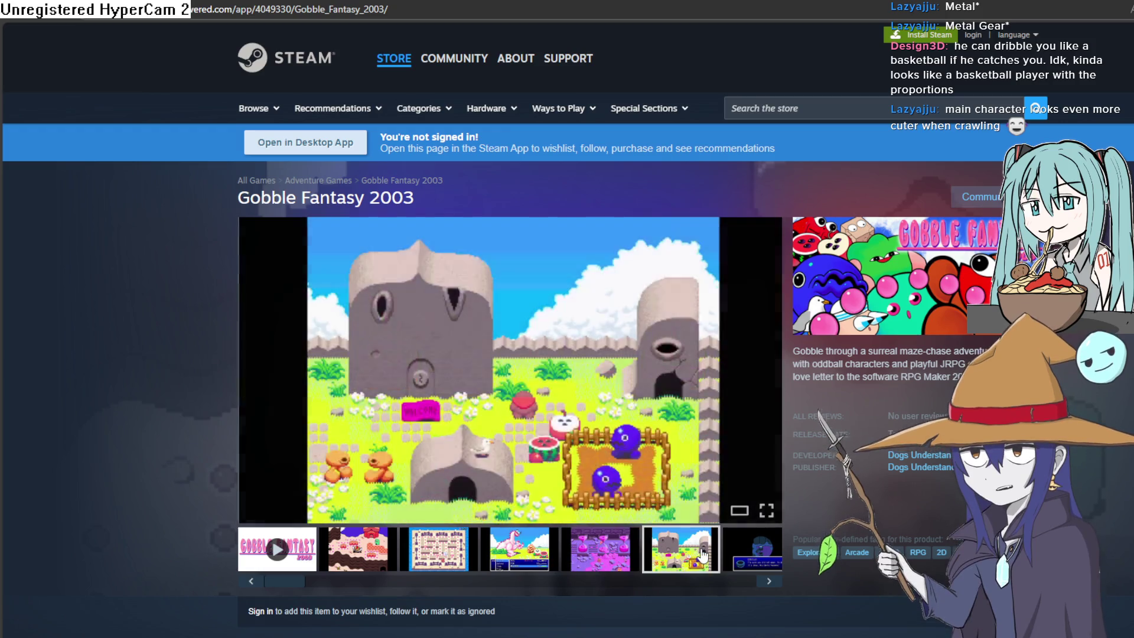
pyautogui.click(606, 546)
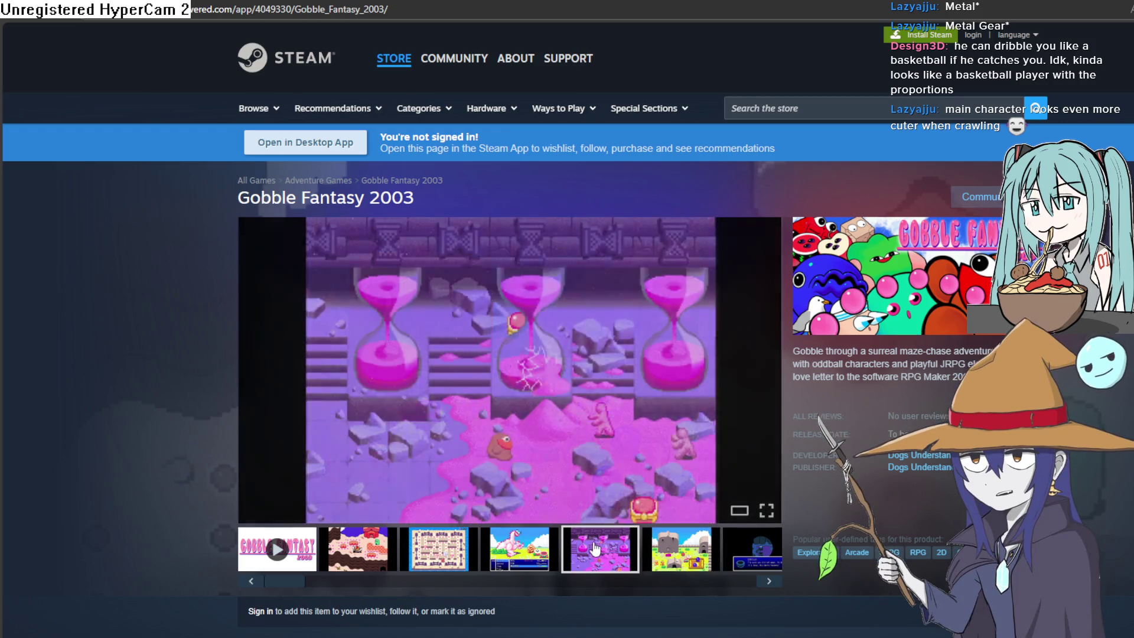
pyautogui.click(499, 550)
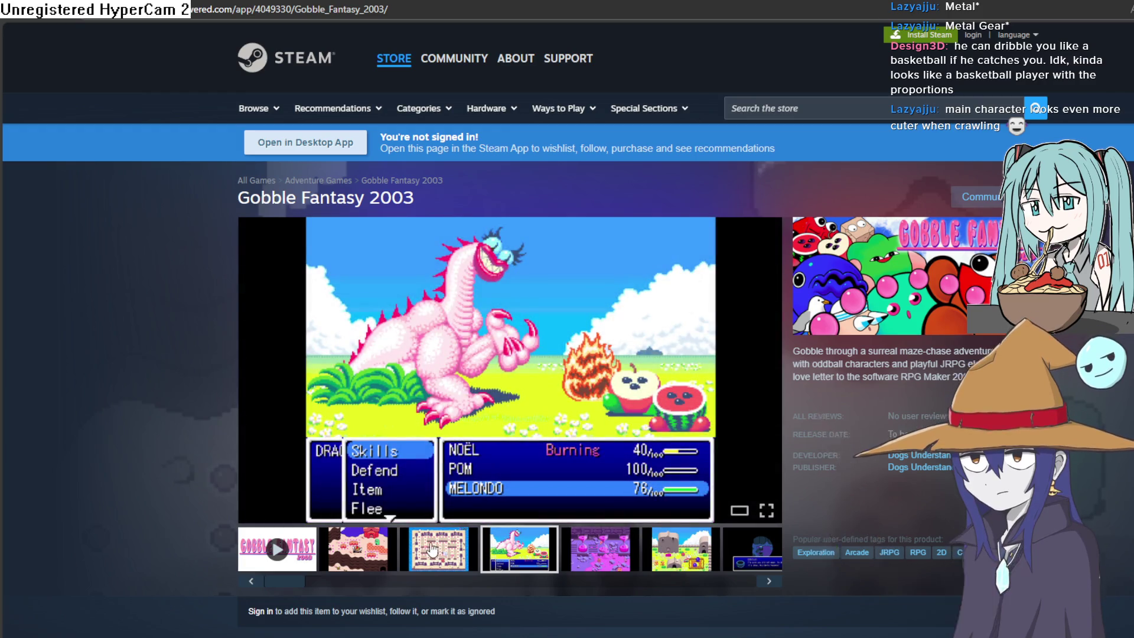
pyautogui.click(351, 549)
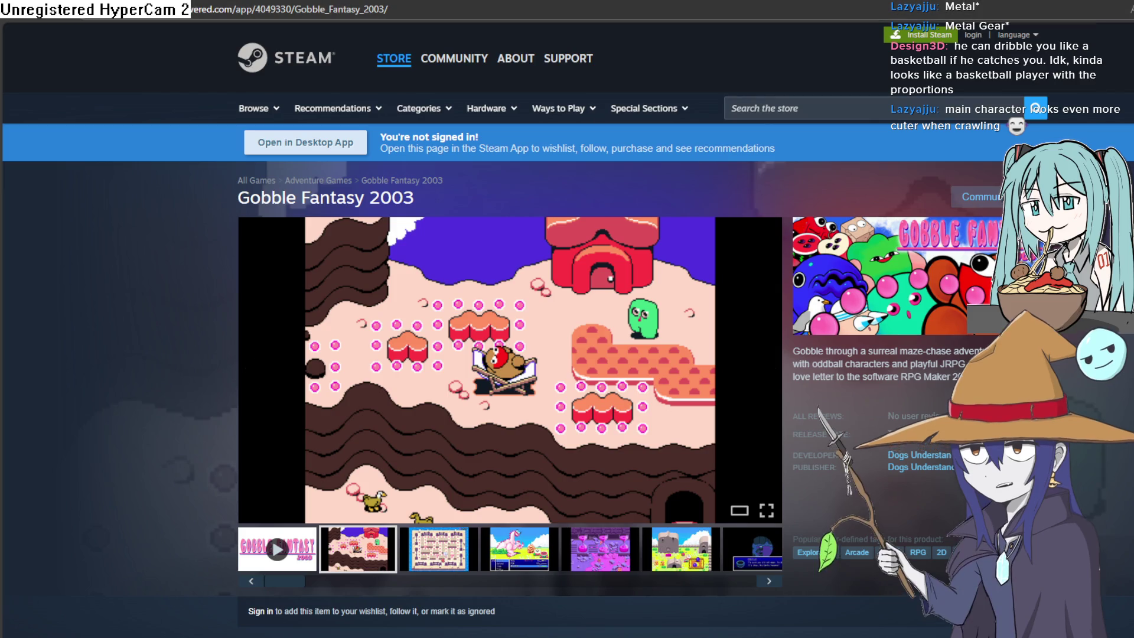
pyautogui.click(1118, 15)
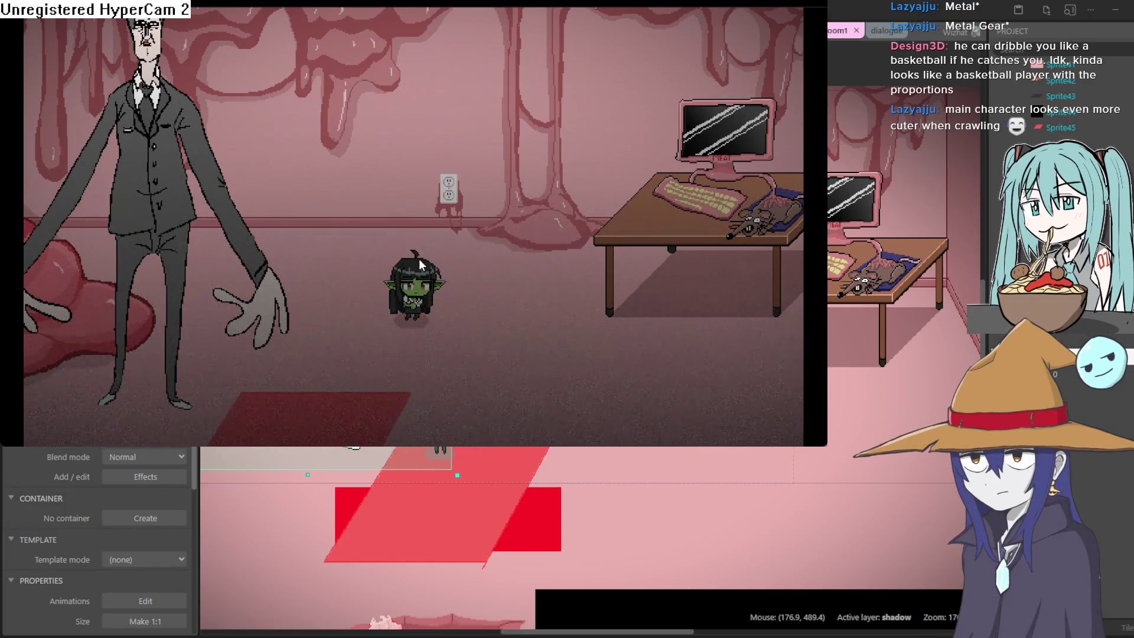
# Step: Walk the goblin to the suited man, break free, and crawl over the red rug toward the desk
pyautogui.press('Right')
pyautogui.press('Up')
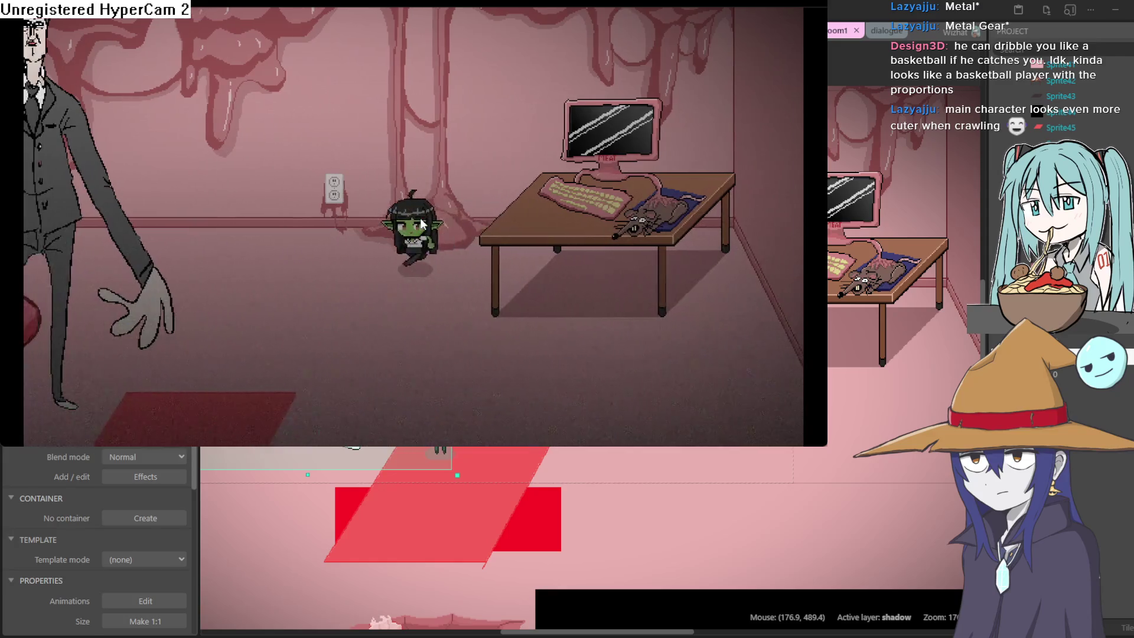
pyautogui.press('Left')
pyautogui.press('Down')
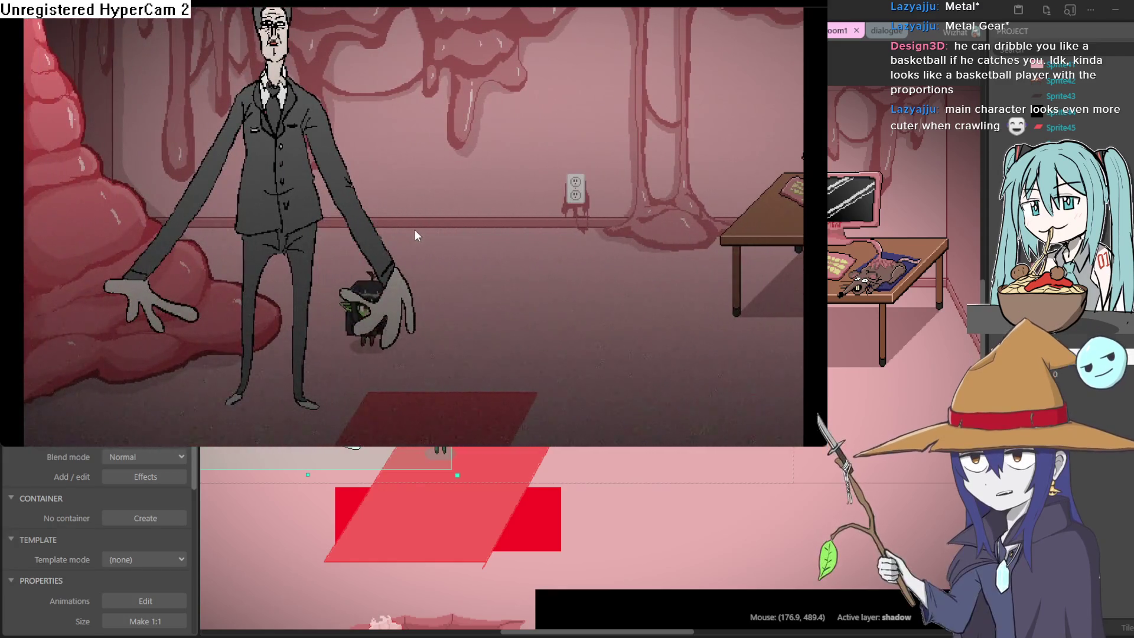
pyautogui.press('Right')
pyautogui.press('Left')
pyautogui.press('Up')
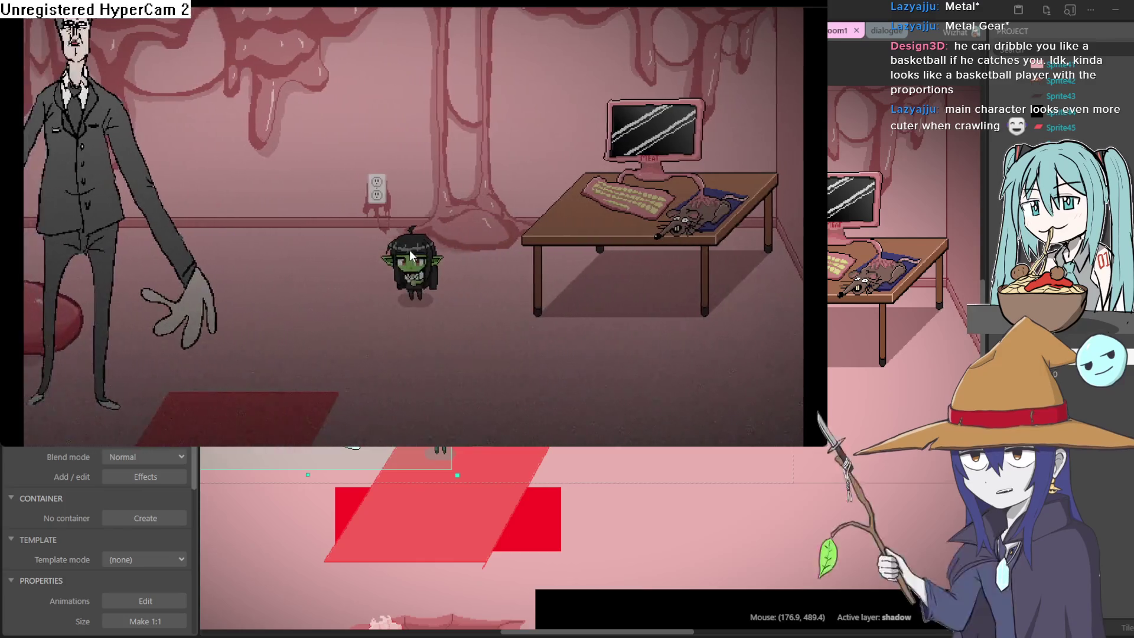
pyautogui.press('Left')
pyautogui.press('Down')
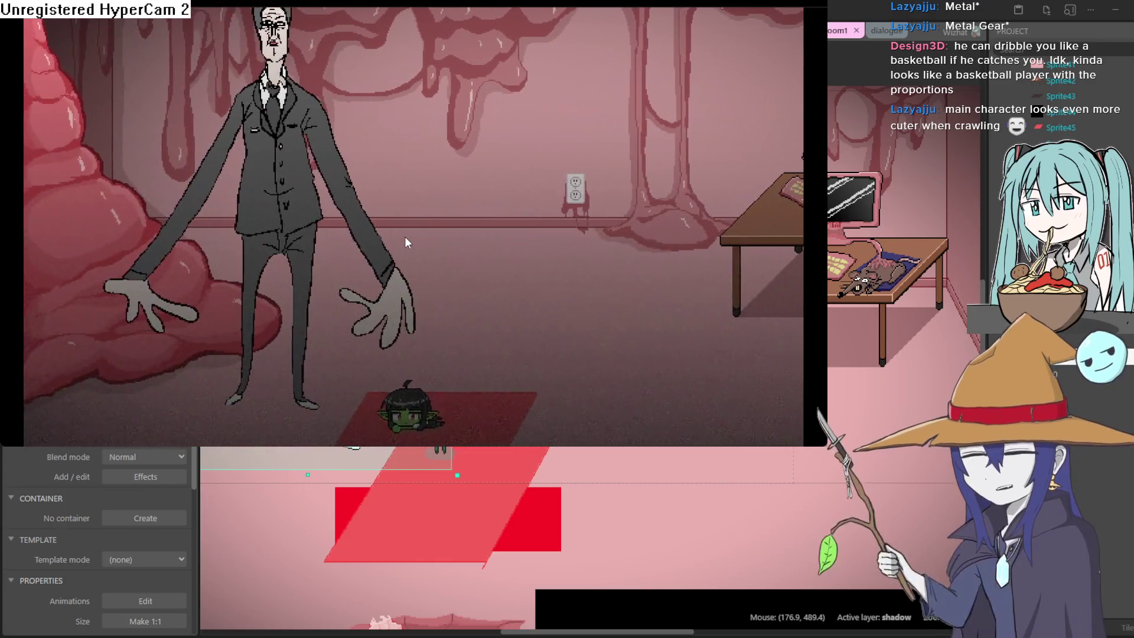
pyautogui.press('Up')
pyautogui.press('Right')
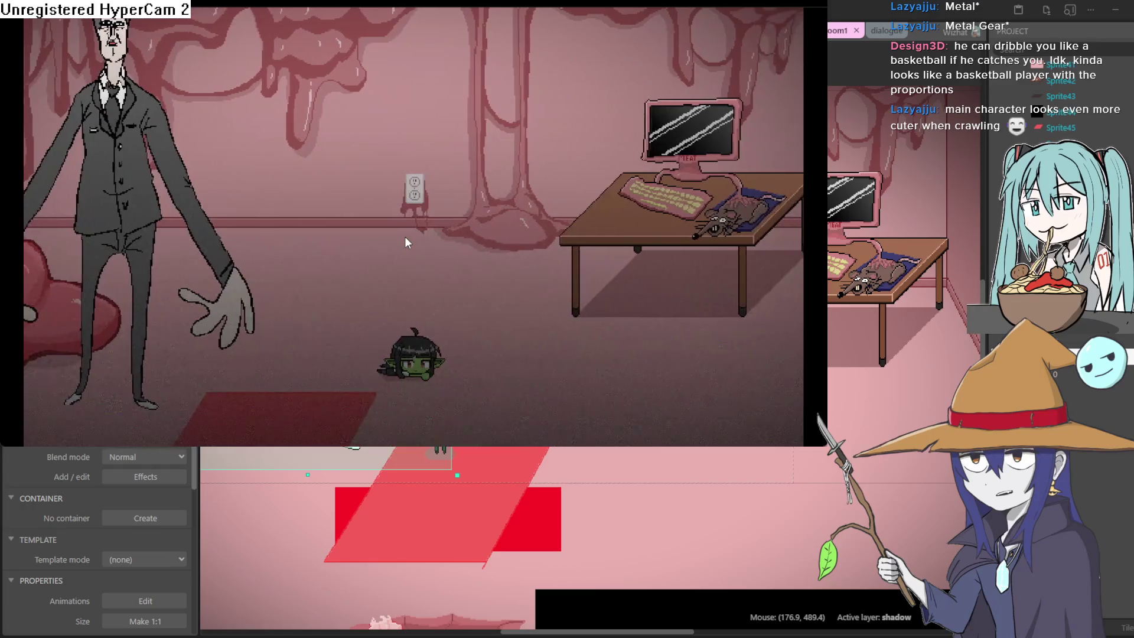
pyautogui.press('Left')
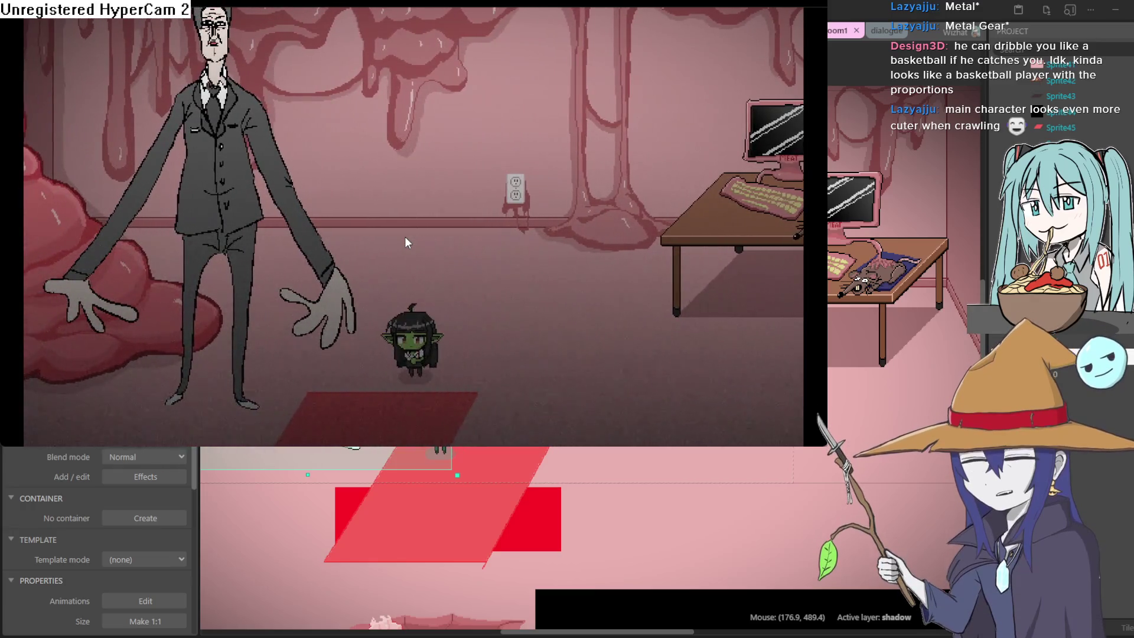
# Step: Crawl the goblin under the desk and back out onto the red rug near the monster
pyautogui.press('Down')
pyautogui.press('Left')
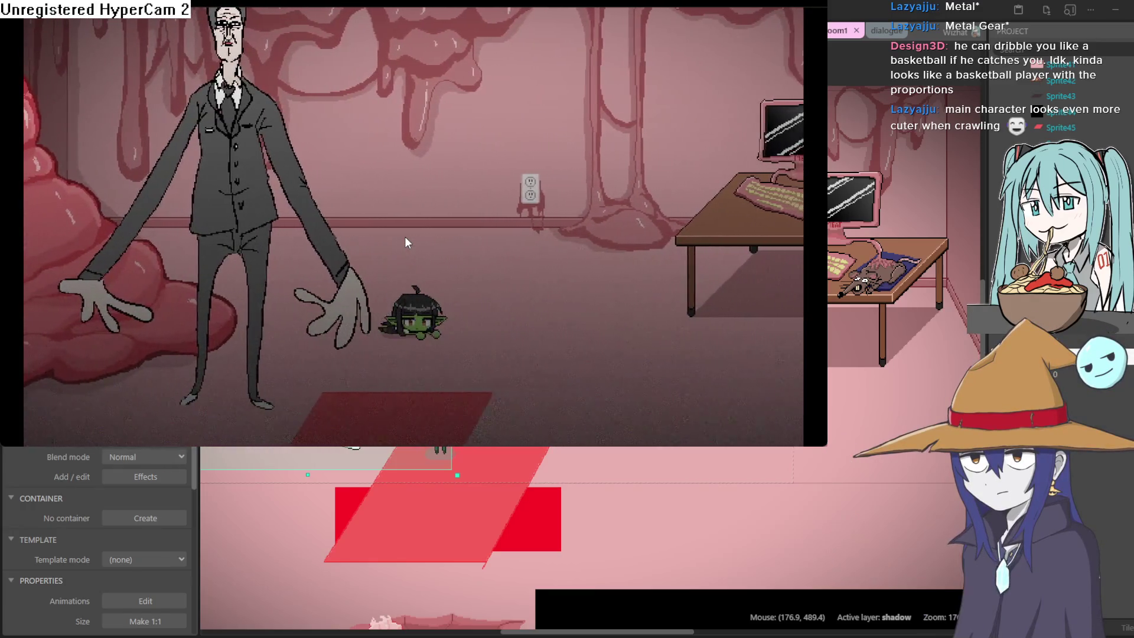
pyautogui.press('Right')
pyautogui.press('Down')
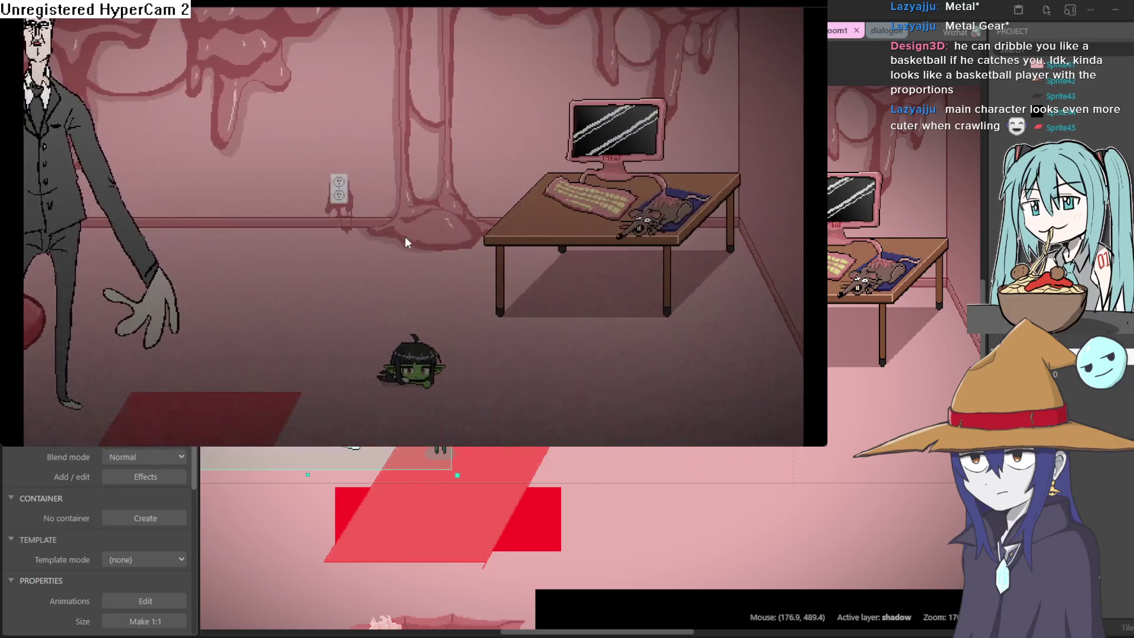
pyautogui.press('Up')
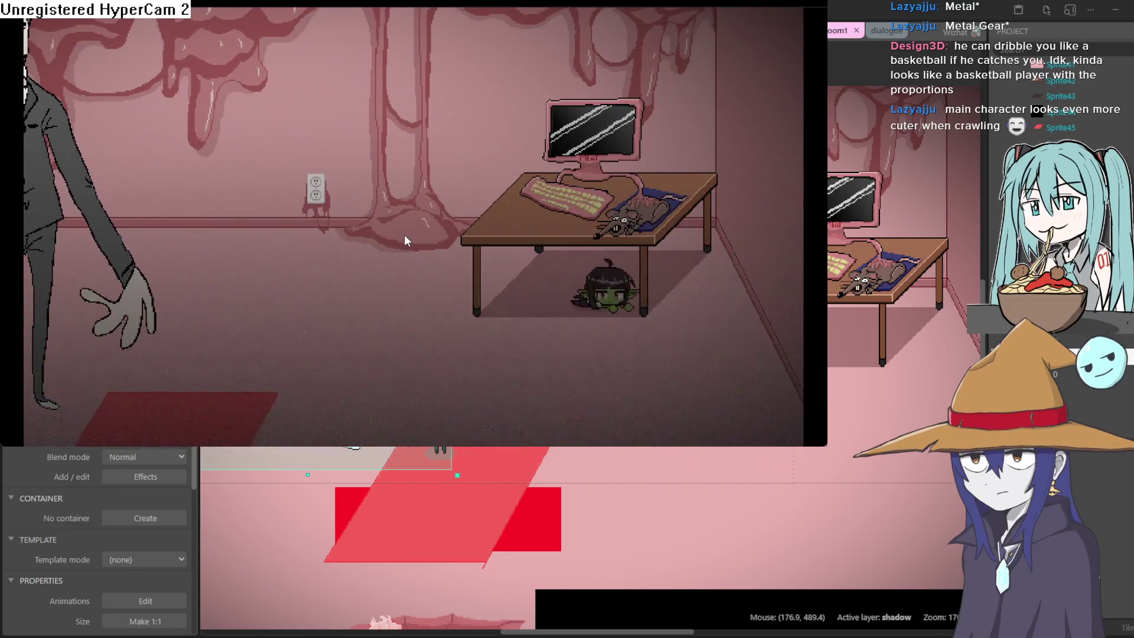
pyautogui.press('Left')
pyautogui.press('Up')
pyautogui.press('Left')
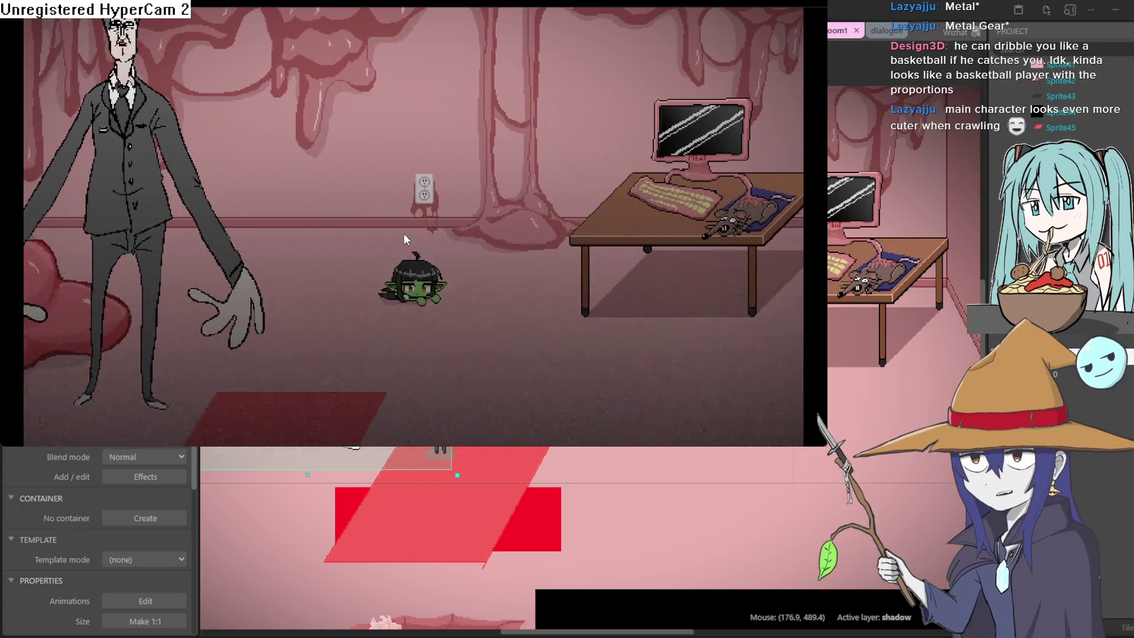
pyautogui.press('Down')
pyautogui.press('Left')
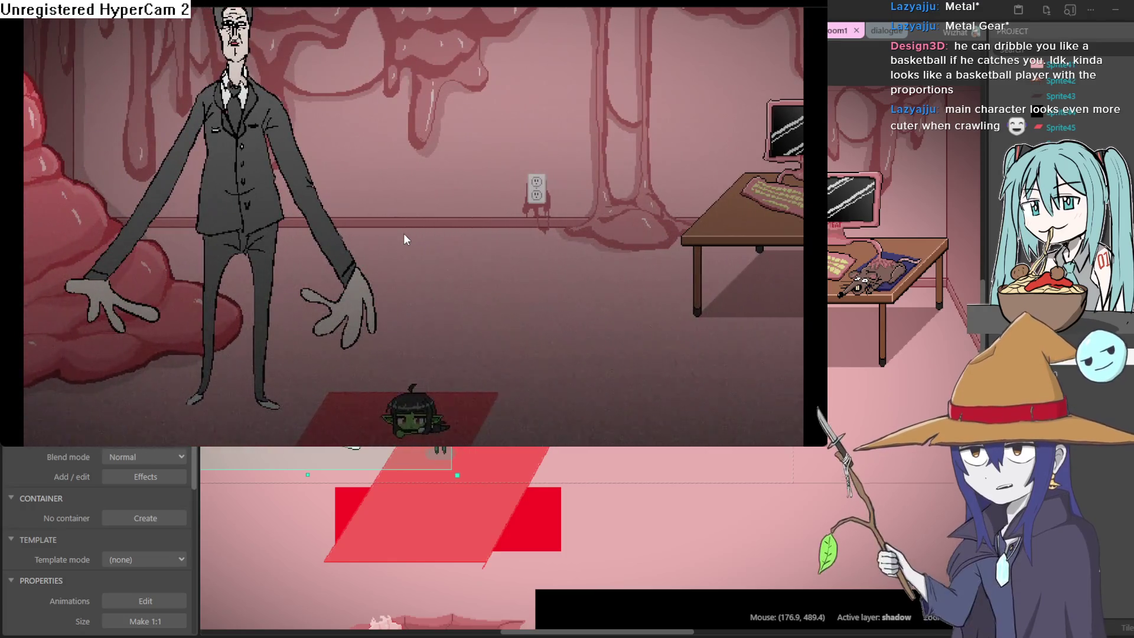
pyautogui.press('Up')
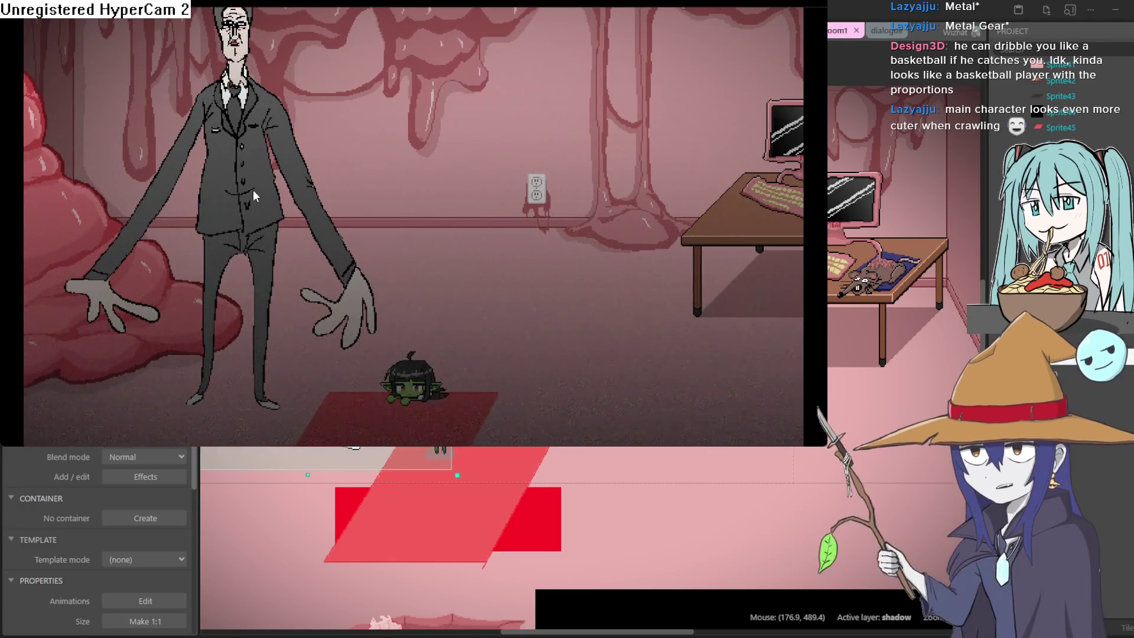
pyautogui.press('Up')
# Step: Crawl onto the exit rug to change rooms, ending in the room with the door and plant
pyautogui.press('Down')
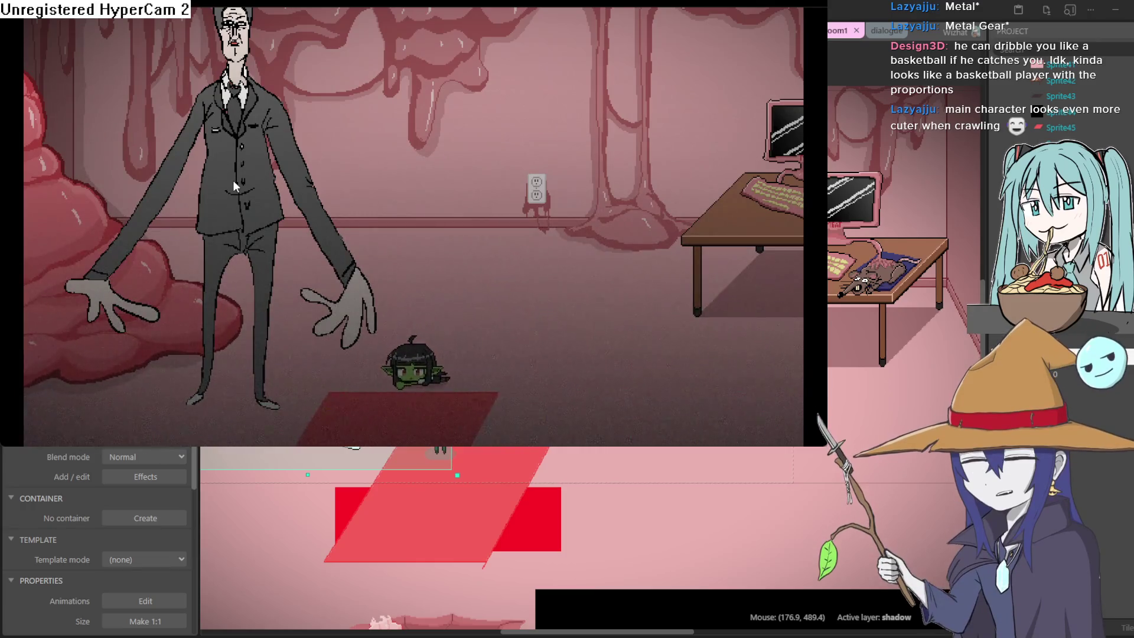
pyautogui.press('Up')
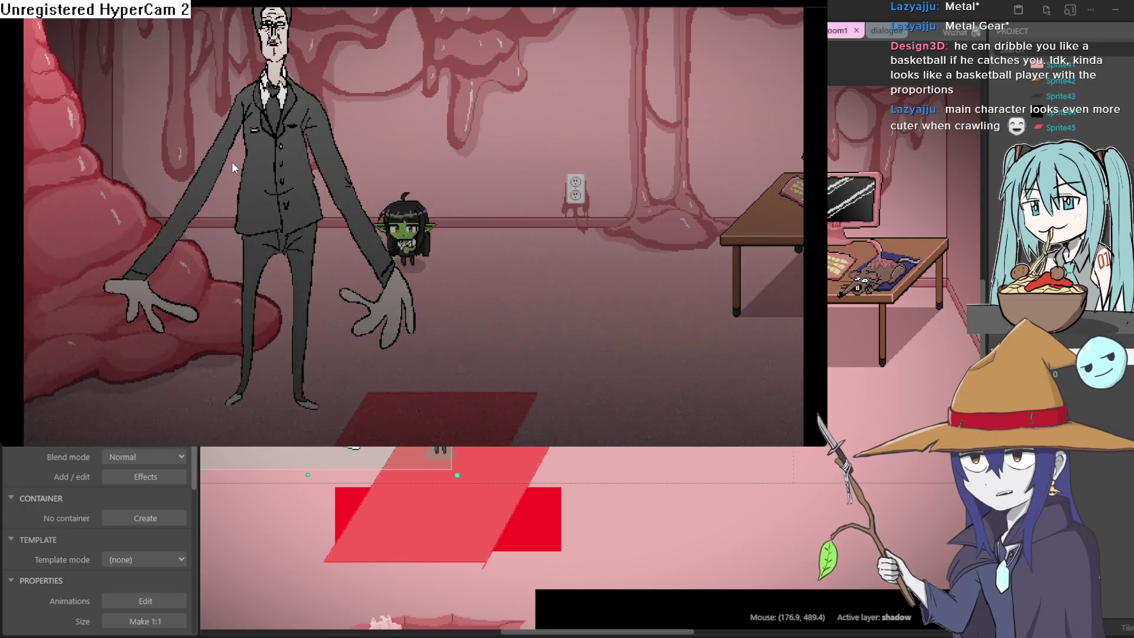
pyautogui.press('Right')
pyautogui.press('Down')
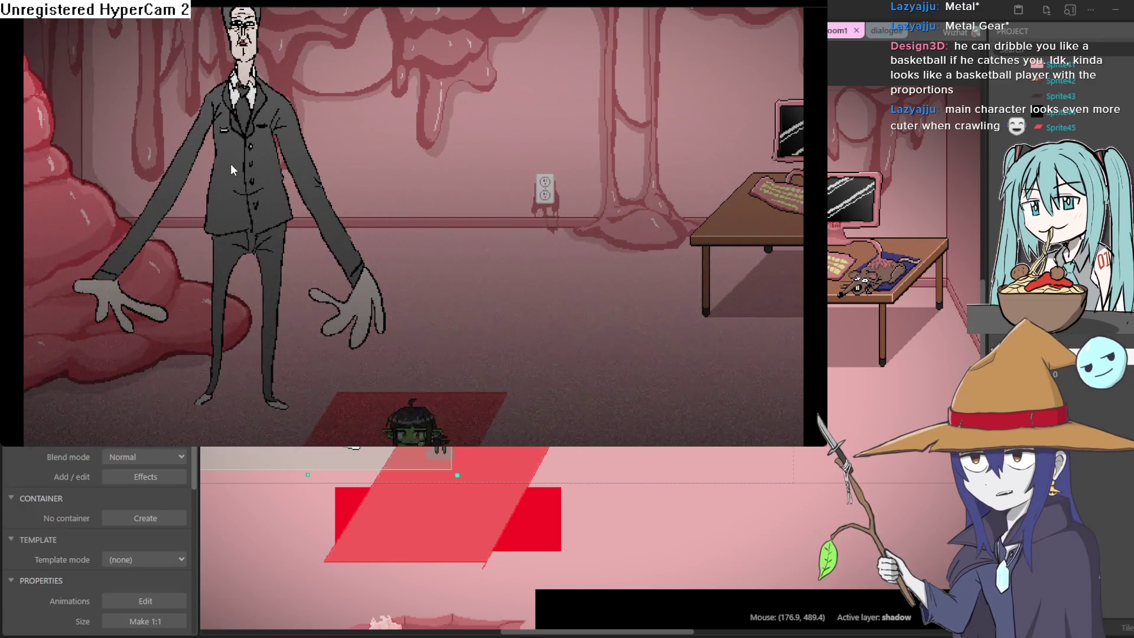
pyautogui.press('Left')
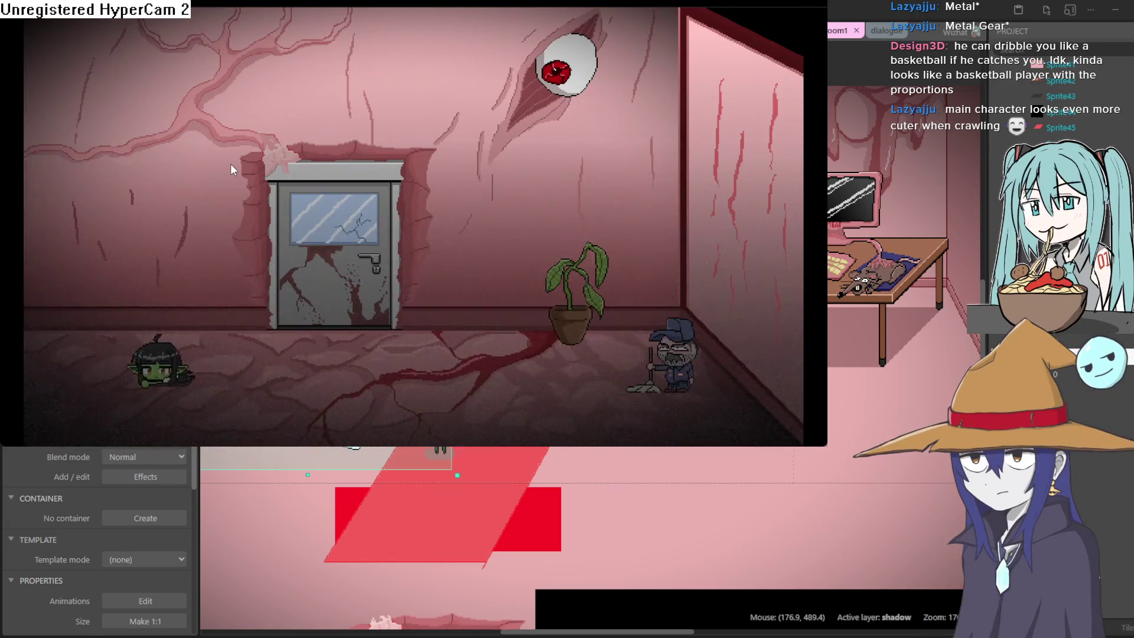
# Step: Crawl the goblin out to the next room, back to the door room, then into the suited man's room
pyautogui.press('Left')
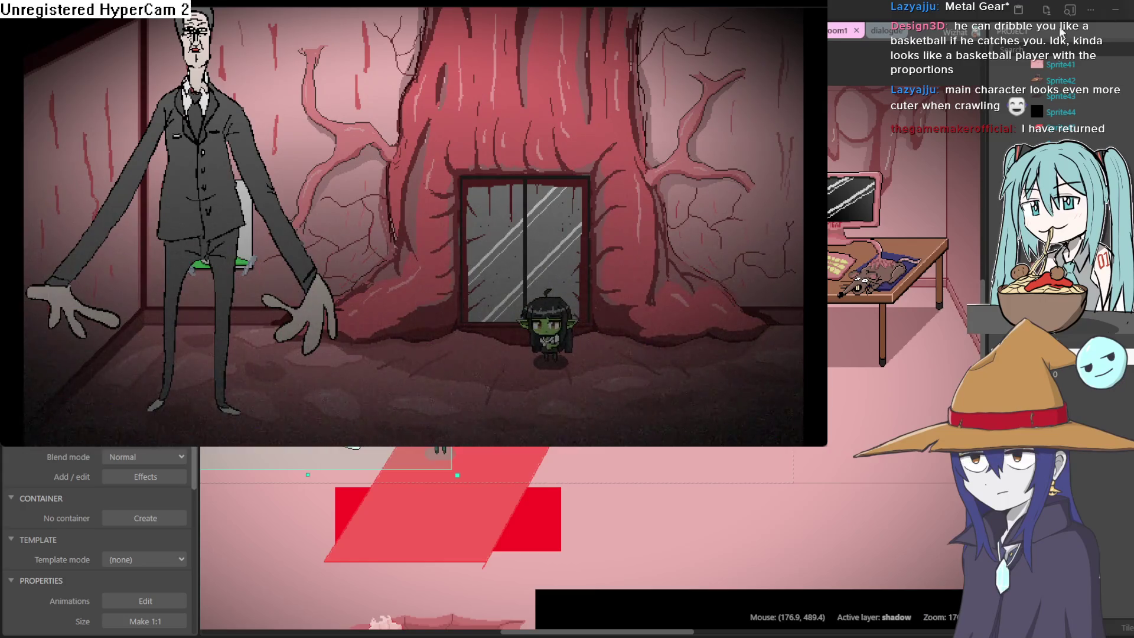
pyautogui.press('Right')
pyautogui.press('Right')
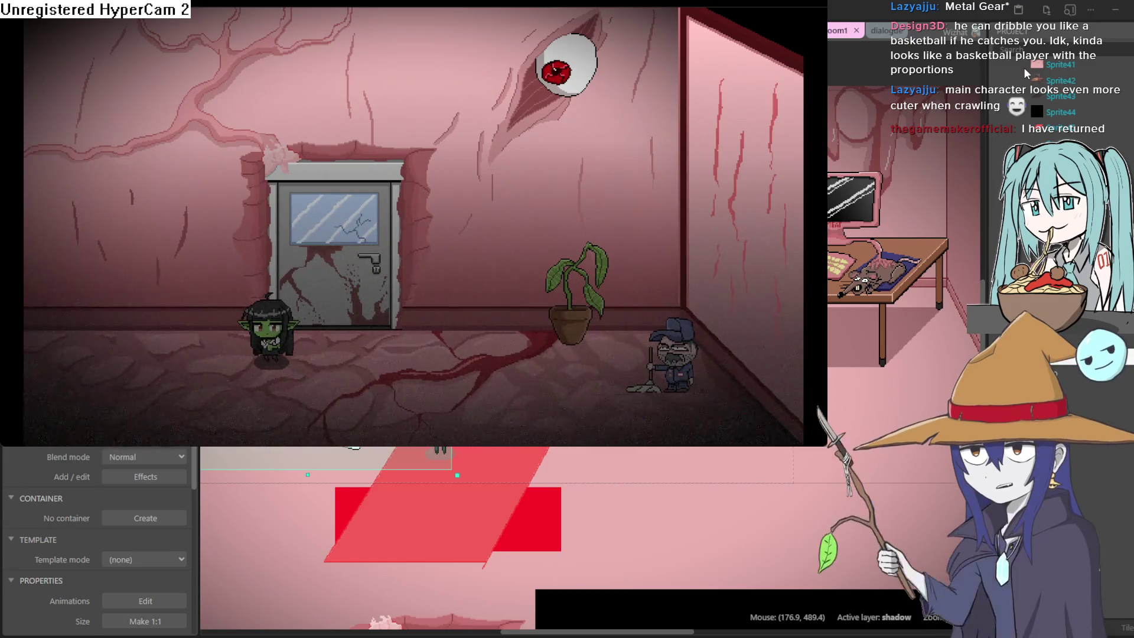
pyautogui.press('Right')
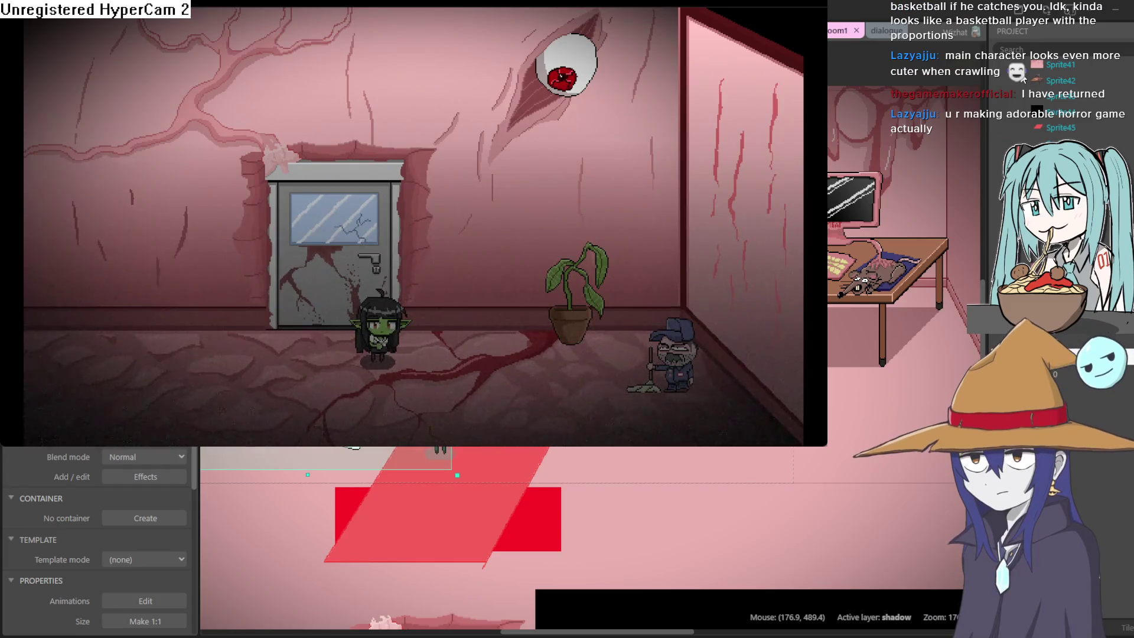
pyautogui.press('Down')
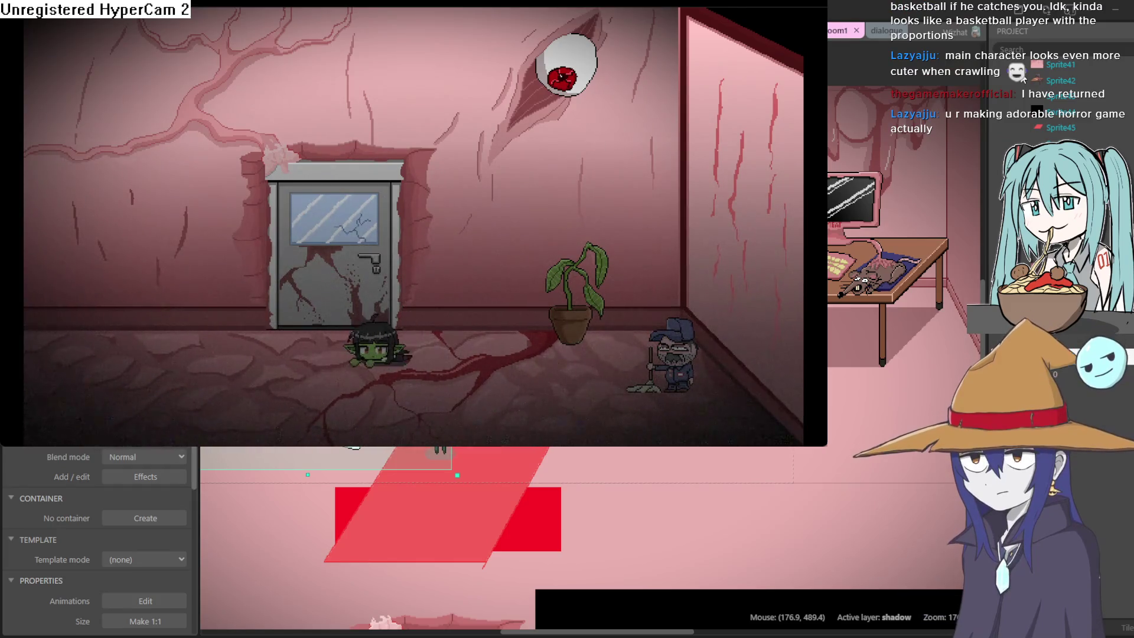
pyautogui.press('Left')
pyautogui.press('Left')
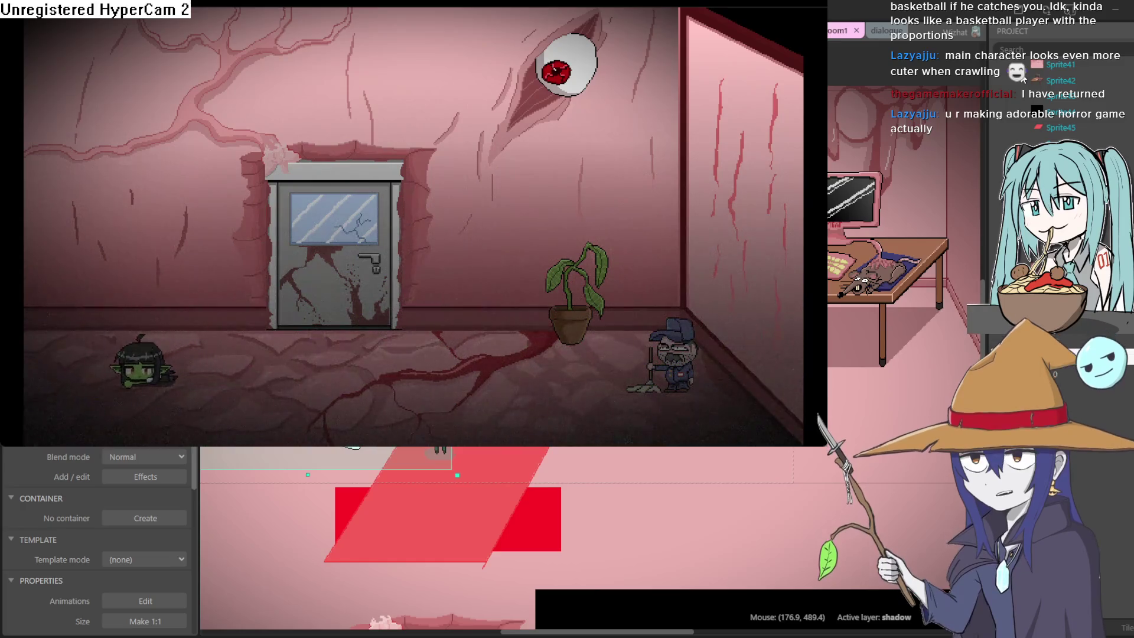
pyautogui.press('Left')
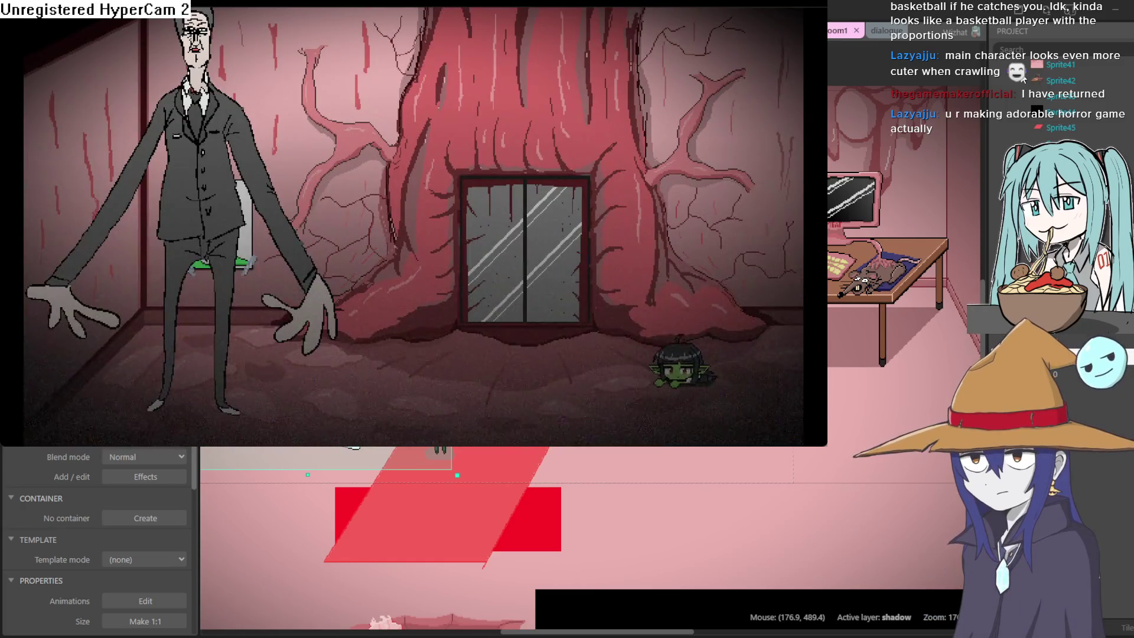
pyautogui.press('Left')
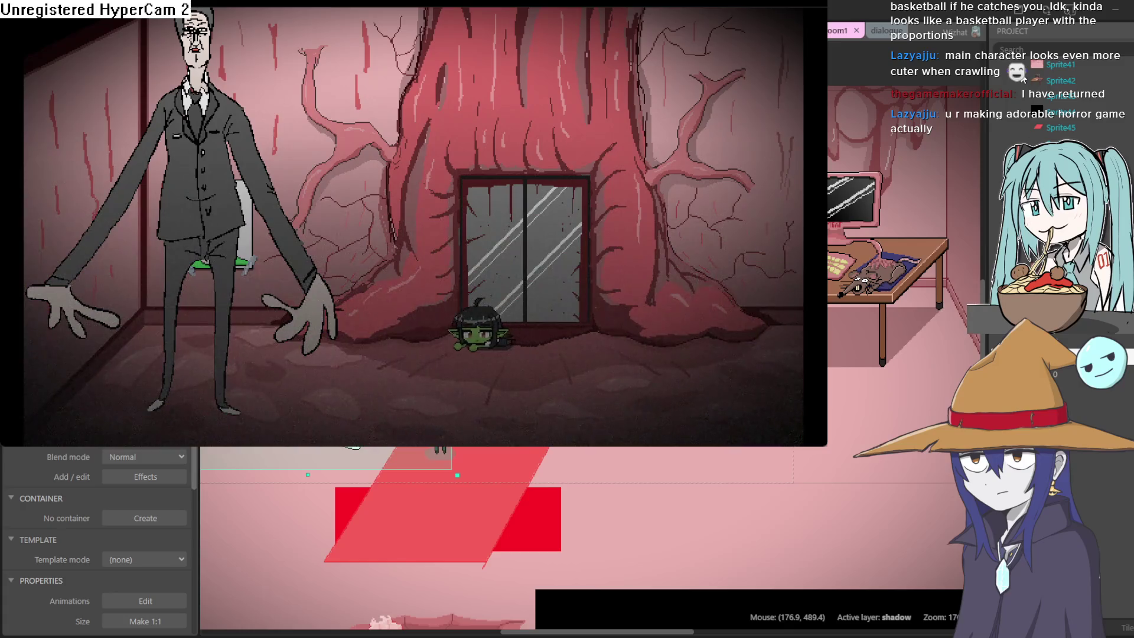
# Step: Crawl the goblin back and forth beneath the elevator door in the suited man's room
pyautogui.press('Right')
pyautogui.press('Right')
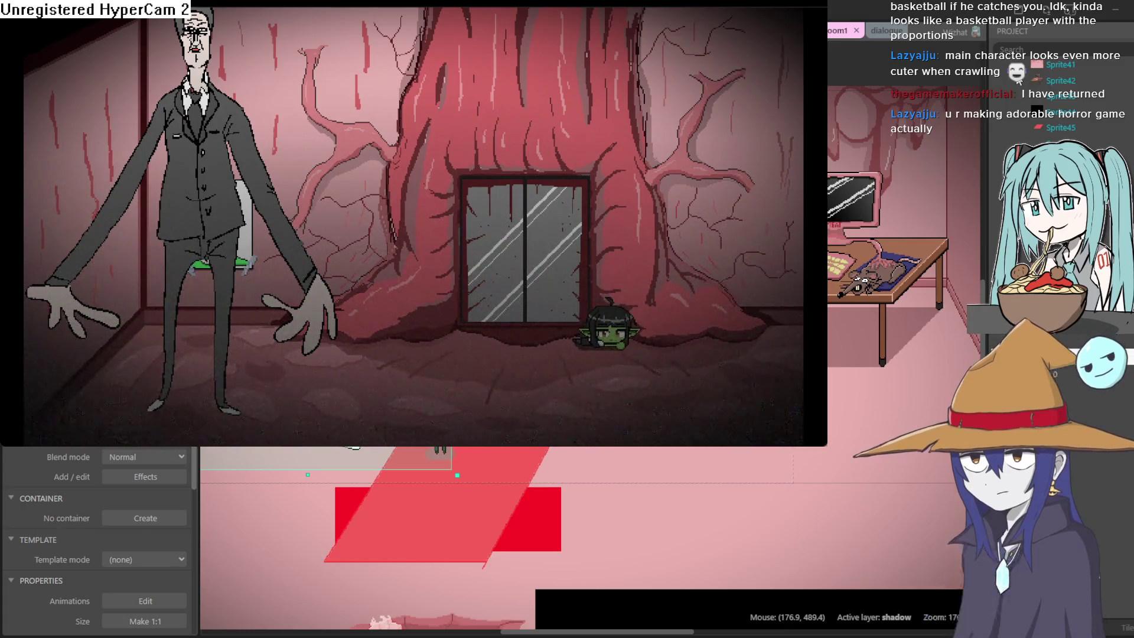
pyautogui.press('Down')
pyautogui.press('Right')
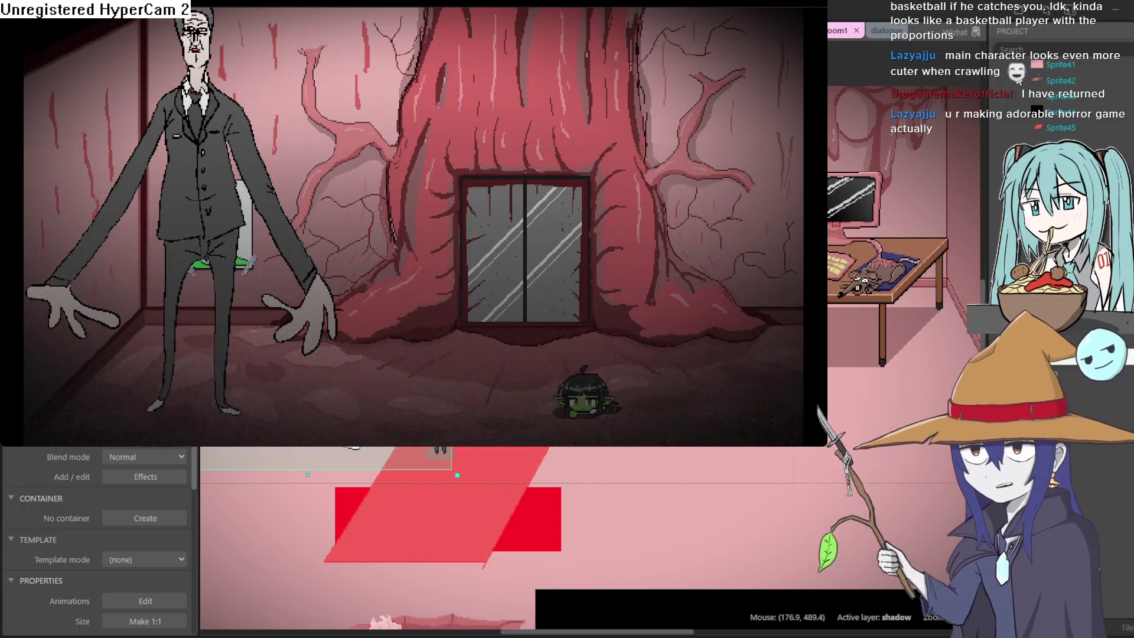
pyautogui.press('Left')
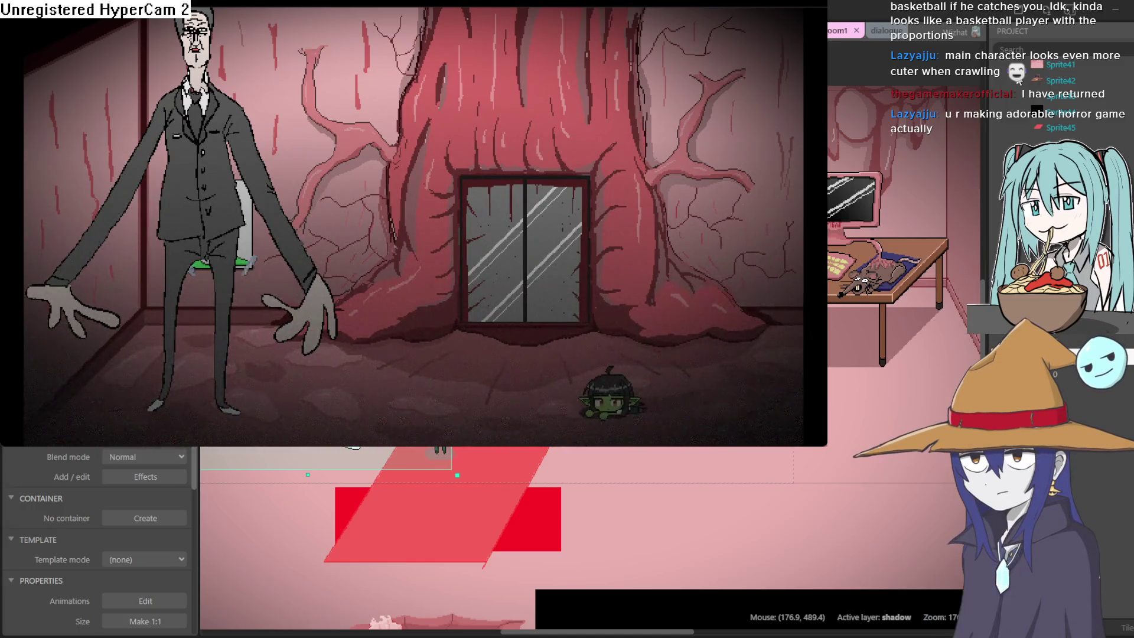
pyautogui.press('Right')
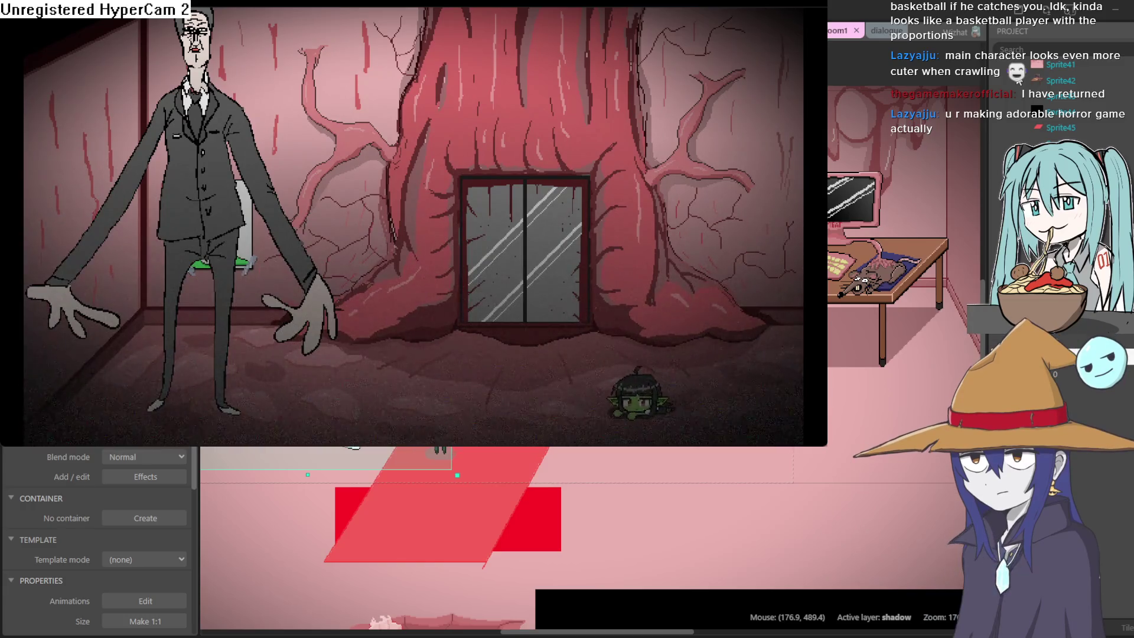
pyautogui.press('Right')
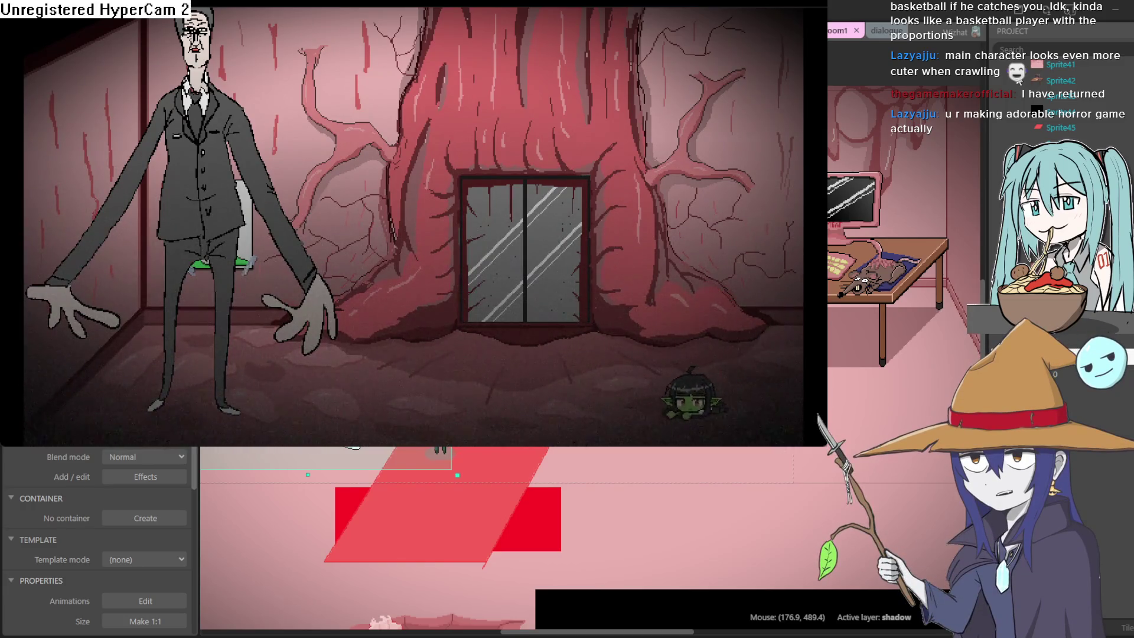
pyautogui.press('Left')
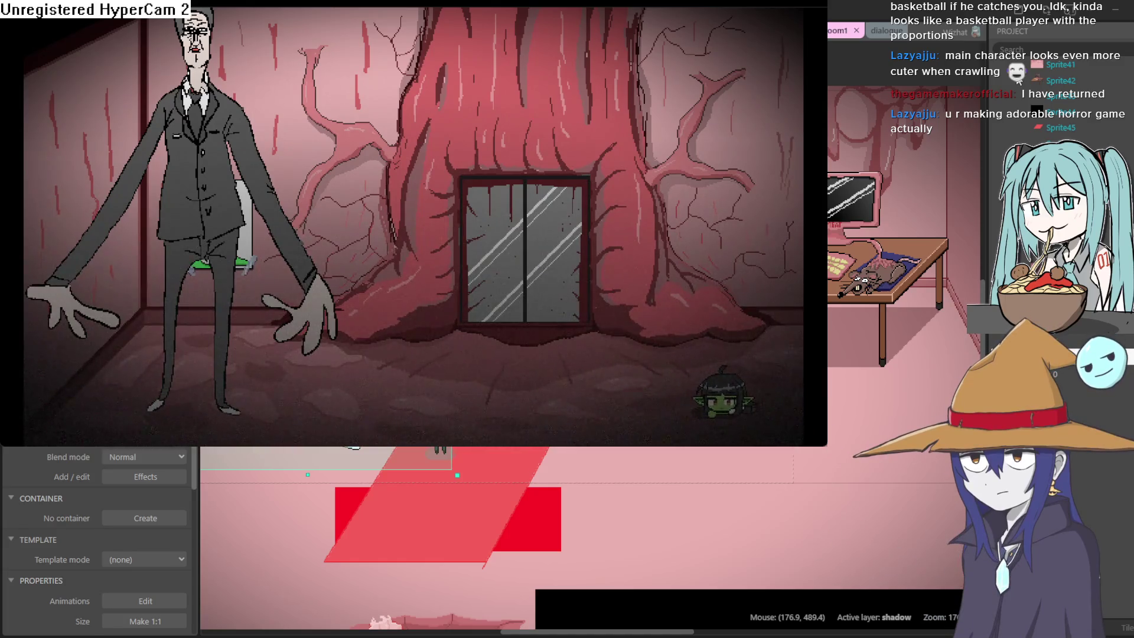
pyautogui.press('Left')
pyautogui.press('Right')
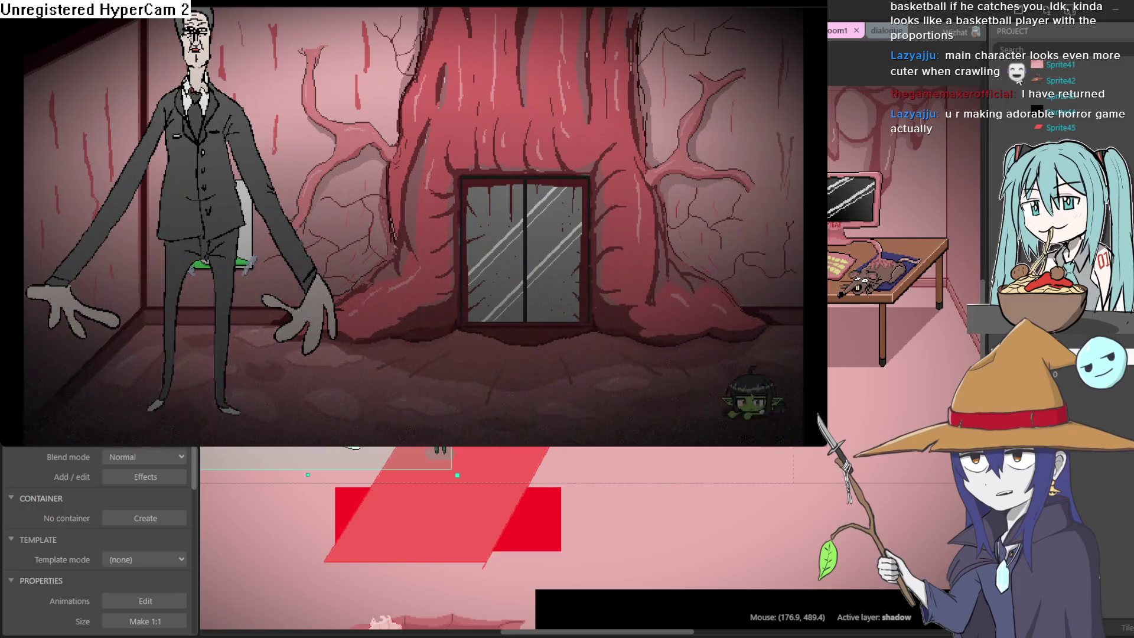
# Step: Crawl toward the plant in the door room, stand at the doorway, then leave the preview
pyautogui.press('Right')
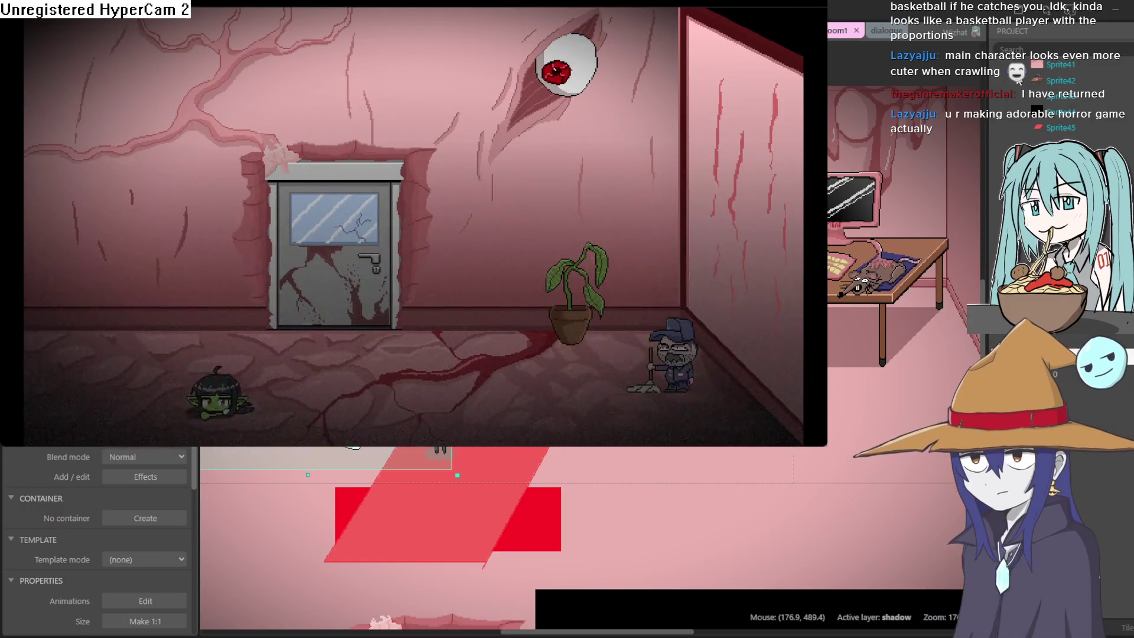
pyautogui.press('Right')
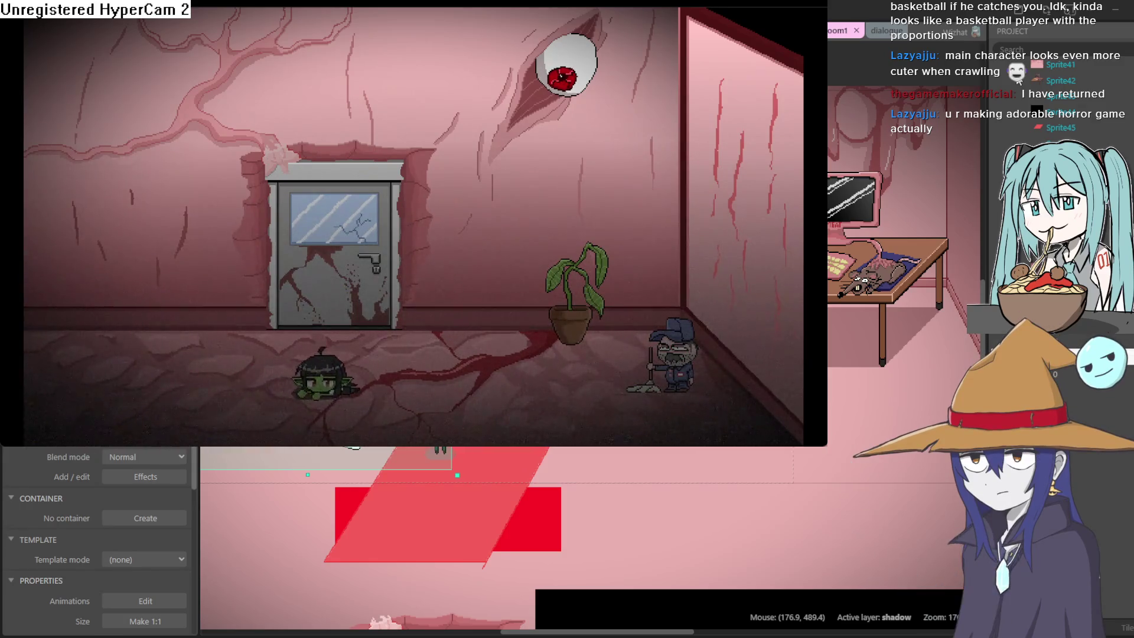
pyautogui.press('Left')
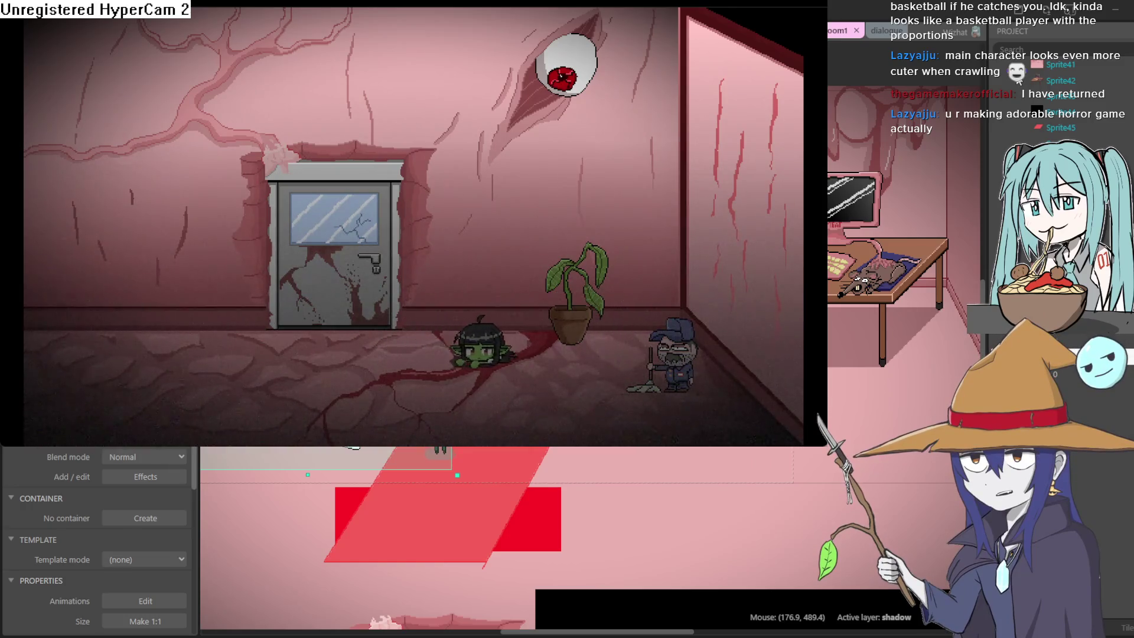
pyautogui.press('Right')
pyautogui.press('Down')
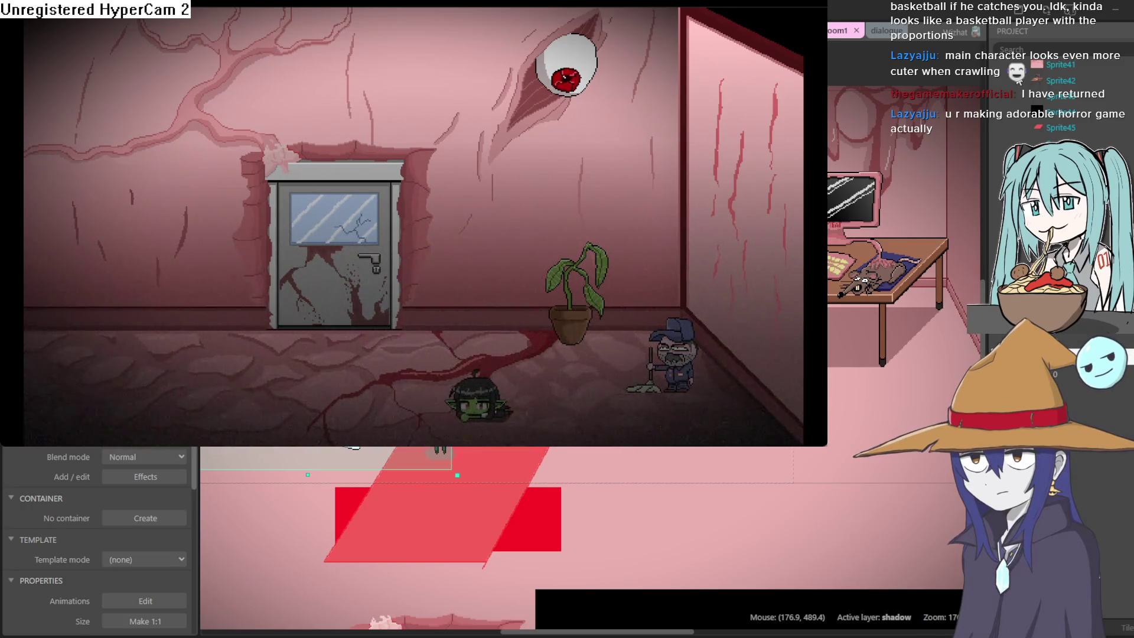
pyautogui.press('Right')
pyautogui.press('Left')
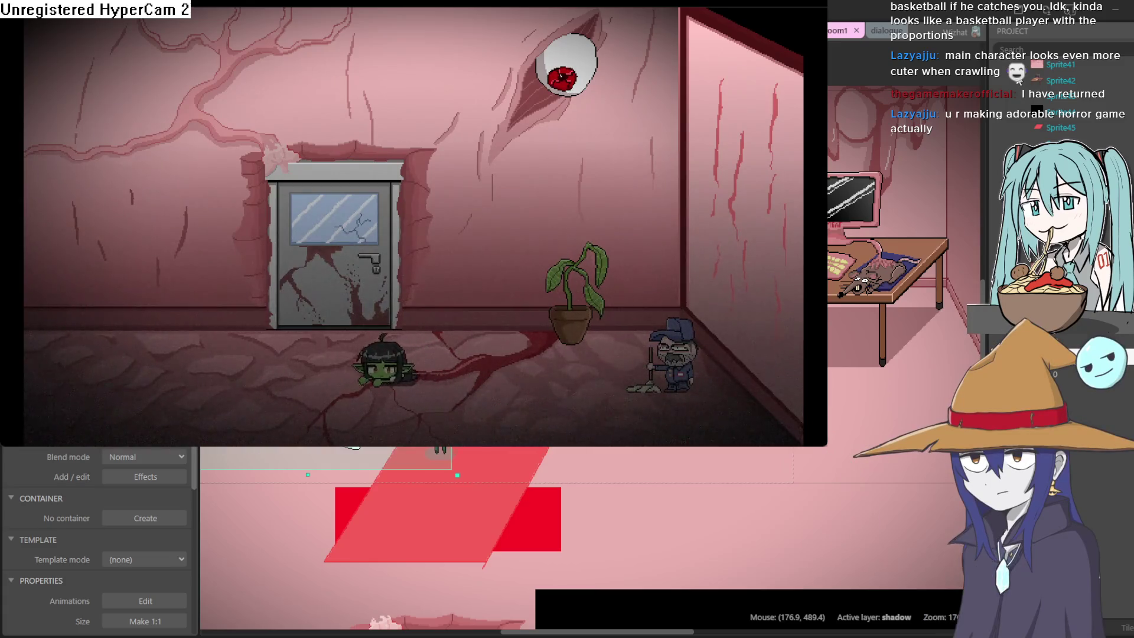
pyautogui.press('Up')
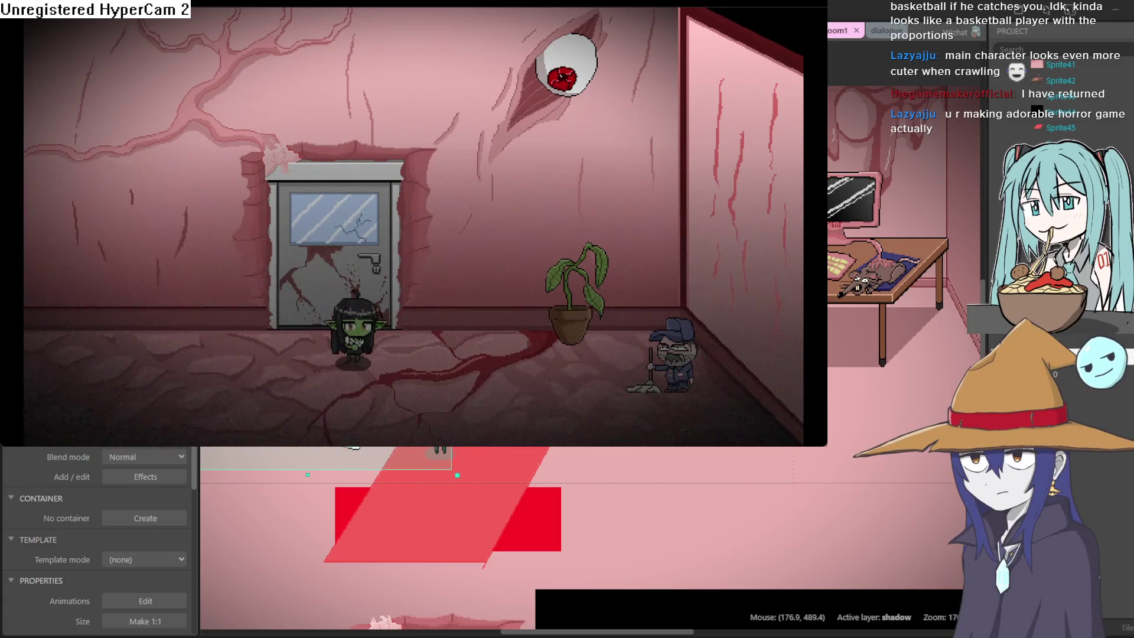
pyautogui.hotkey('alt', 'Tab')
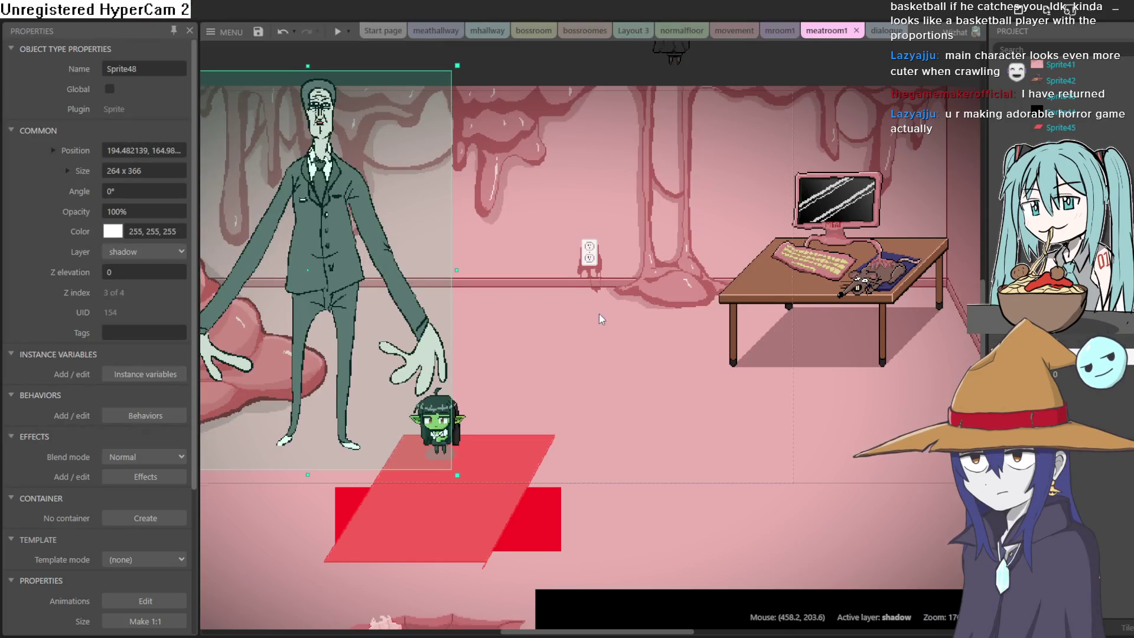
pyautogui.scroll(-5, 599, 314)
pyautogui.scroll(3, 663, 334)
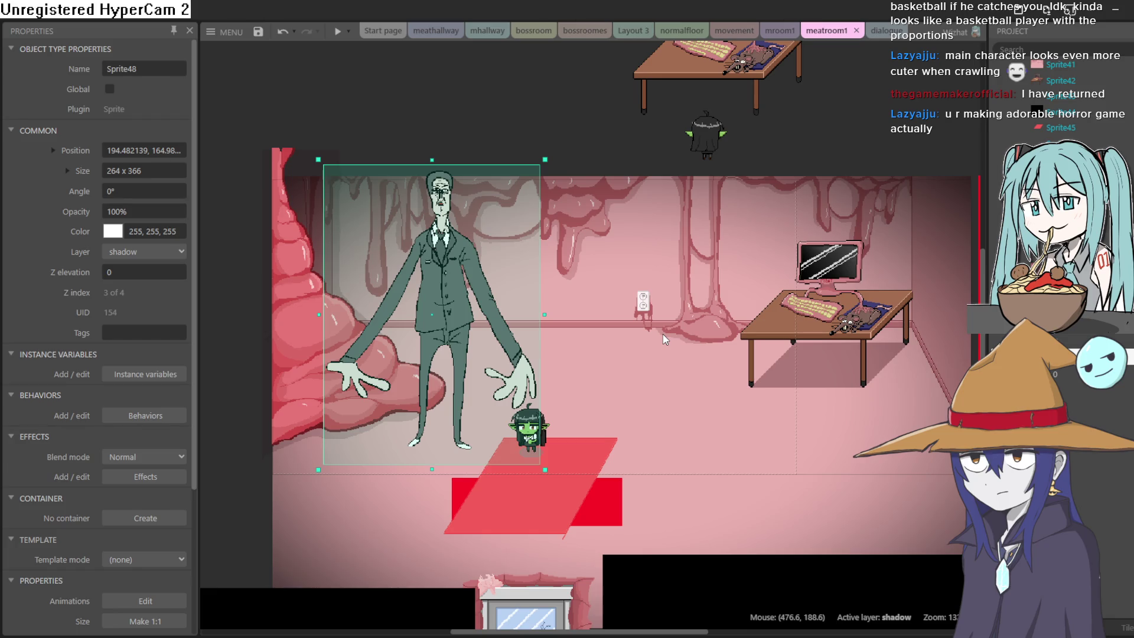
pyautogui.moveTo(664, 333)
pyautogui.mouseDown()
pyautogui.moveTo(707, 436)
pyautogui.moveTo(689, 442)
pyautogui.moveTo(886, 304)
pyautogui.moveTo(738, 261)
pyautogui.moveTo(780, 322)
pyautogui.mouseUp()
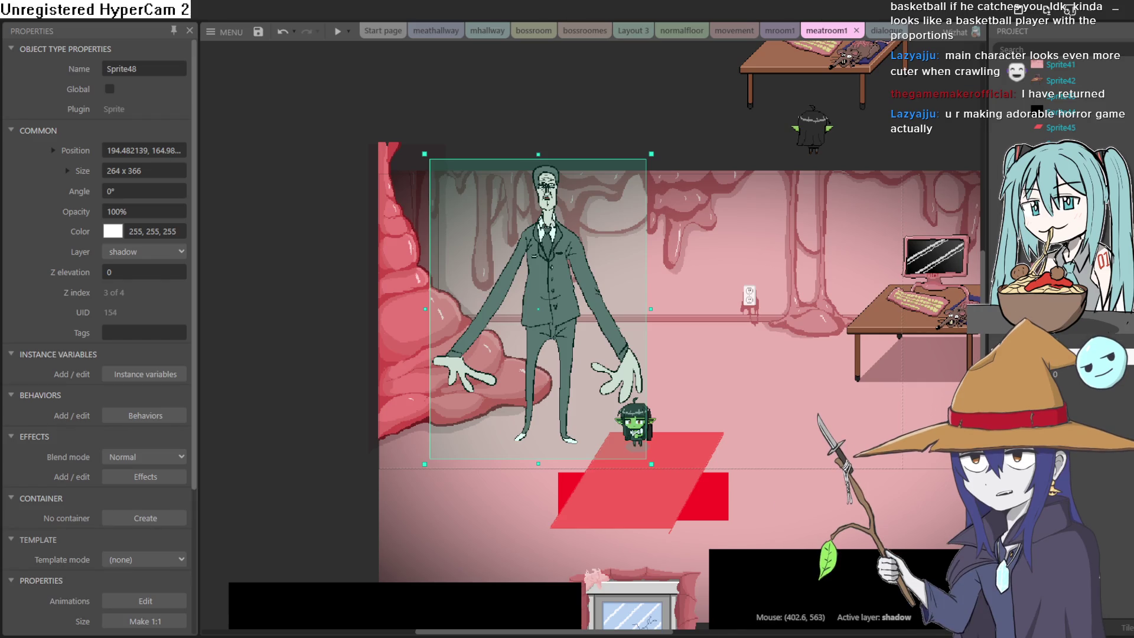
pyautogui.moveTo(801, 238)
pyautogui.mouseDown()
pyautogui.moveTo(678, 402)
pyautogui.moveTo(718, 410)
pyautogui.mouseUp()
# Step: Flip through the open tabs and open the meathallway layout
pyautogui.click(781, 30)
pyautogui.click(734, 31)
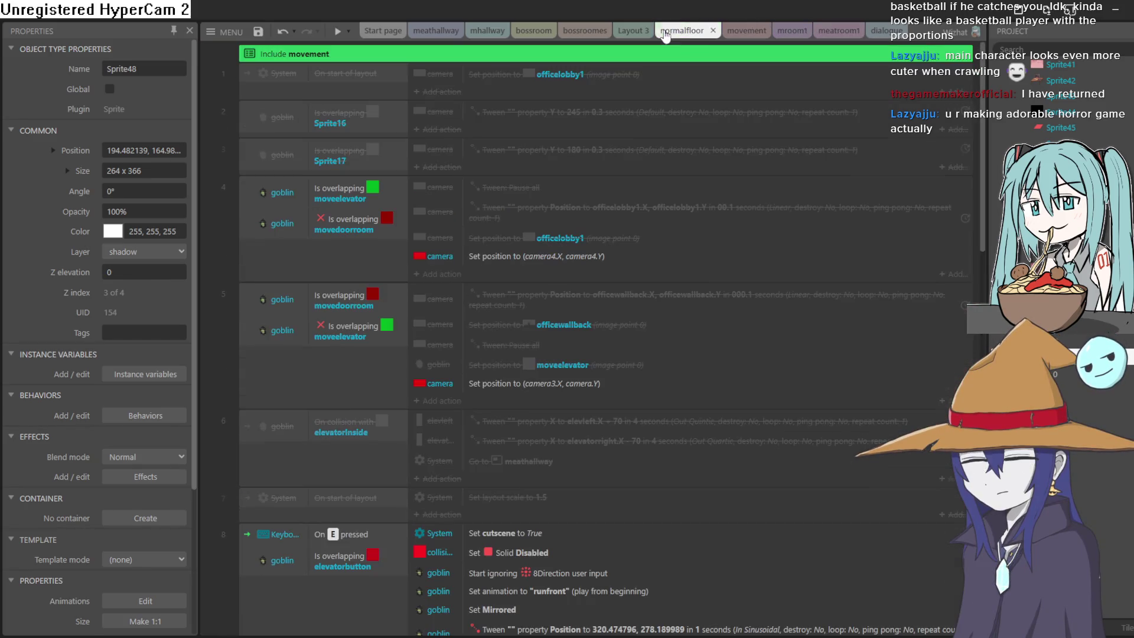
pyautogui.click(574, 29)
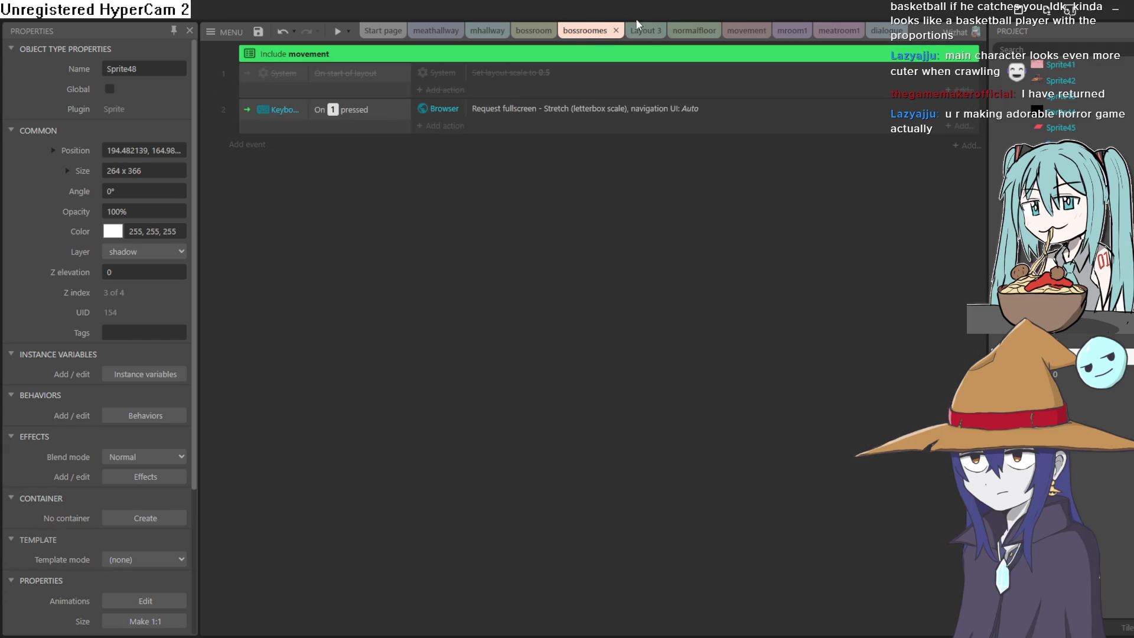
pyautogui.click(644, 31)
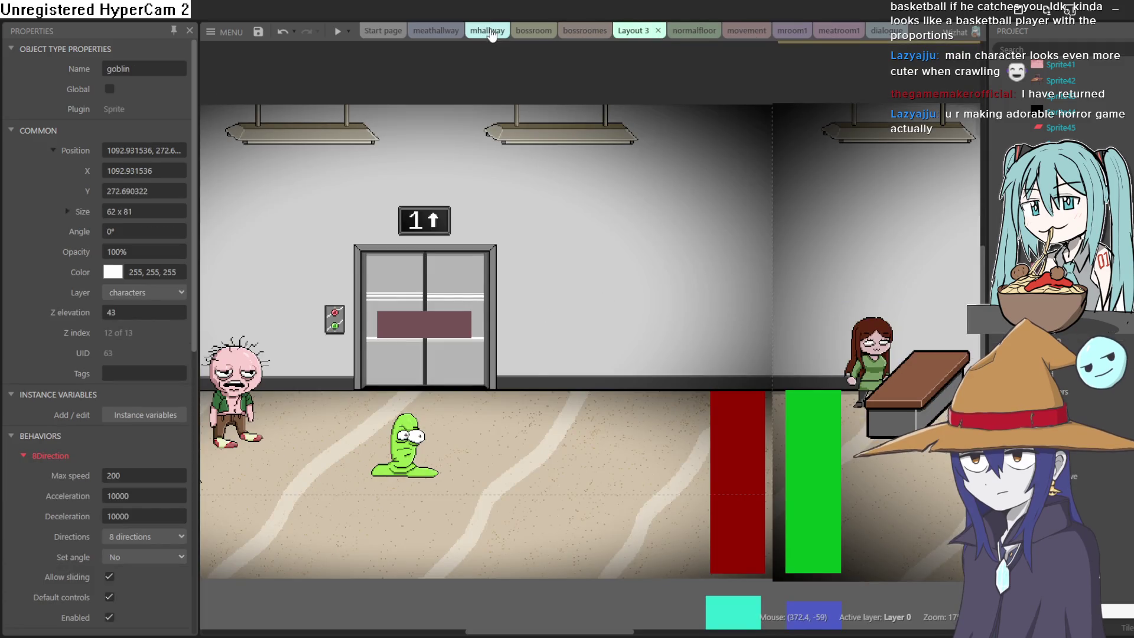
pyautogui.click(487, 31)
pyautogui.click(535, 31)
pyautogui.click(437, 30)
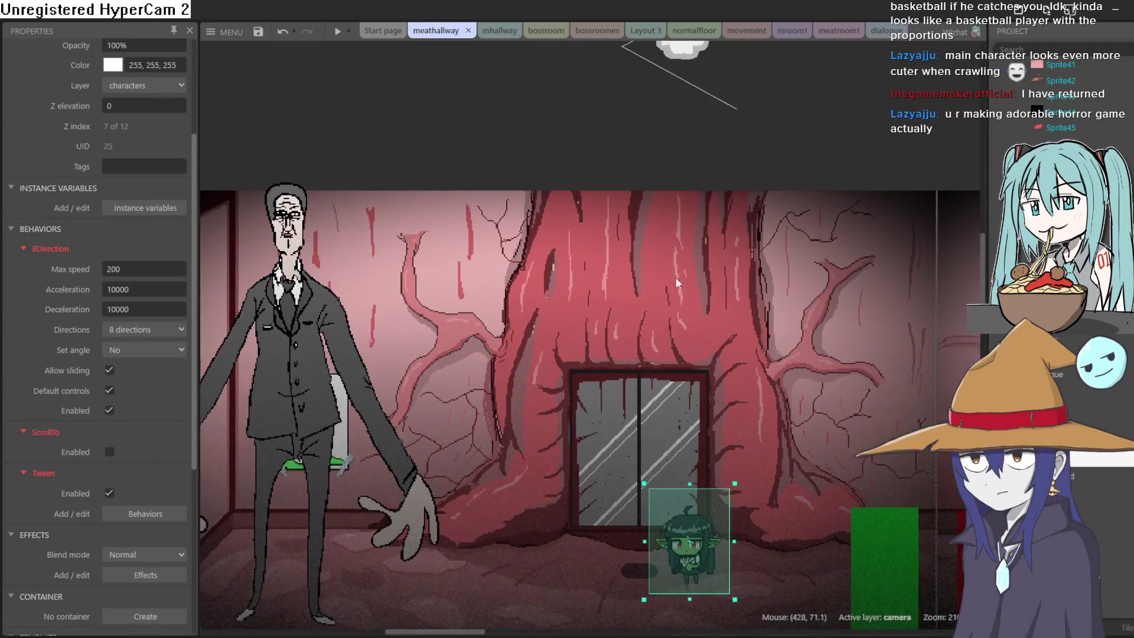
# Step: Move the green goblin in front of the elevator door and nudge the cap-wearing girl up 10 units
pyautogui.scroll(5, 511, 300)
pyautogui.moveTo(818, 54)
pyautogui.mouseDown()
pyautogui.moveTo(782, 220)
pyautogui.moveTo(408, 466)
pyautogui.moveTo(437, 469)
pyautogui.moveTo(656, 322)
pyautogui.moveTo(496, 549)
pyautogui.moveTo(562, 529)
pyautogui.moveTo(523, 549)
pyautogui.moveTo(787, 381)
pyautogui.mouseUp()
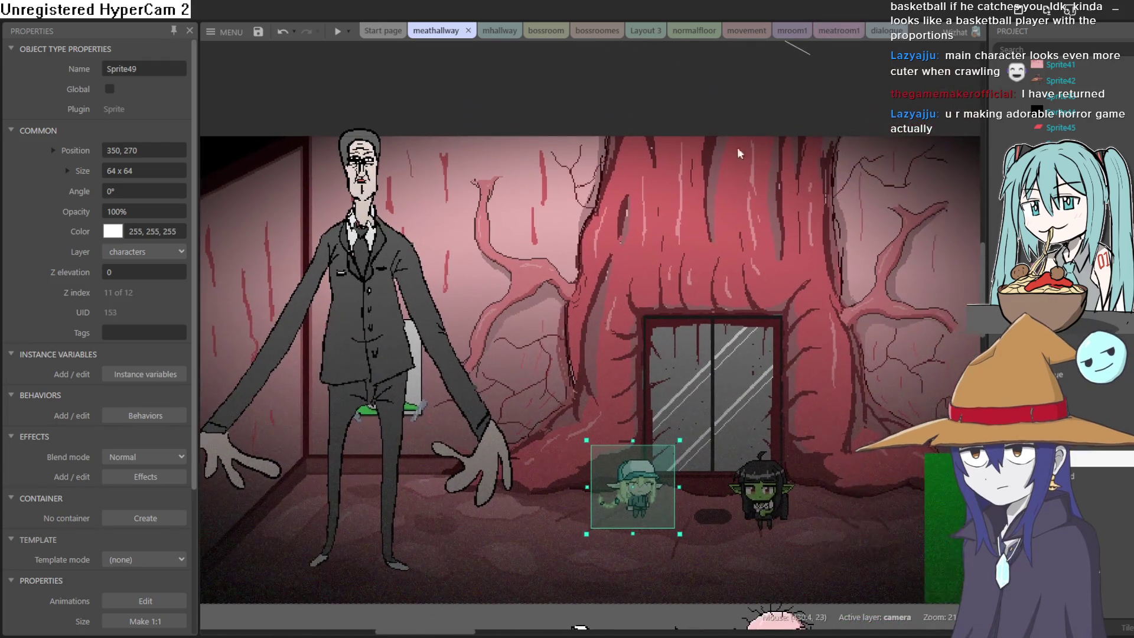
pyautogui.click(683, 496)
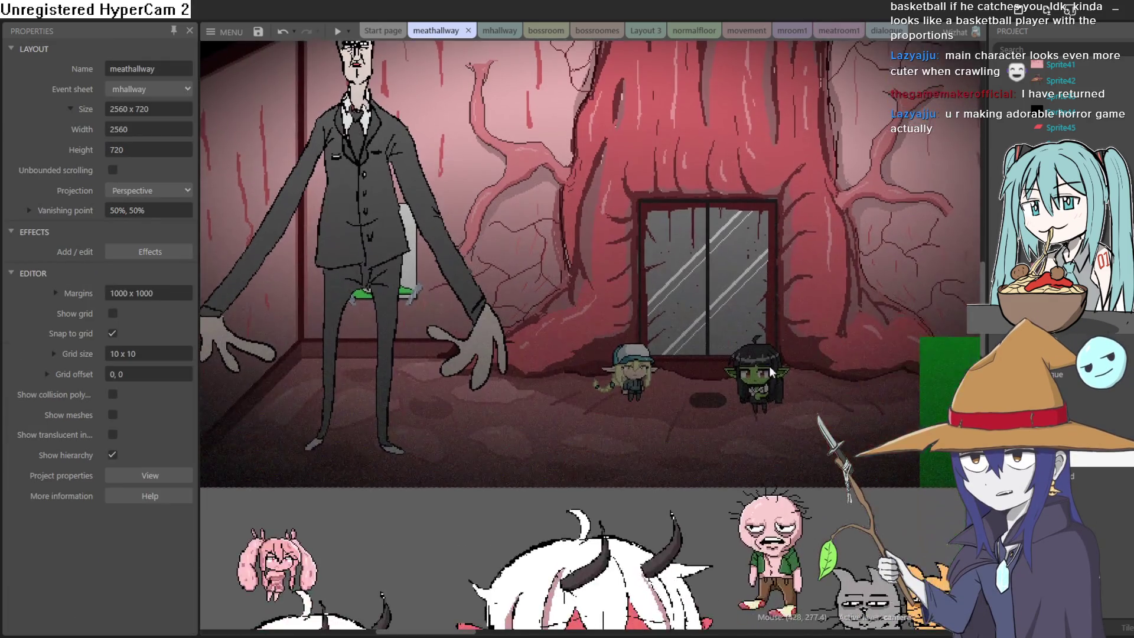
pyautogui.moveTo(771, 373); pyautogui.dragTo(715, 373)
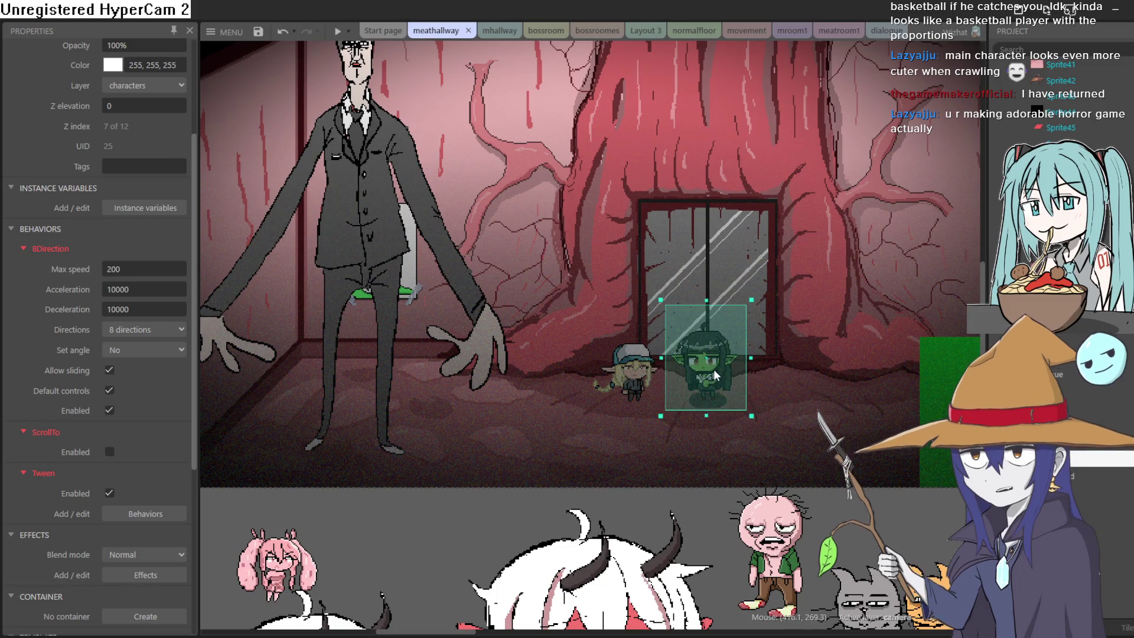
pyautogui.scroll(4, 636, 372)
pyautogui.click(629, 389)
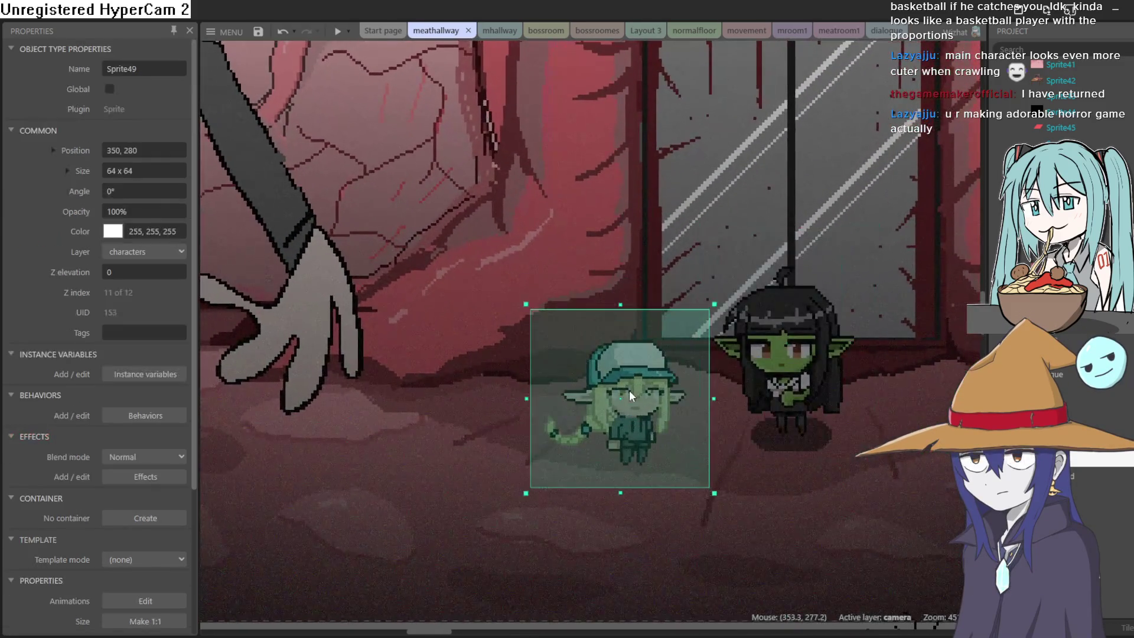
pyautogui.hotkey('shift', 'Up')
pyautogui.moveTo(720, 463); pyautogui.dragTo(656, 322)
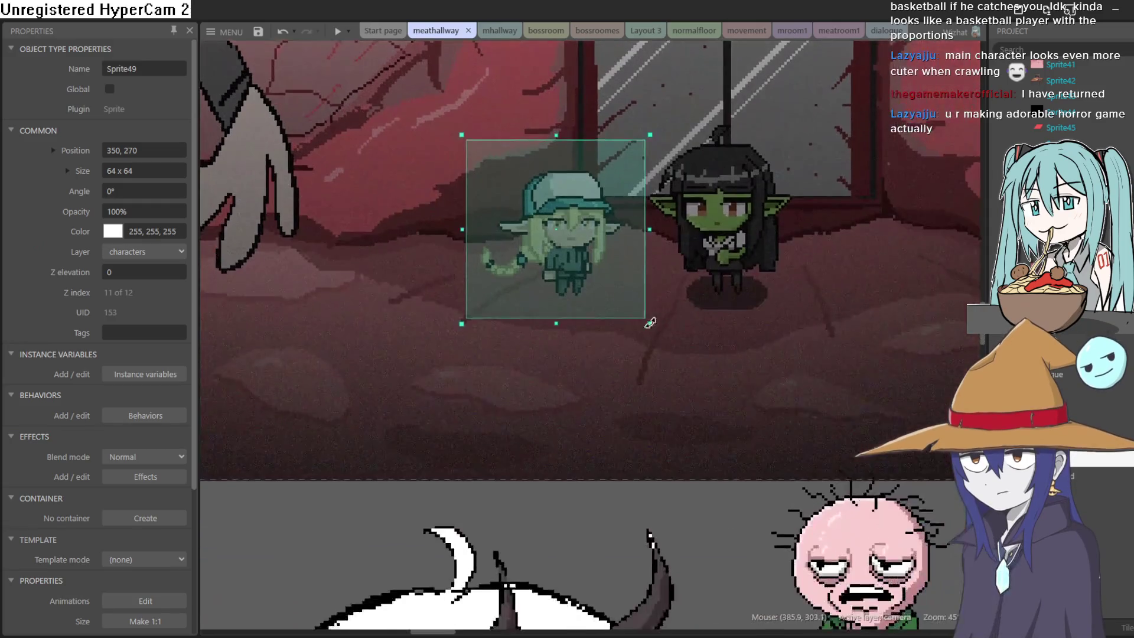
# Step: Select the large dialogue sprite Sprite26 and scroll around the layout
pyautogui.click(609, 539)
pyautogui.scroll(-4, 650, 362)
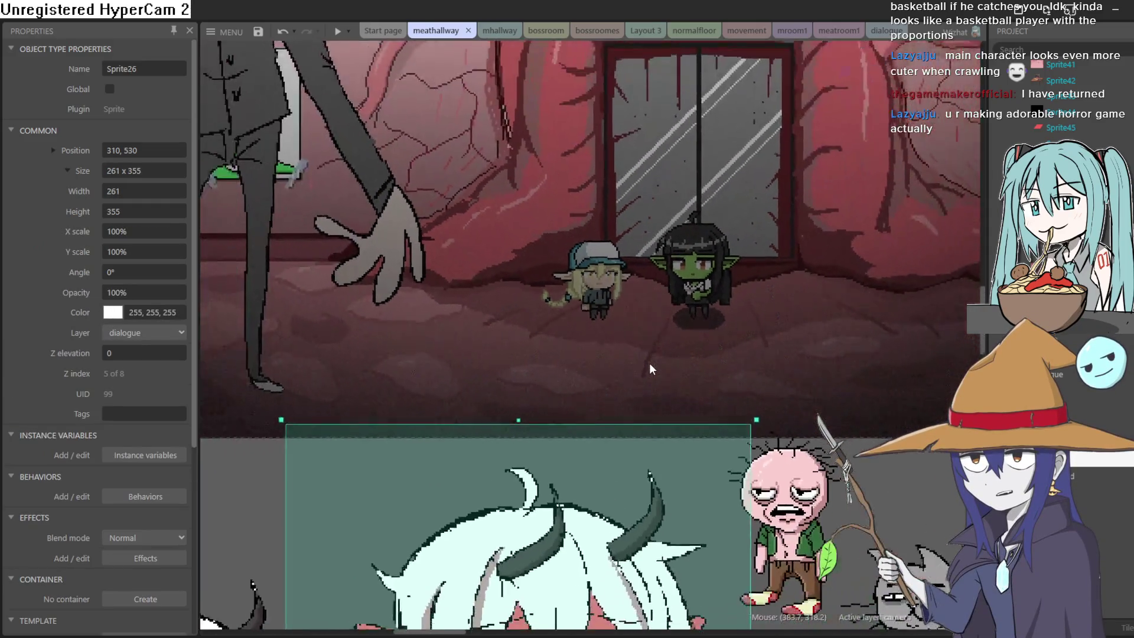
pyautogui.scroll(1, 656, 363)
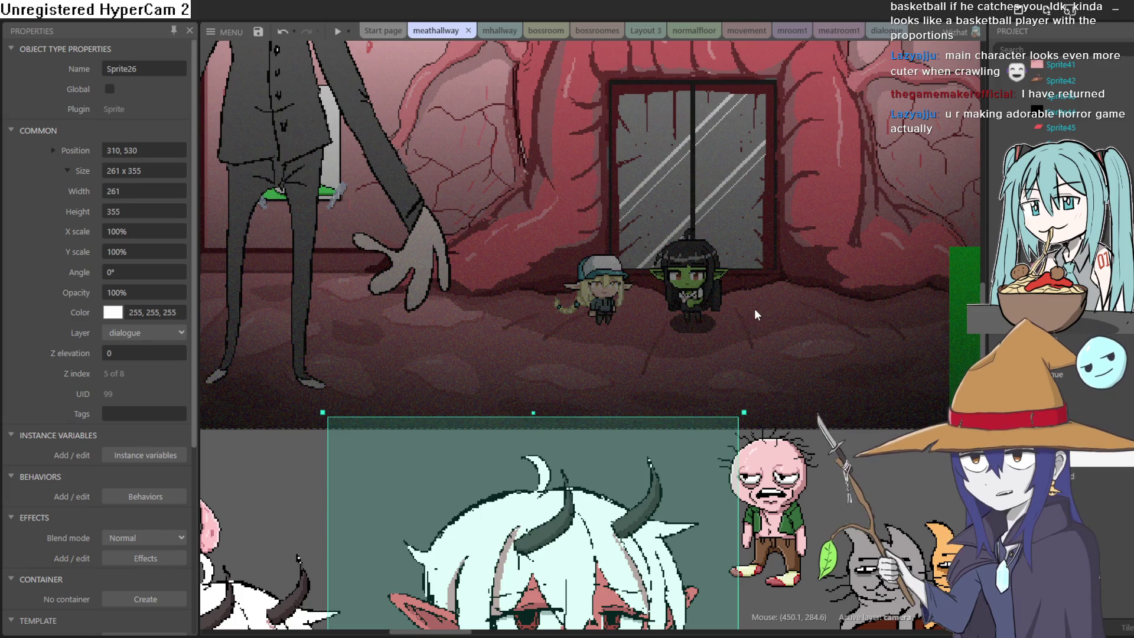
pyautogui.scroll(5, 803, 274)
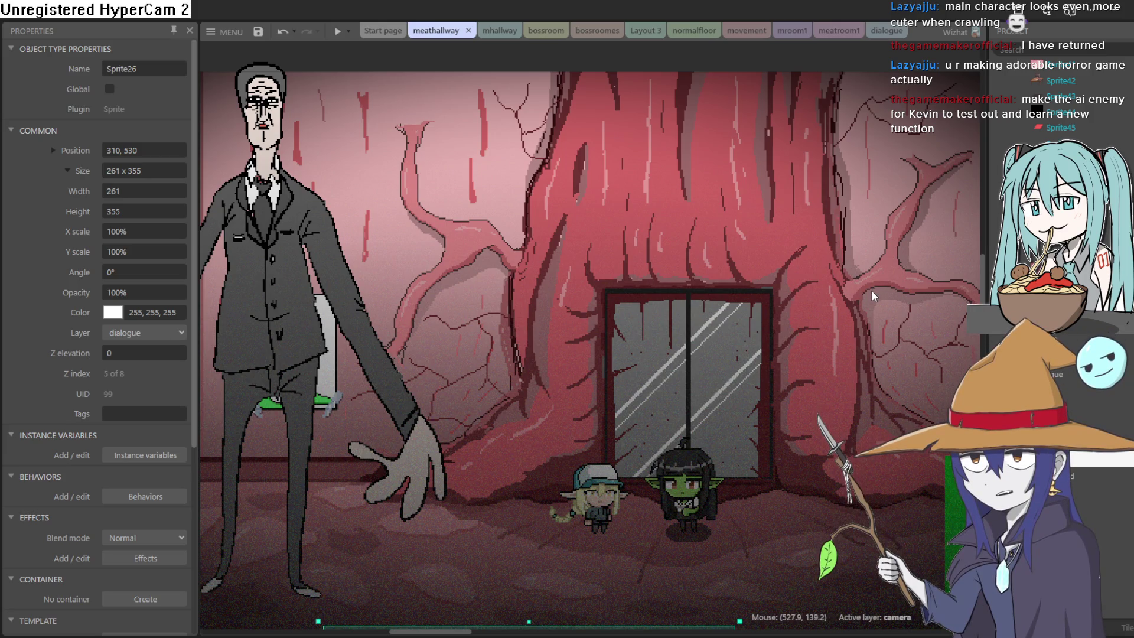
pyautogui.scroll(-3, 682, 328)
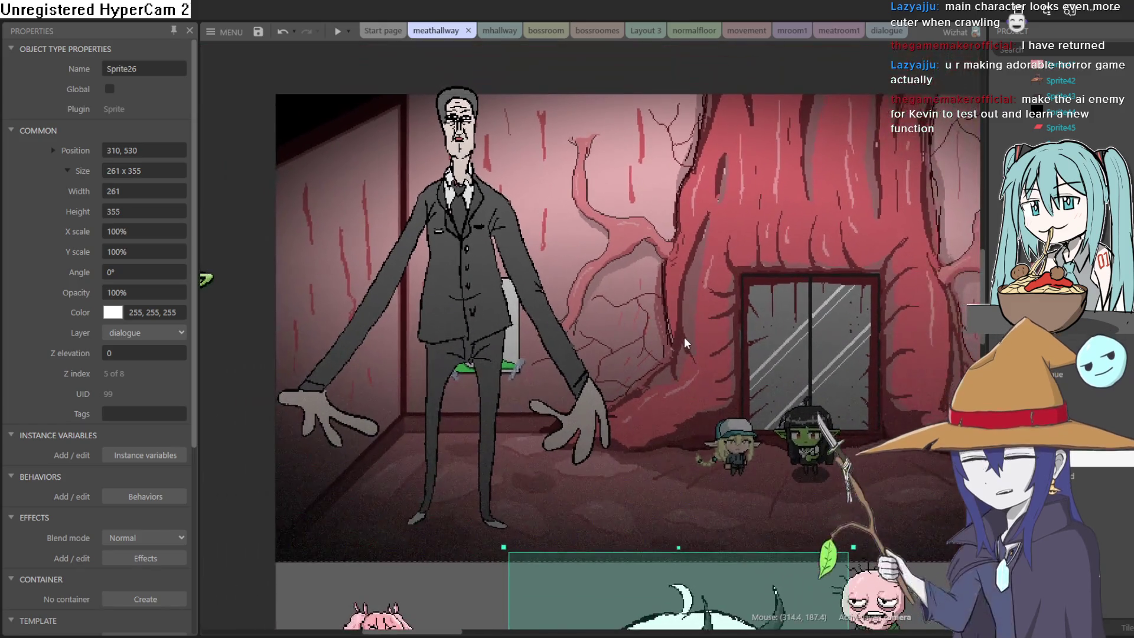
# Step: Select suited Sprite48 and check the meatroom1, mroom1, mhallway, bossroom and bossroomes tabs
pyautogui.click(439, 291)
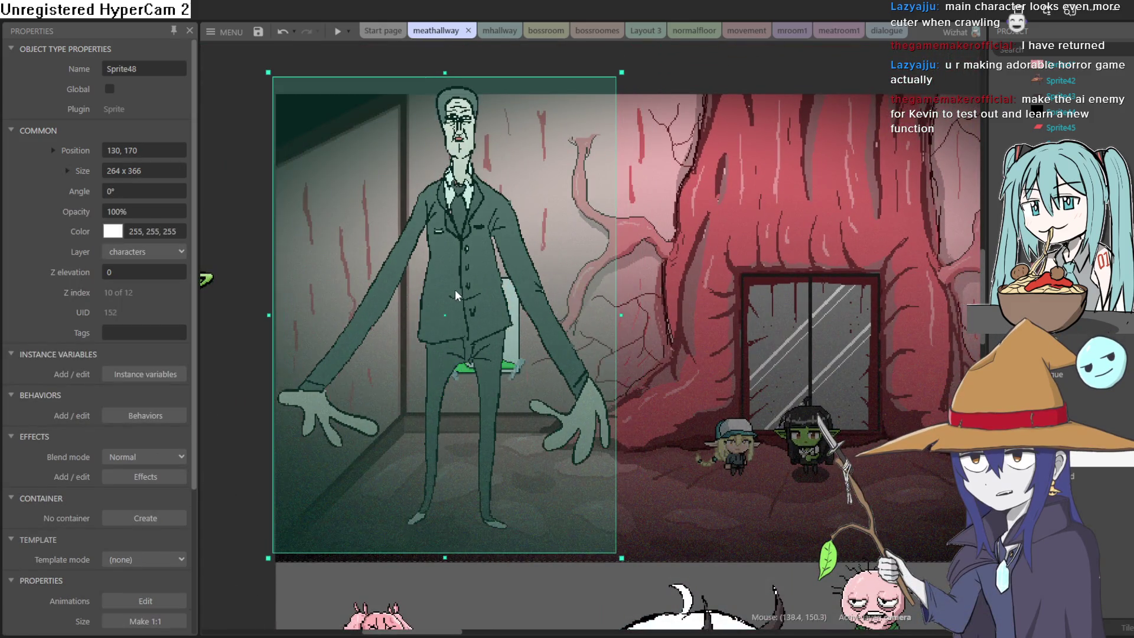
pyautogui.hscroll(3, 890, 361)
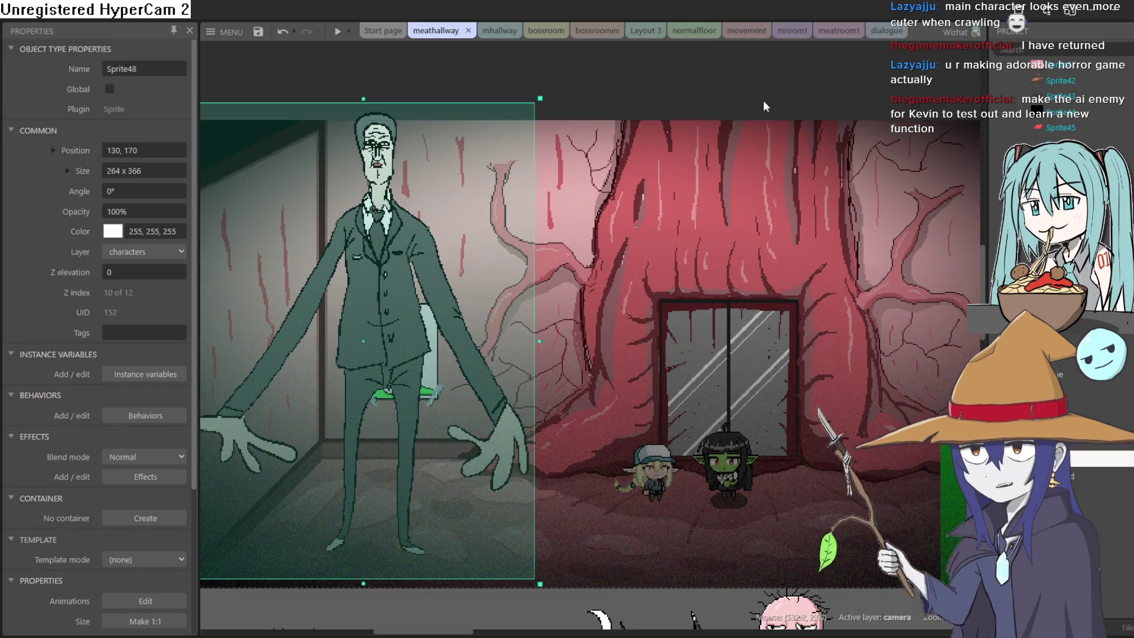
pyautogui.click(852, 26)
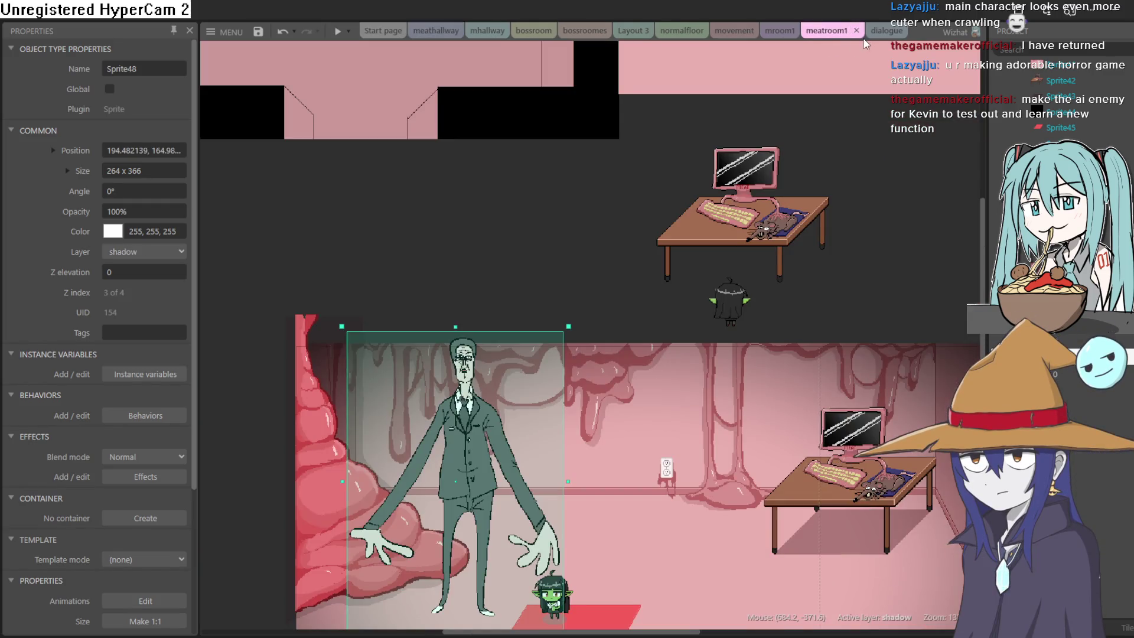
pyautogui.click(778, 32)
pyautogui.click(487, 31)
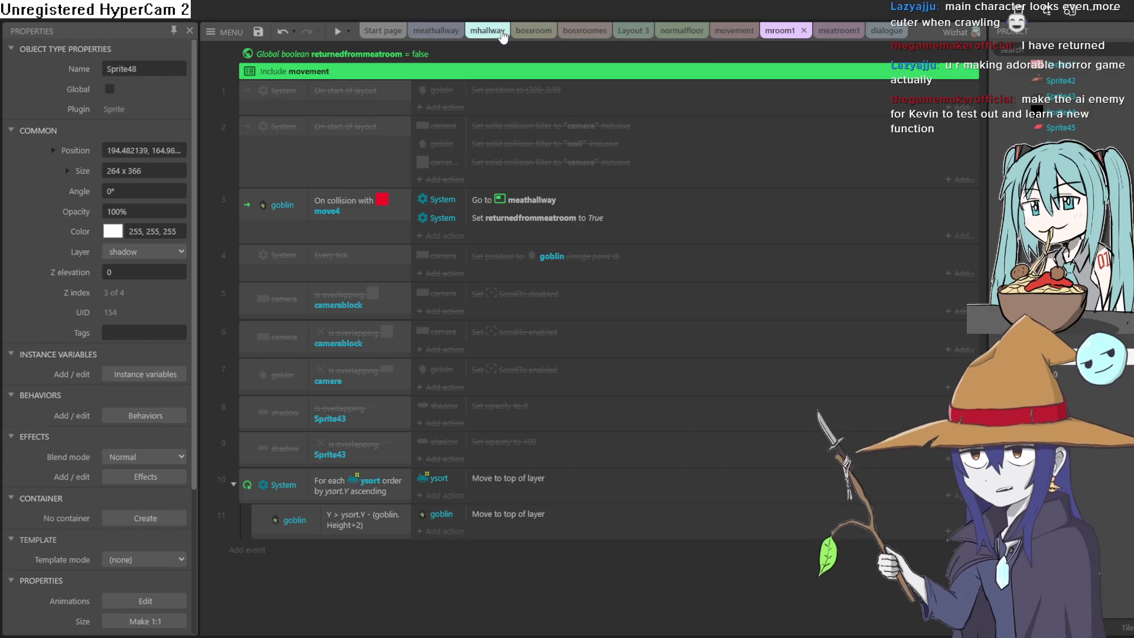
pyautogui.click(547, 30)
pyautogui.click(597, 30)
pyautogui.click(531, 31)
# Step: Back in meathallway, bring up Sprite48's Behaviors list
pyautogui.click(458, 32)
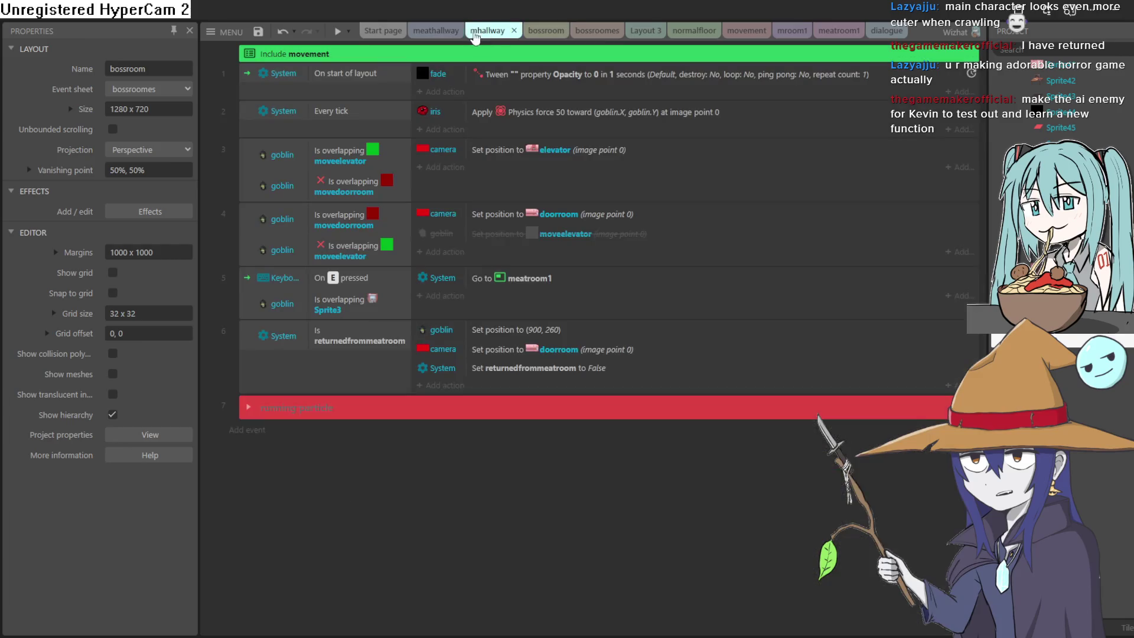
pyautogui.scroll(-2, 775, 424)
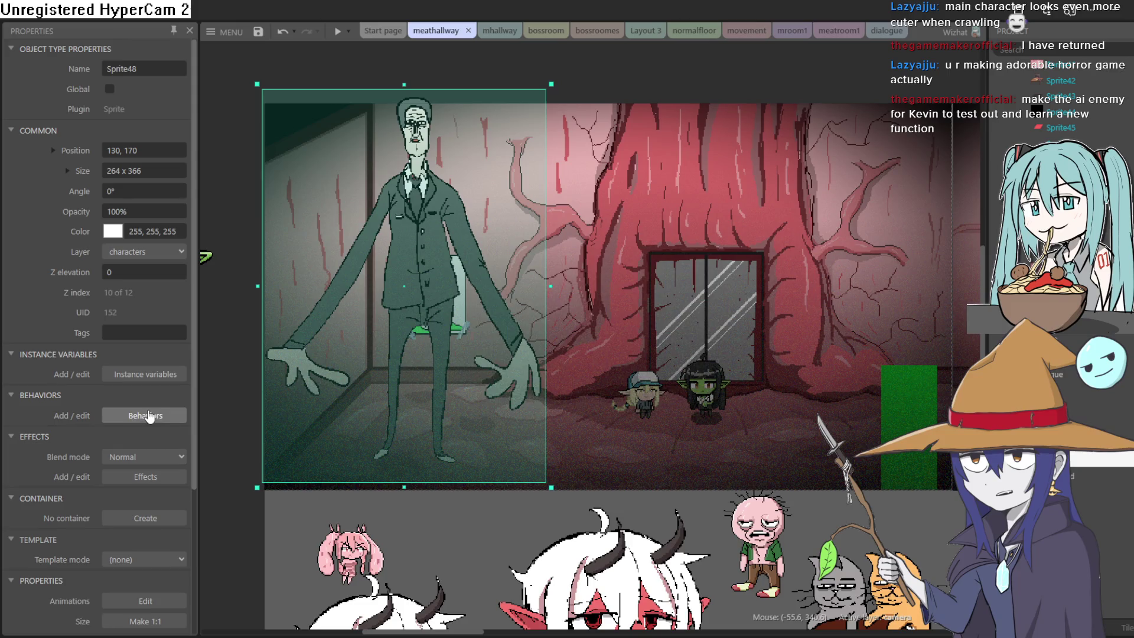
pyautogui.click(145, 415)
# Step: Add a MoveTo behavior with Stop on solids to Sprite48 and nudge him to 140, 180
pyautogui.click(563, 408)
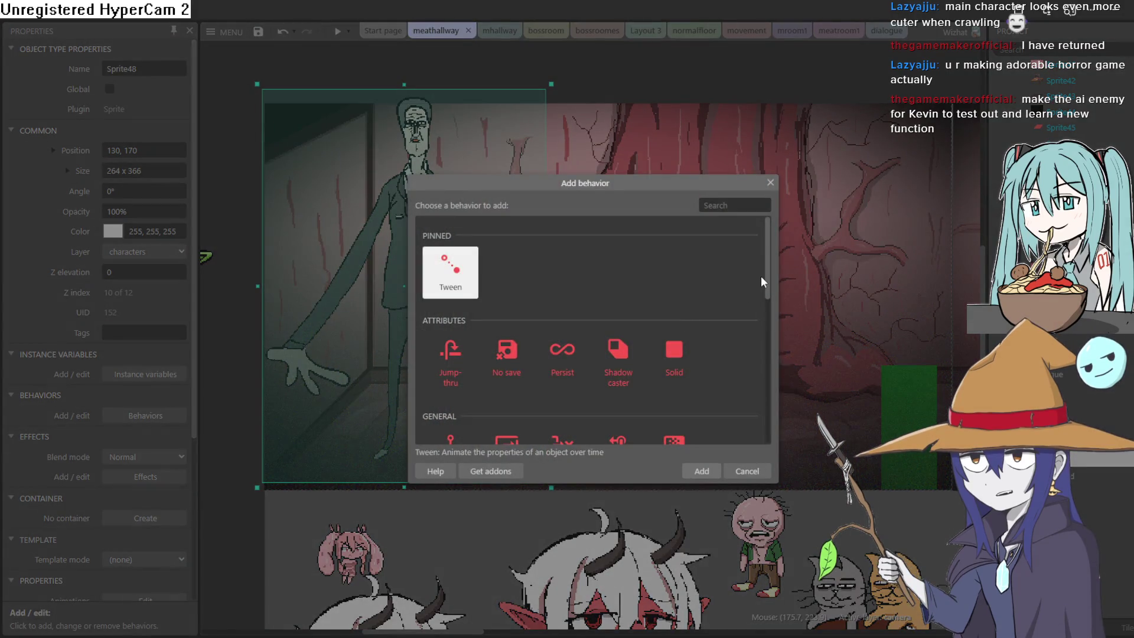
pyautogui.moveTo(768, 275)
pyautogui.mouseDown()
pyautogui.moveTo(767, 360)
pyautogui.moveTo(766, 263)
pyautogui.moveTo(743, 427)
pyautogui.moveTo(725, 423)
pyautogui.mouseUp()
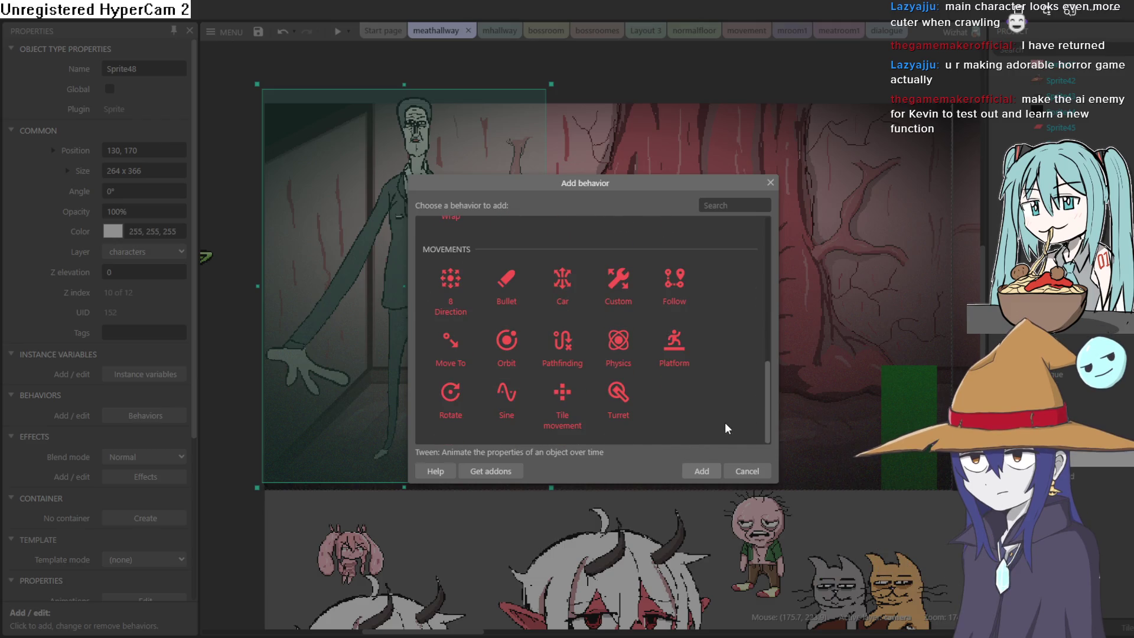
pyautogui.doubleClick(451, 345)
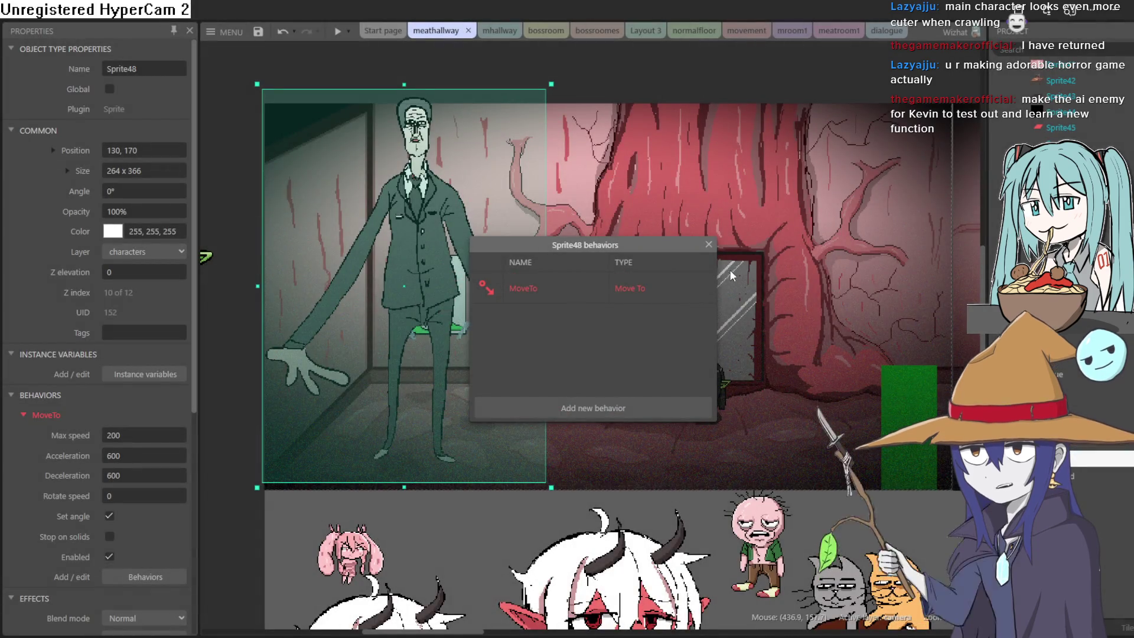
pyautogui.click(109, 536)
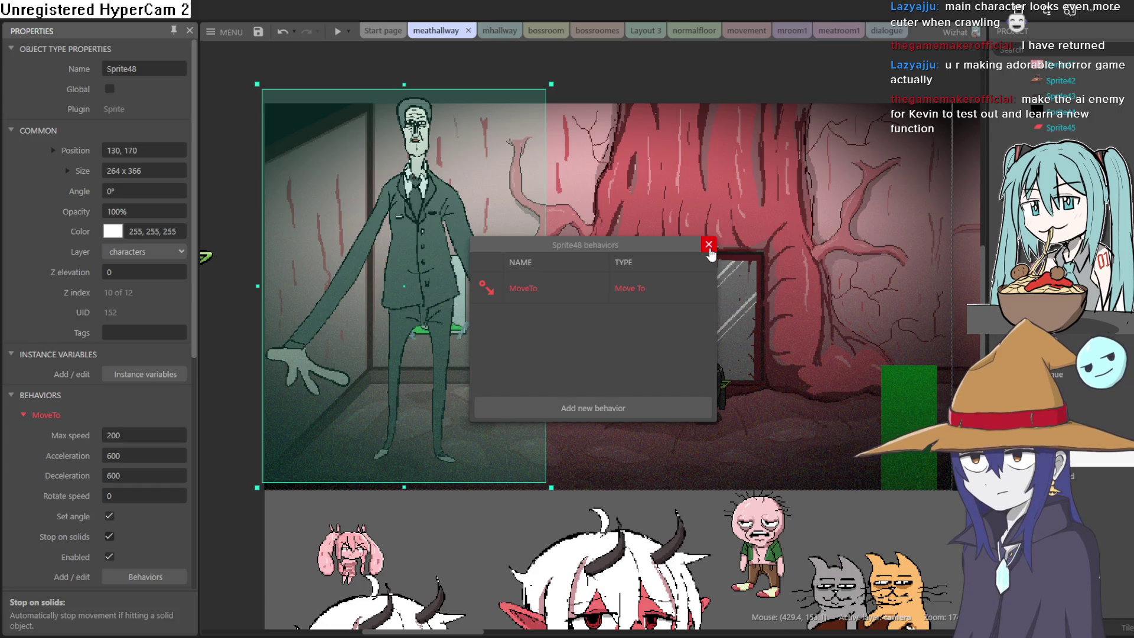
pyautogui.click(708, 244)
pyautogui.moveTo(438, 276)
pyautogui.mouseDown()
pyautogui.moveTo(419, 279)
pyautogui.moveTo(447, 287)
pyautogui.mouseUp()
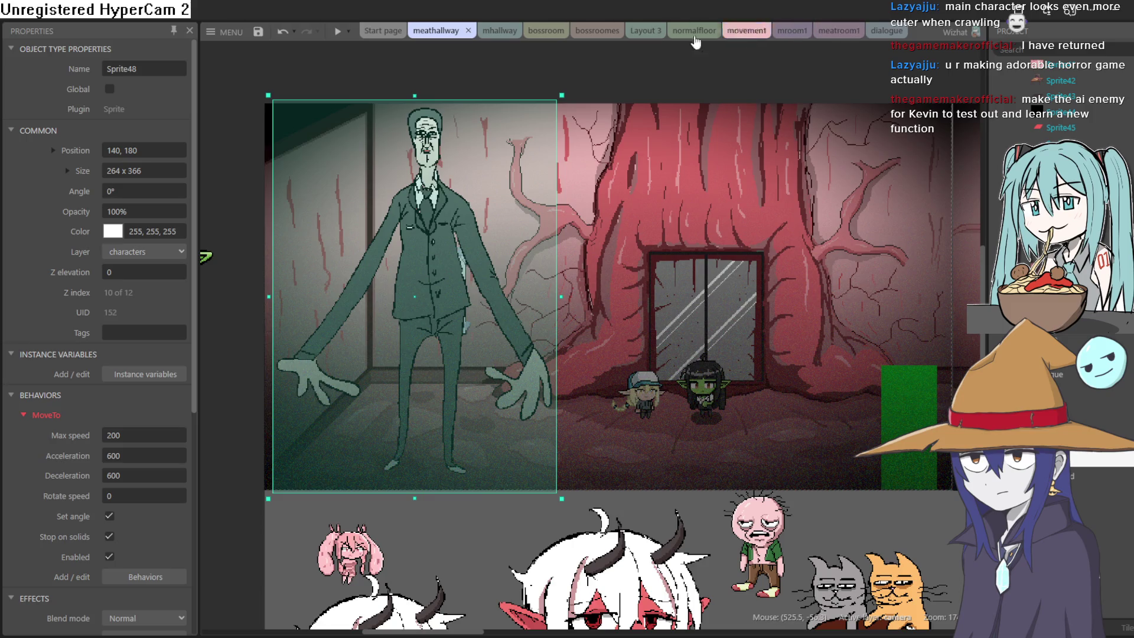
# Step: On the mhallway event sheet, add a System Every tick event
pyautogui.click(829, 38)
pyautogui.click(777, 37)
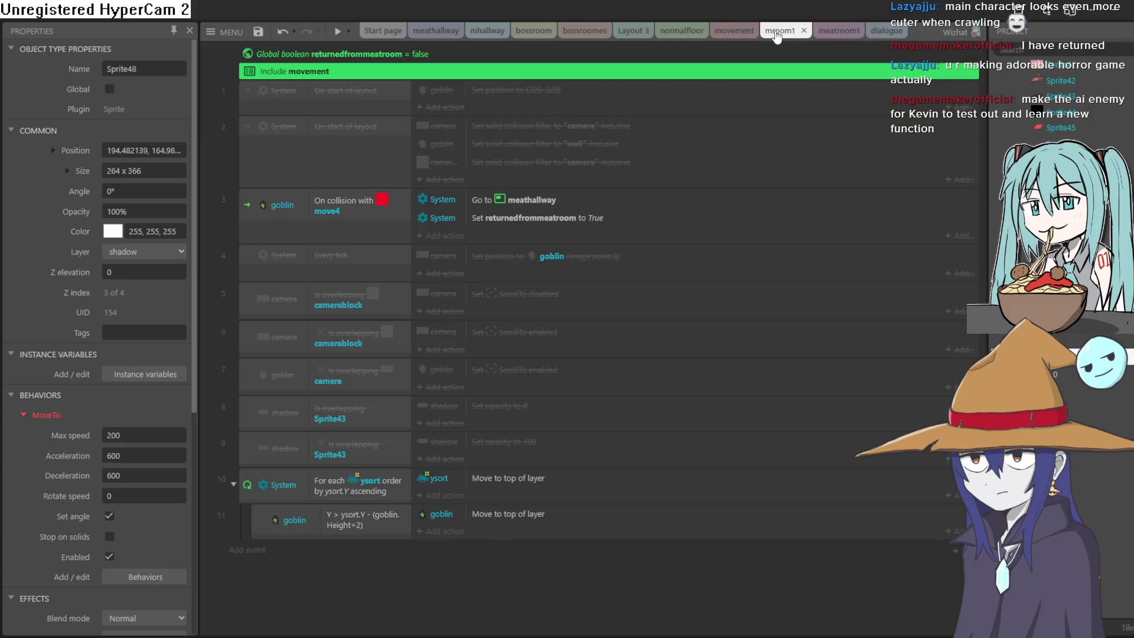
pyautogui.click(470, 33)
pyautogui.click(245, 433)
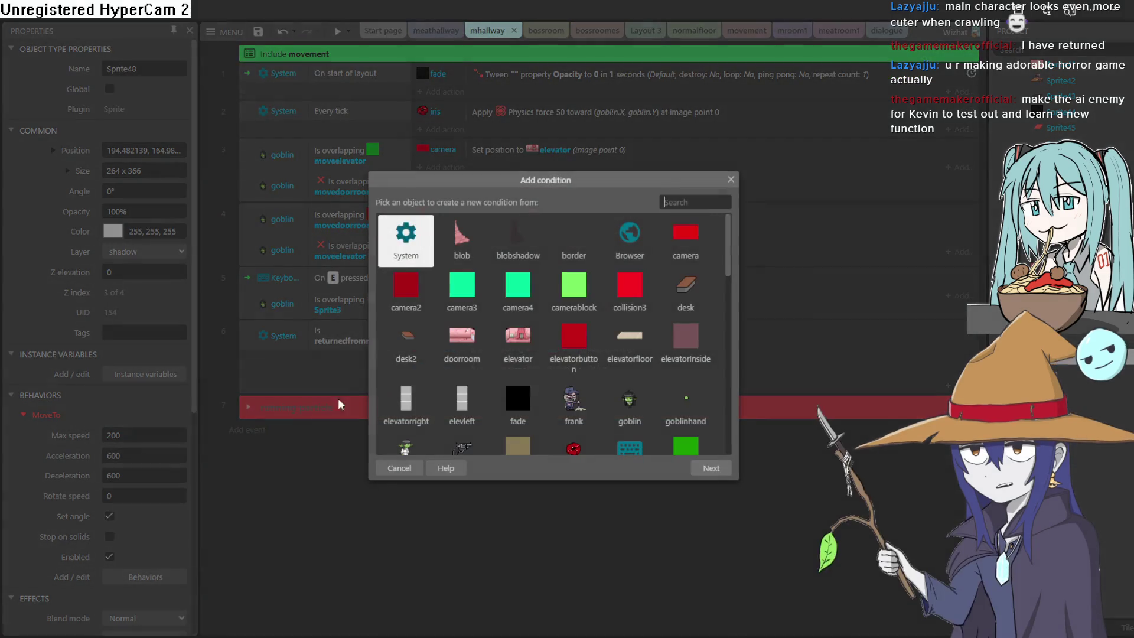
pyautogui.doubleClick(403, 247)
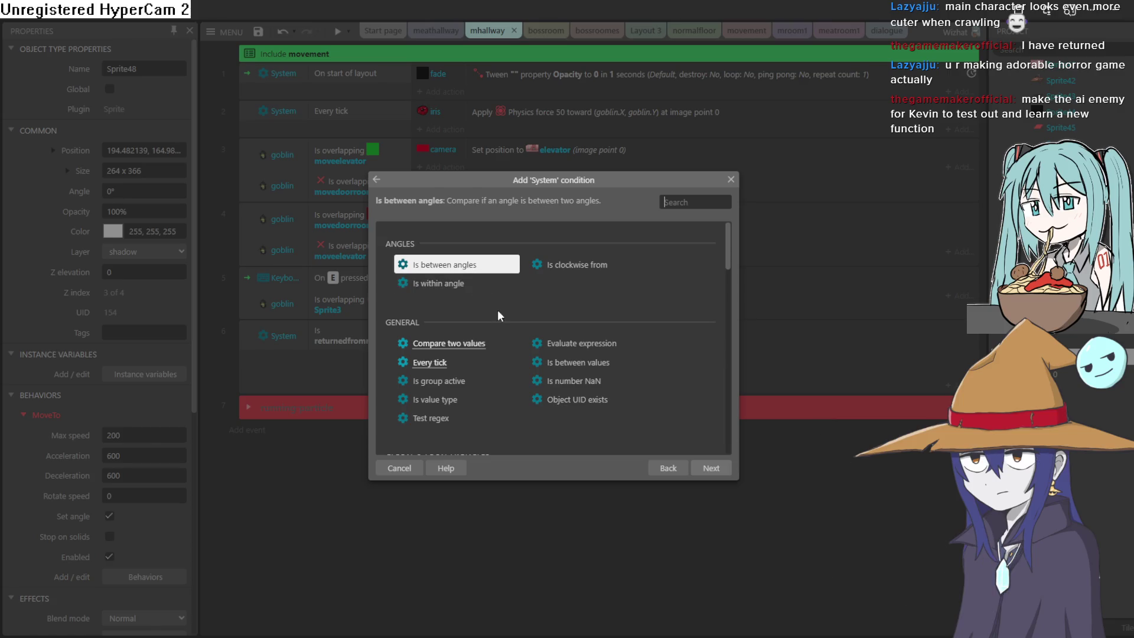
pyautogui.doubleClick(430, 362)
# Step: Give it a Sprite48 move-to-object action targeting the goblin, then preview the game
pyautogui.click(440, 431)
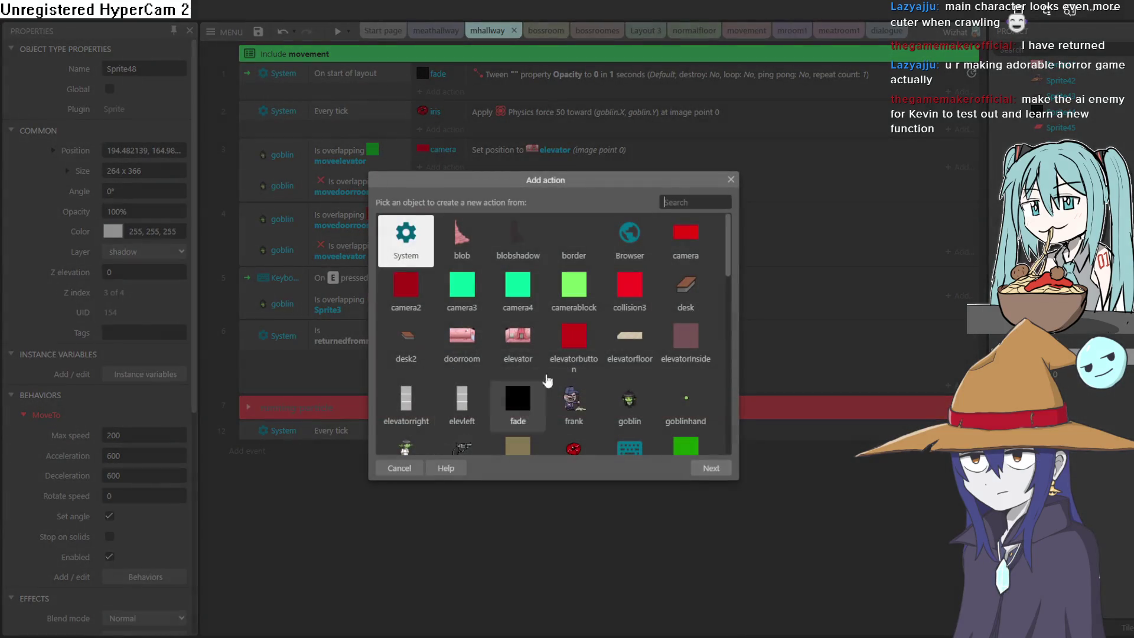
pyautogui.moveTo(729, 269); pyautogui.dragTo(736, 455)
pyautogui.doubleClick(408, 321)
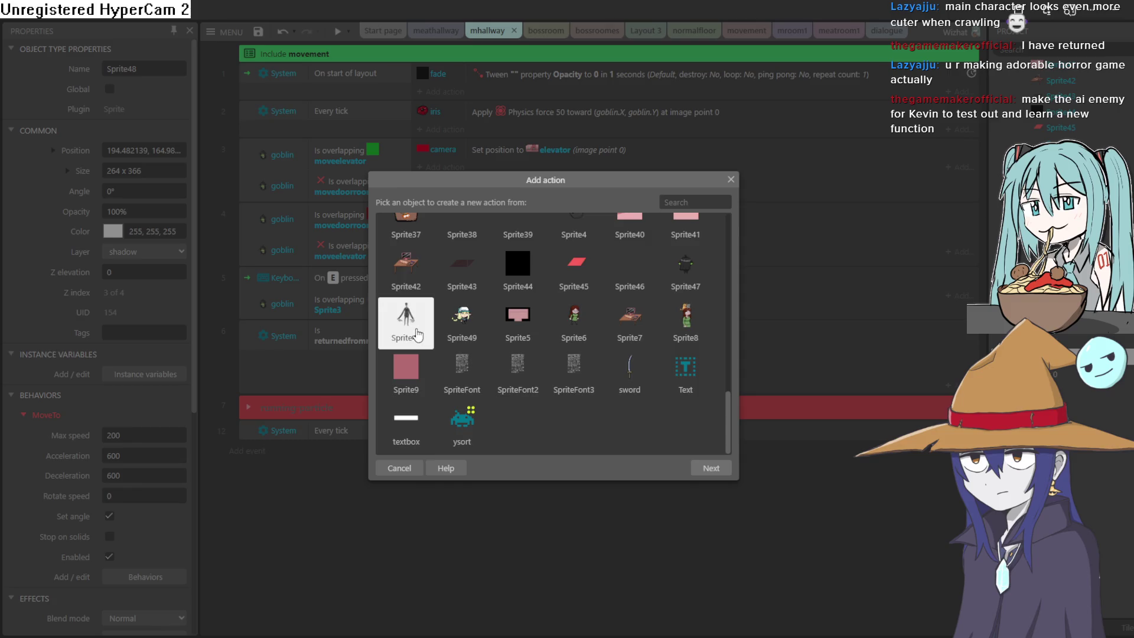
pyautogui.moveTo(729, 259)
pyautogui.mouseDown()
pyautogui.moveTo(738, 407)
pyautogui.moveTo(739, 381)
pyautogui.mouseUp()
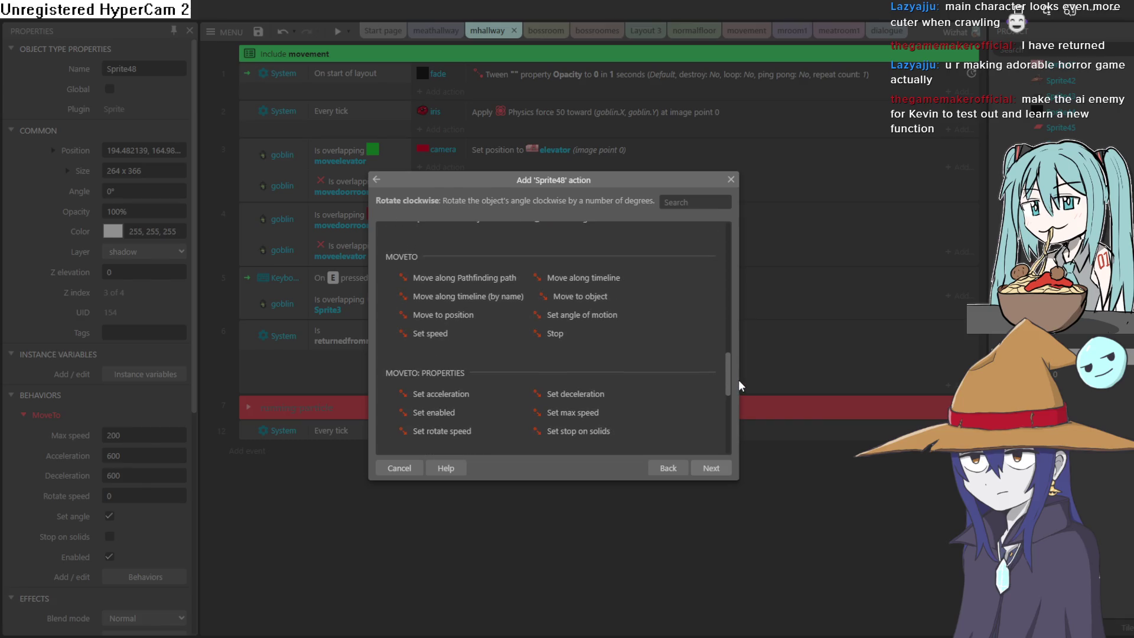
pyautogui.doubleClick(574, 297)
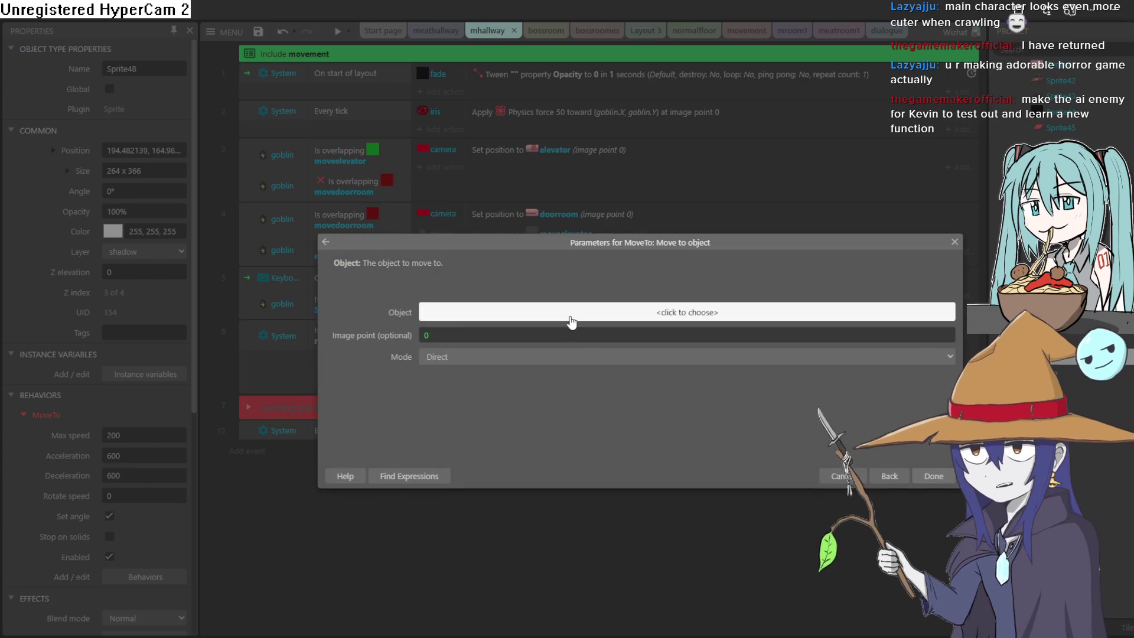
pyautogui.click(572, 312)
pyautogui.doubleClick(577, 435)
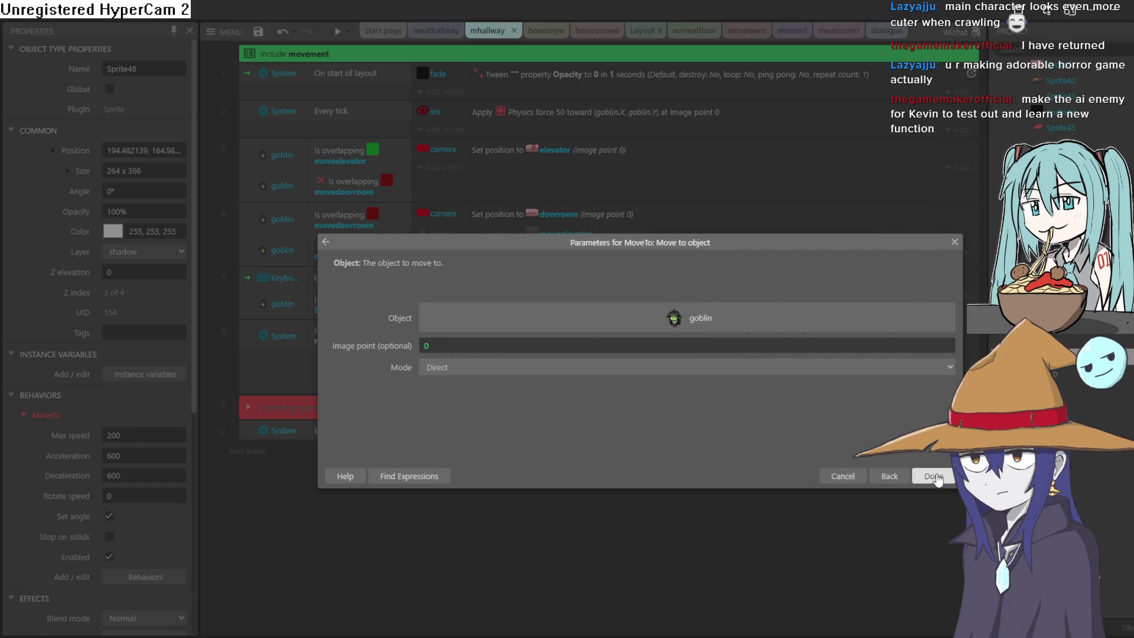
pyautogui.click(933, 476)
pyautogui.click(338, 32)
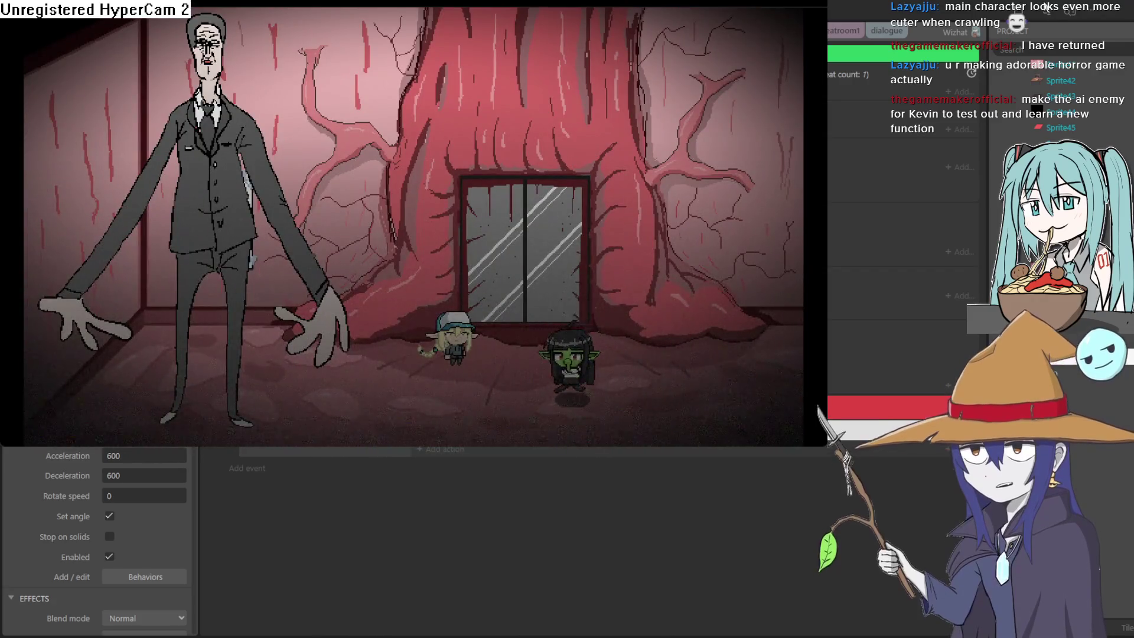
pyautogui.click(1034, 55)
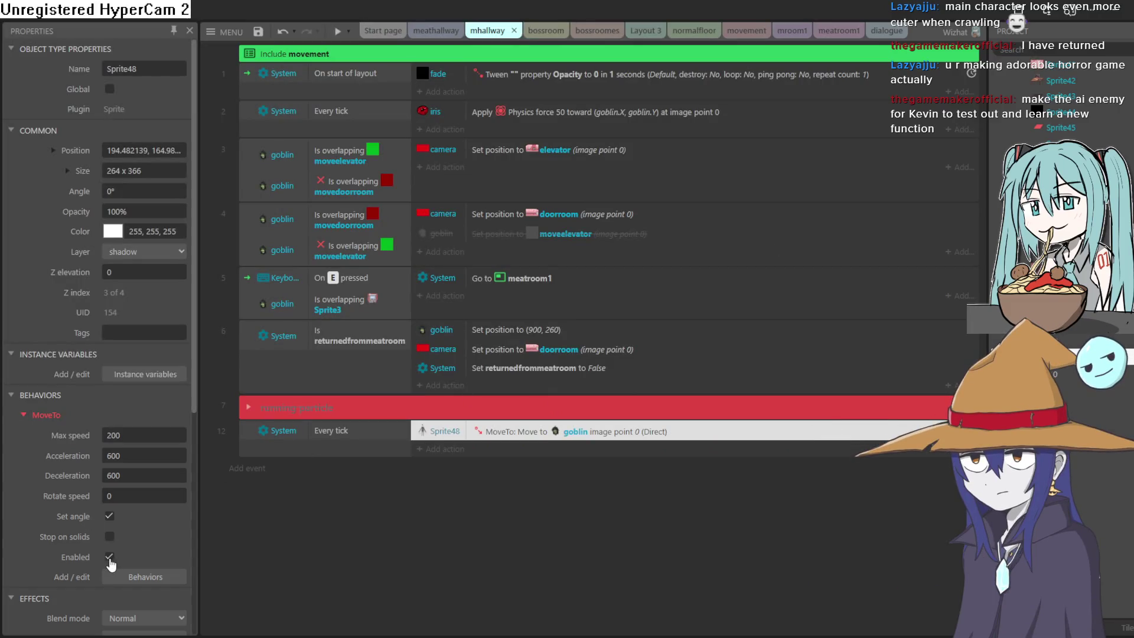
# Step: Flip through the open sheets and layouts back to the meathallway layout
pyautogui.click(872, 34)
pyautogui.click(734, 31)
pyautogui.click(681, 31)
pyautogui.click(633, 31)
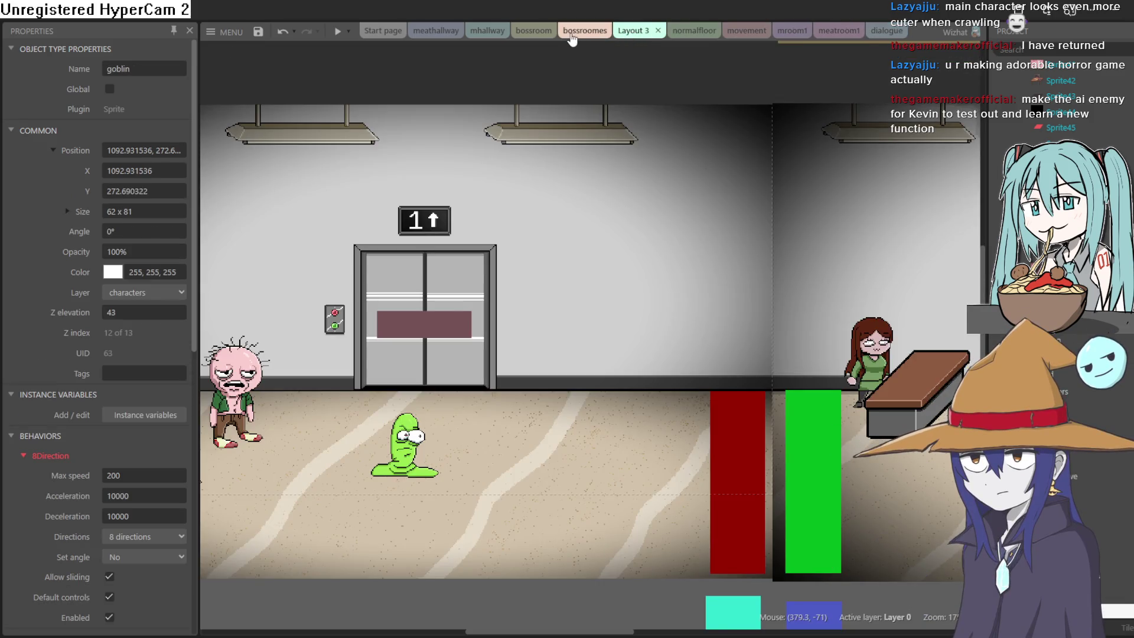
pyautogui.click(572, 35)
pyautogui.click(522, 35)
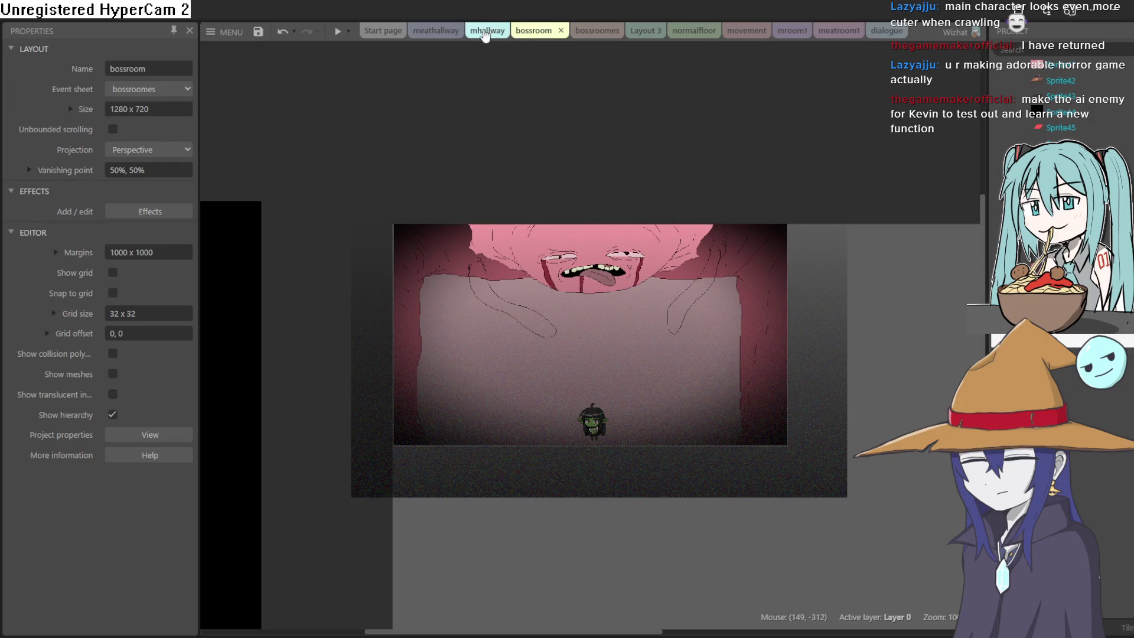
pyautogui.click(440, 32)
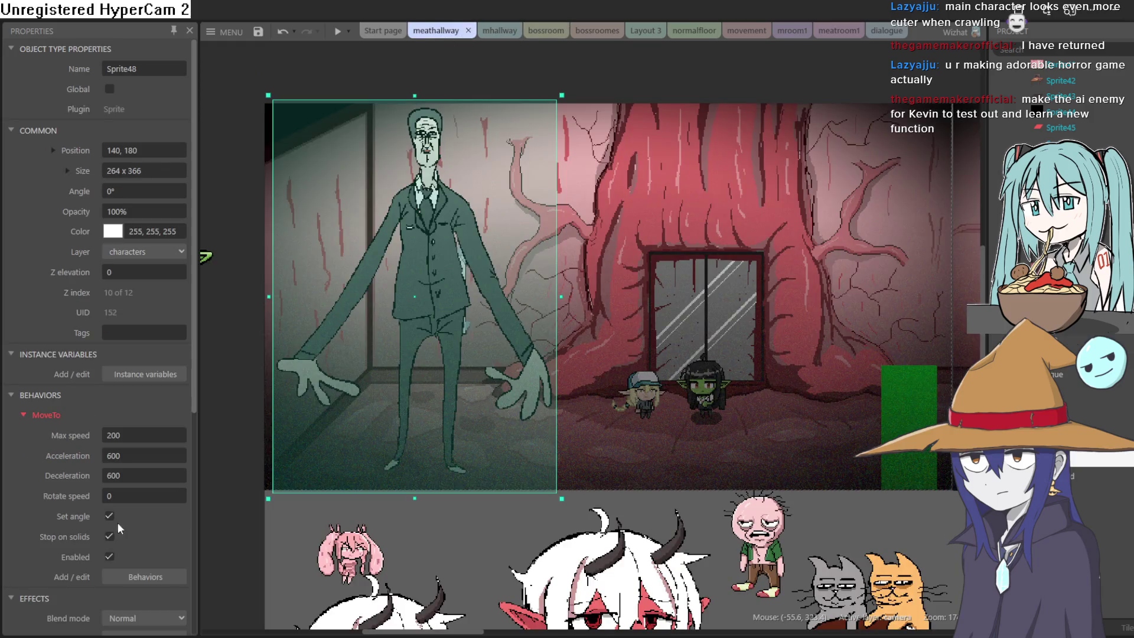
# Step: Turn off Sprite48's MoveTo Stop on solids and Set angle, previewing after each change
pyautogui.click(110, 536)
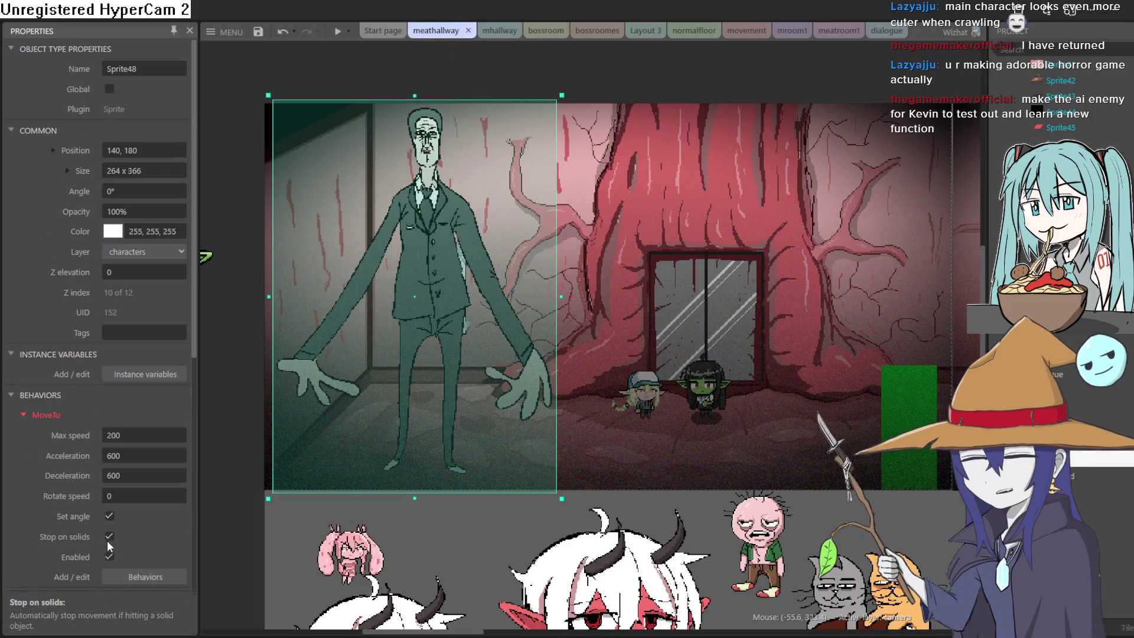
pyautogui.click(338, 31)
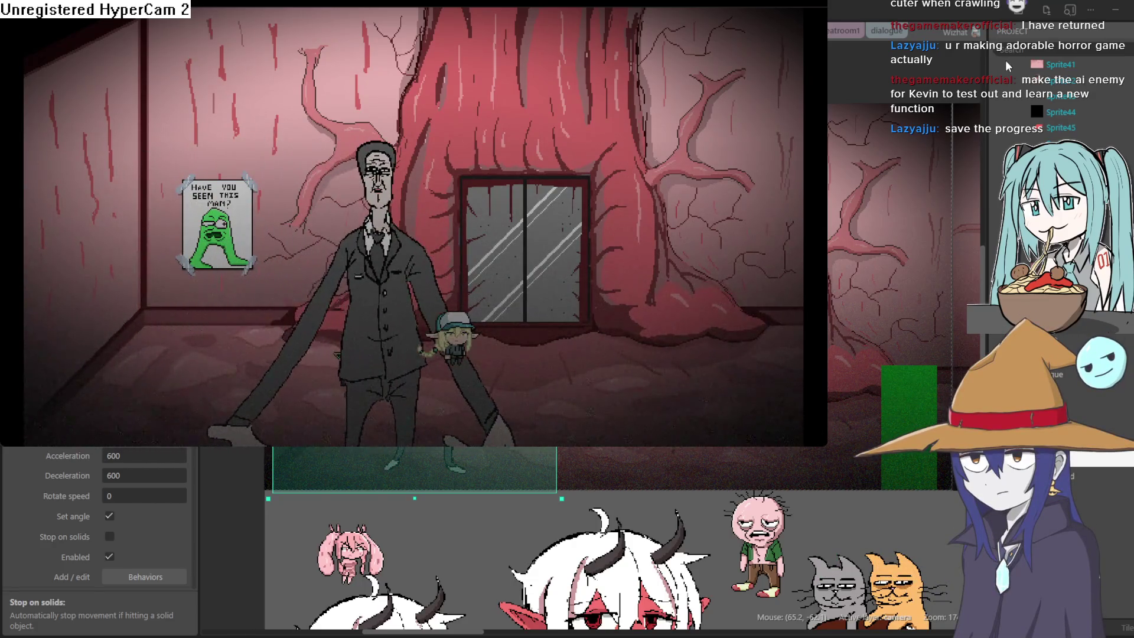
pyautogui.click(1012, 62)
pyautogui.click(109, 517)
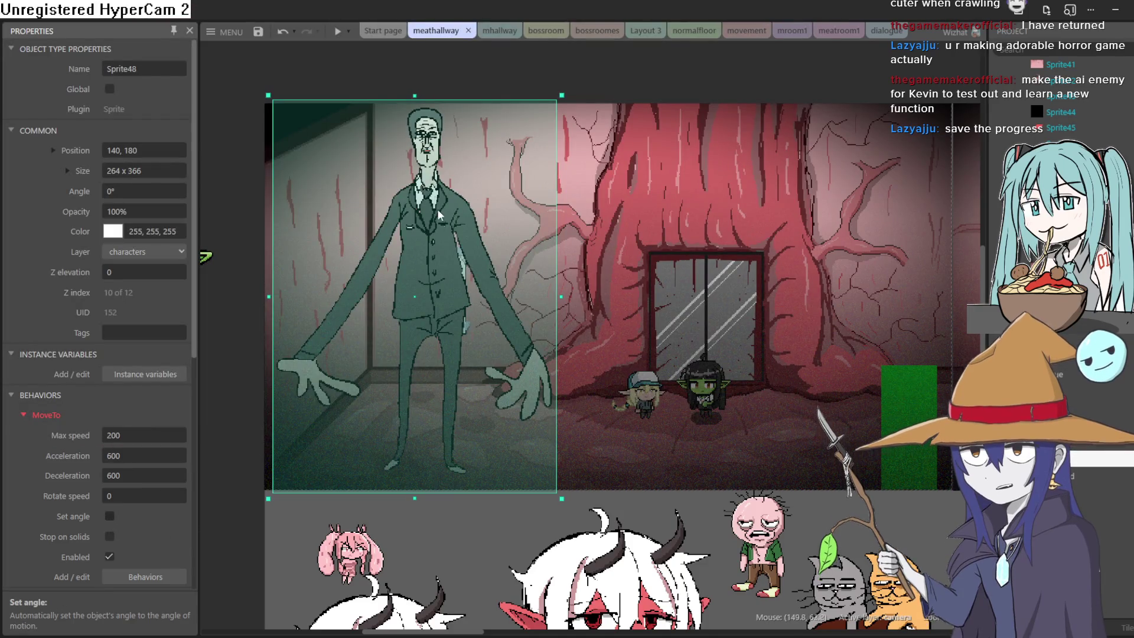
pyautogui.click(339, 31)
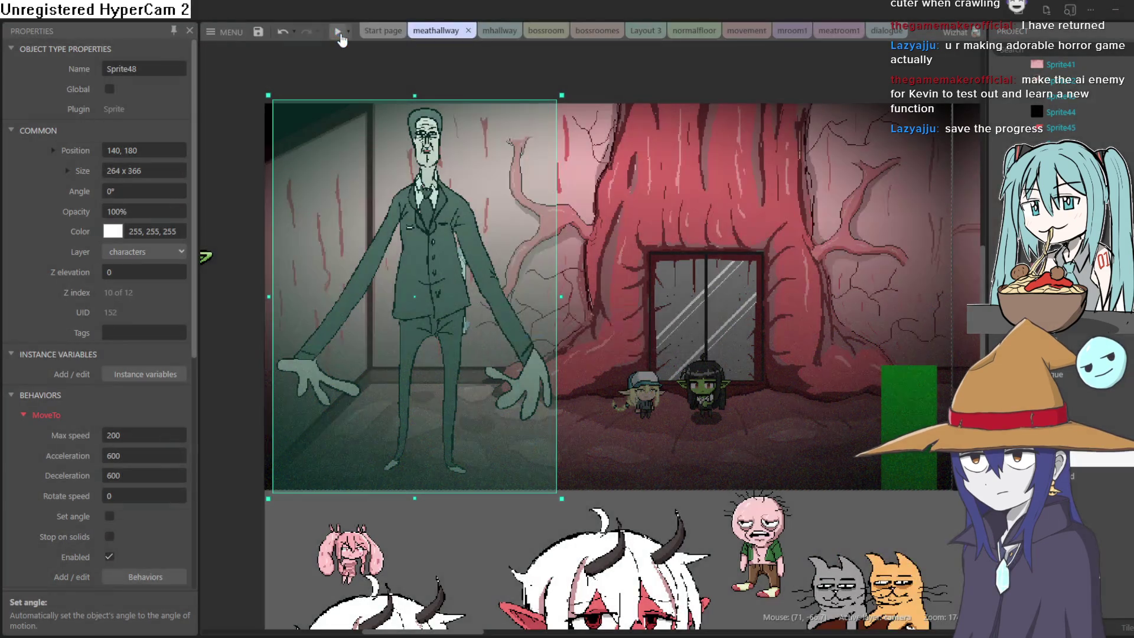
# Step: Run the goblin left and right past the desk and janitor, then up through the door
pyautogui.press('Right')
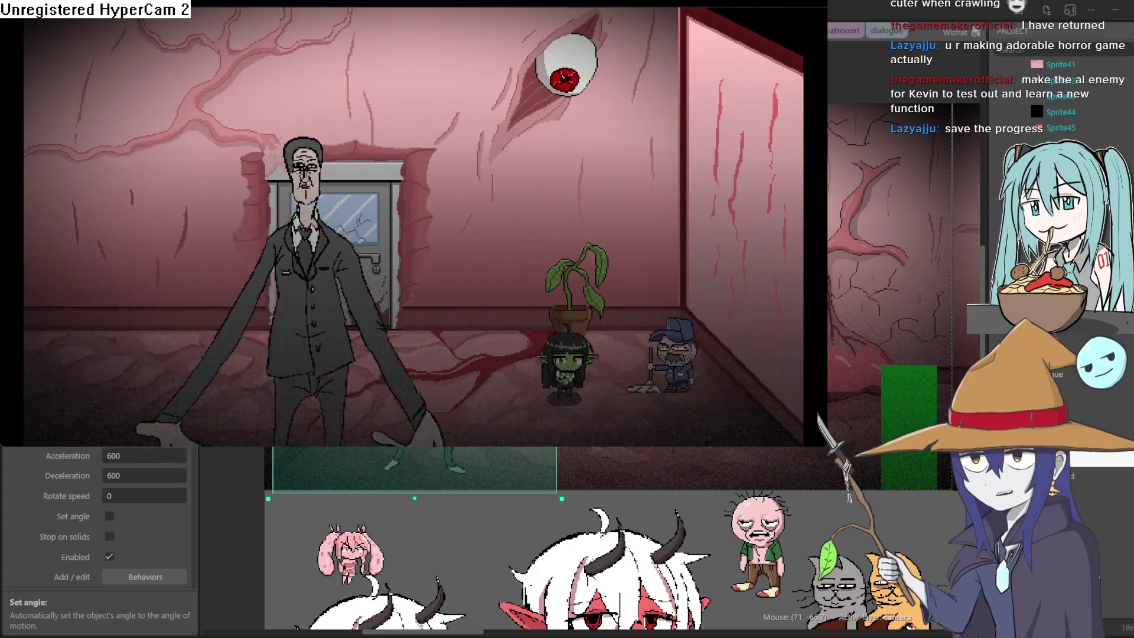
pyautogui.press('Left')
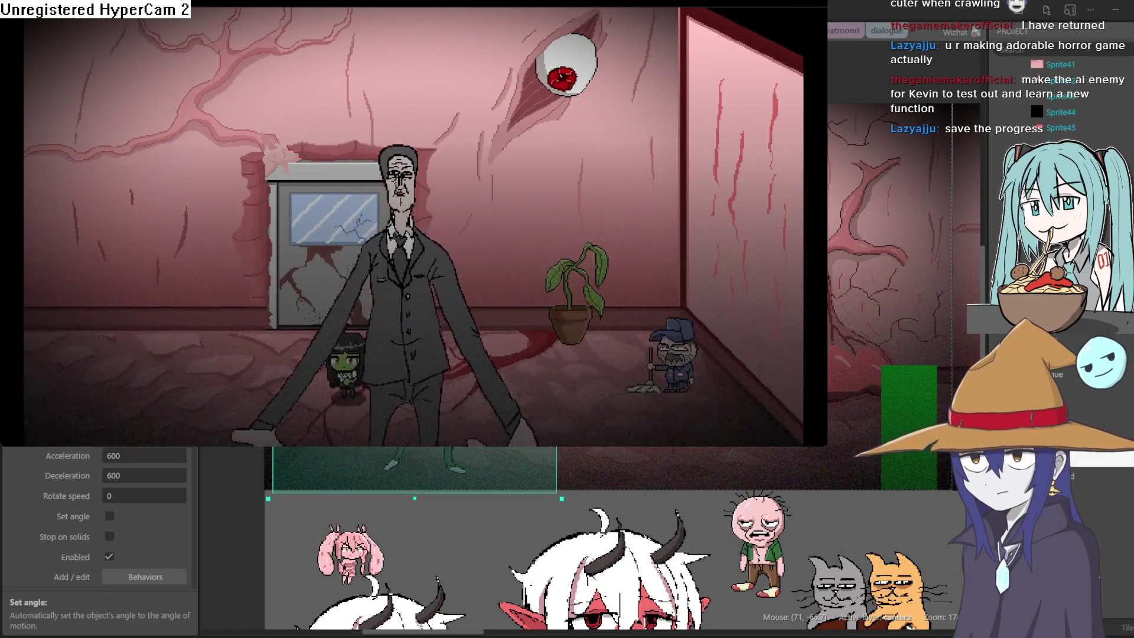
pyautogui.press('Left')
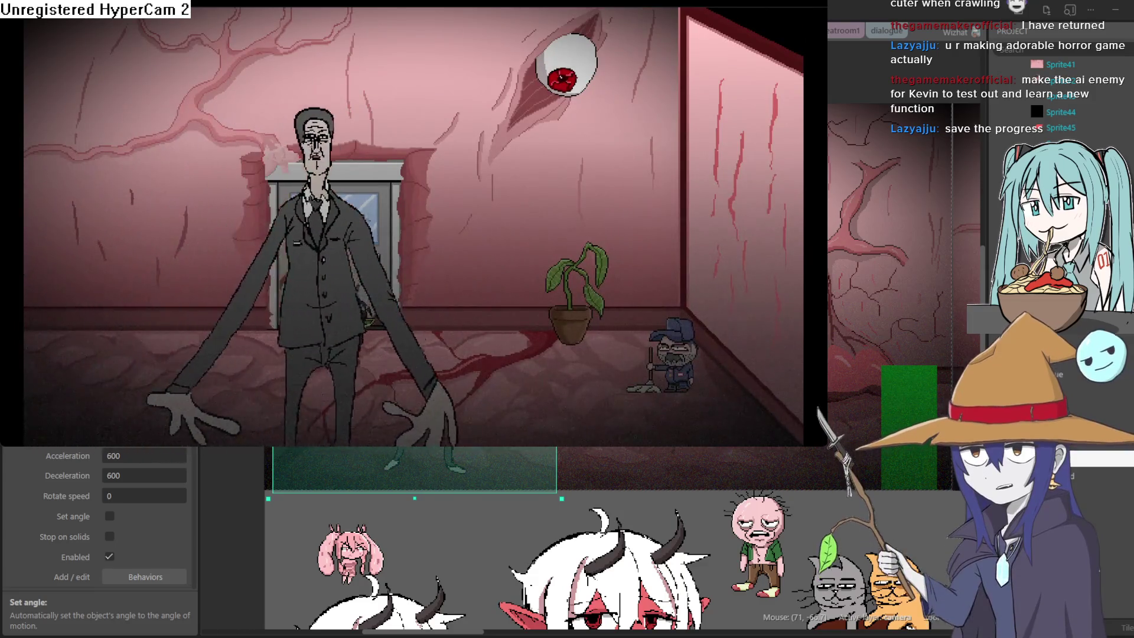
pyautogui.press('Right')
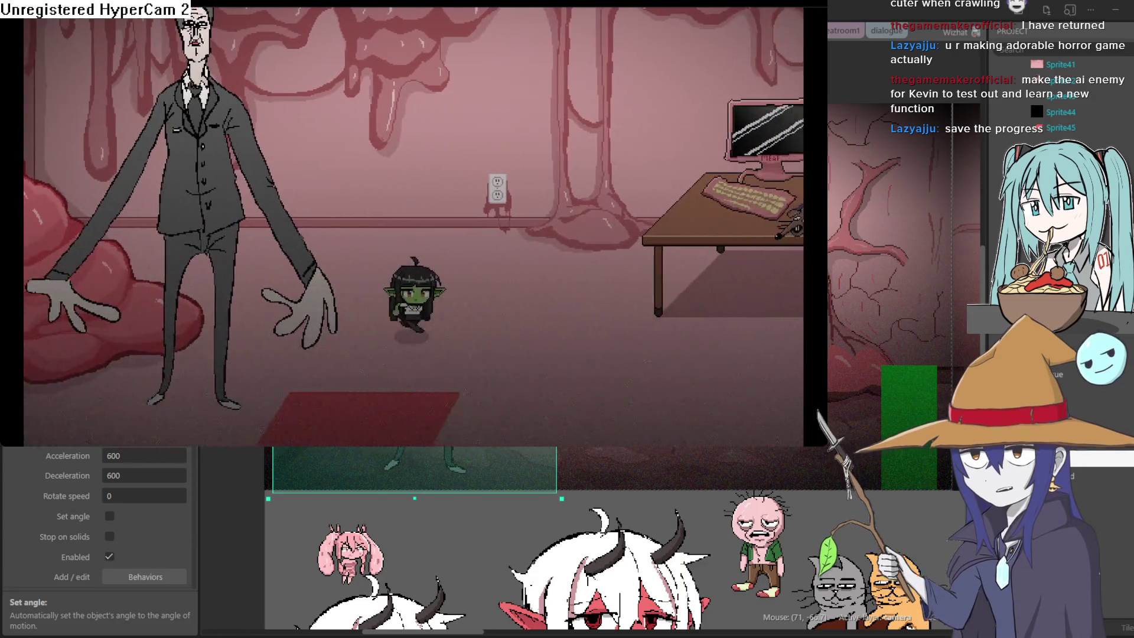
pyautogui.press('Left')
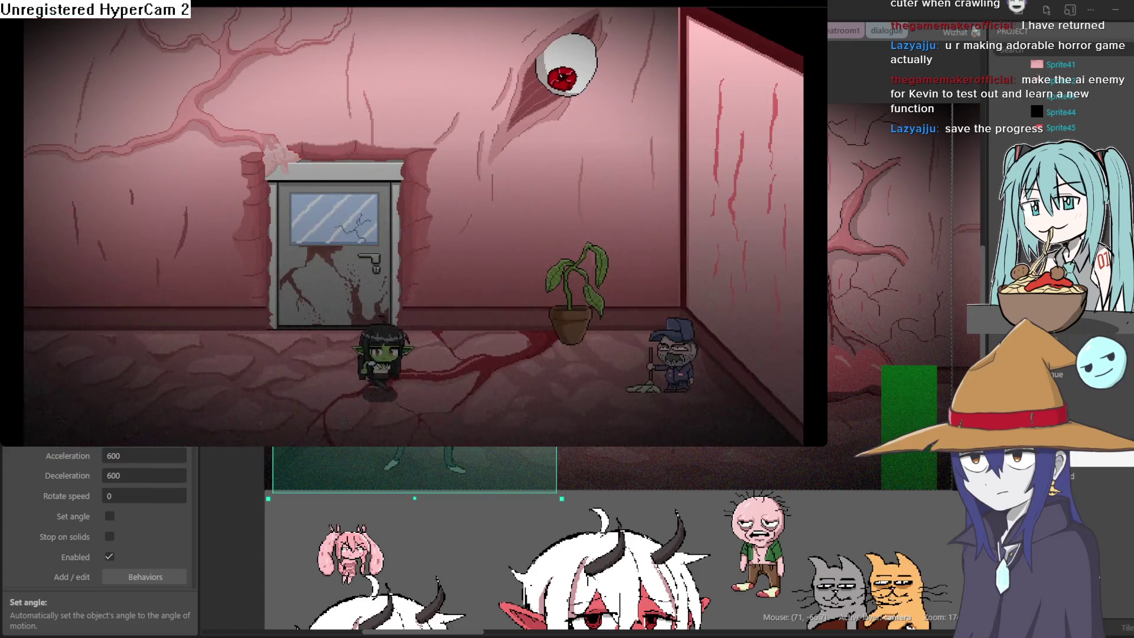
pyautogui.press('Right')
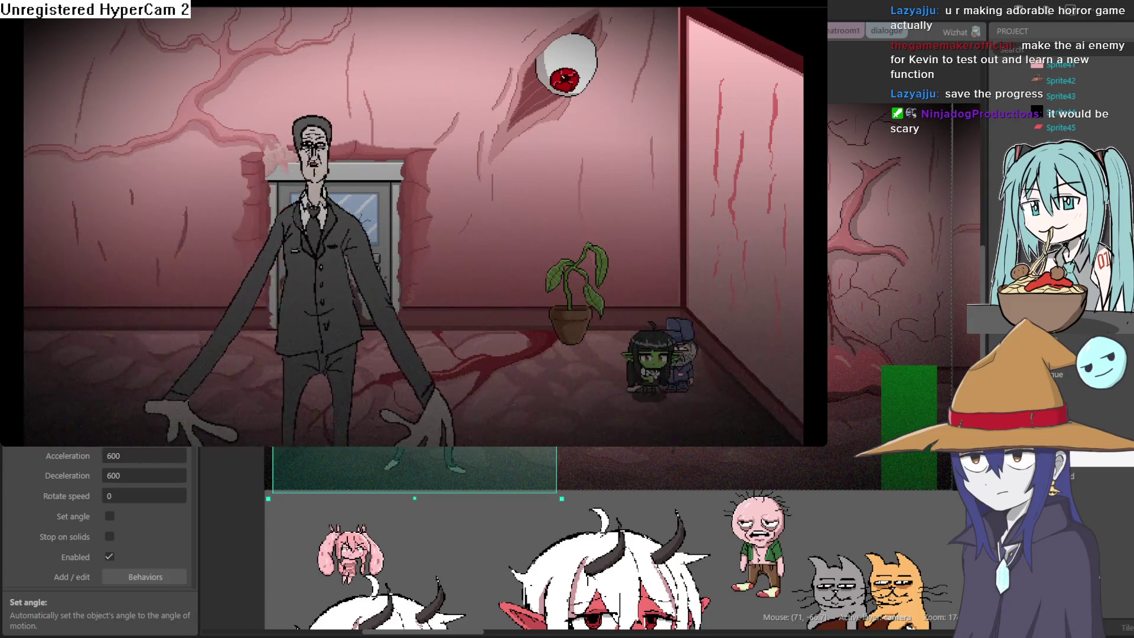
pyautogui.press('Left')
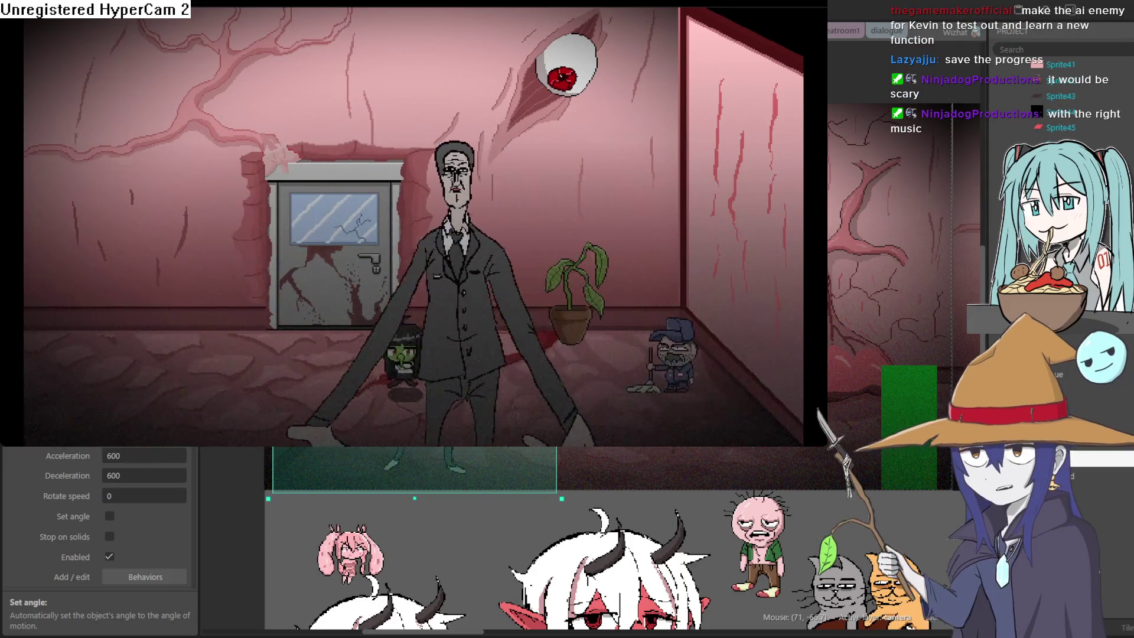
pyautogui.press('Up')
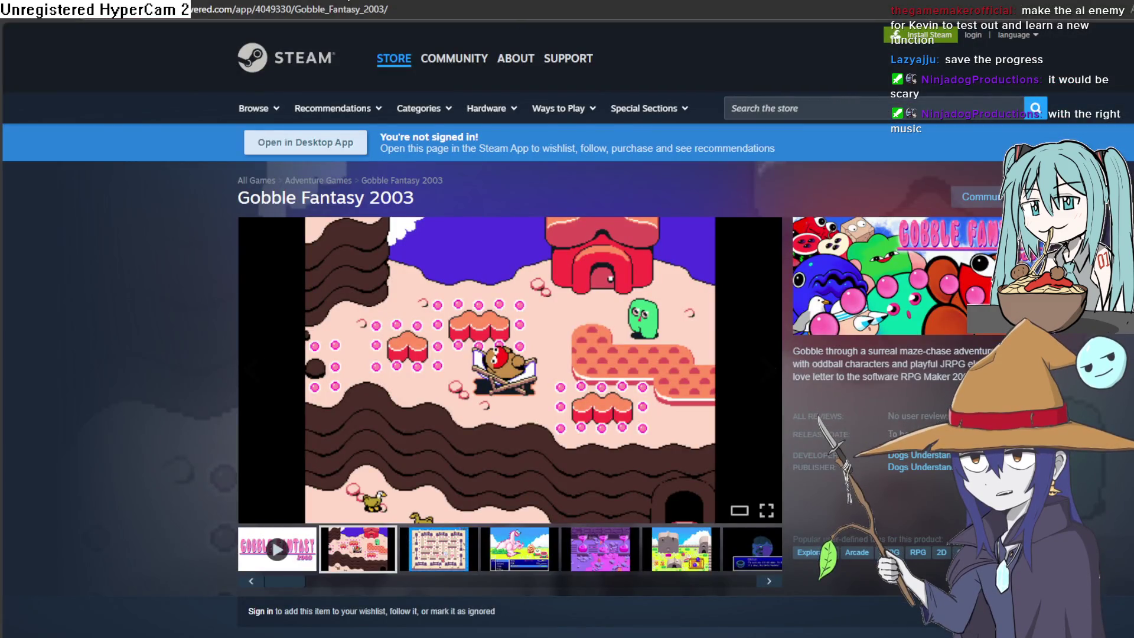
# Step: Load BeepBox and set the song's scale to strange
pyautogui.write('beepbox')
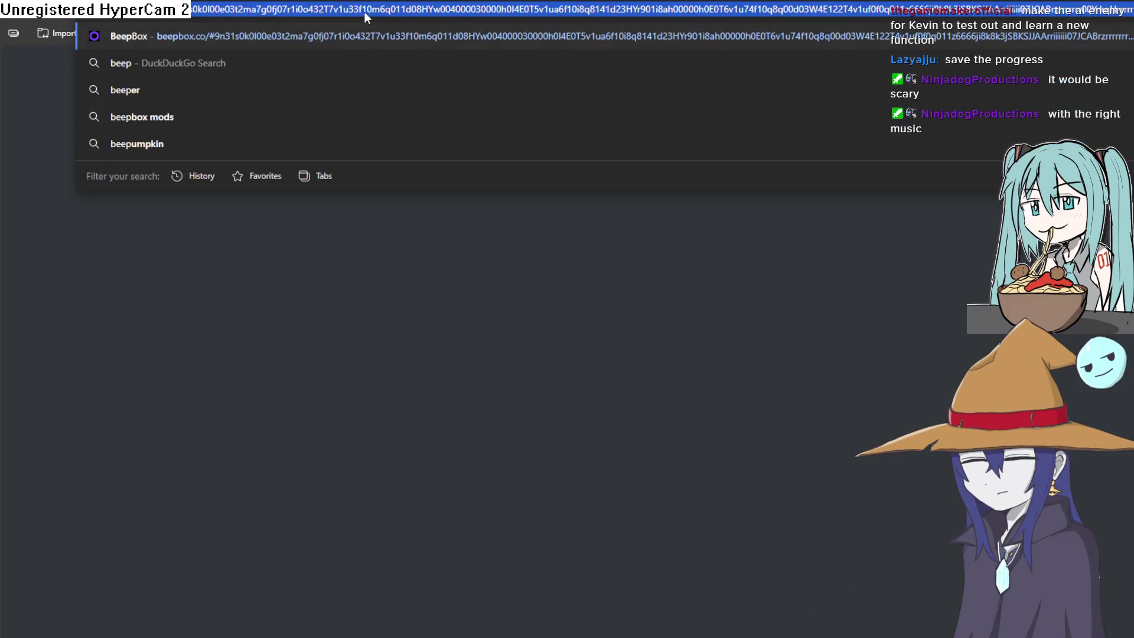
pyautogui.press('Return')
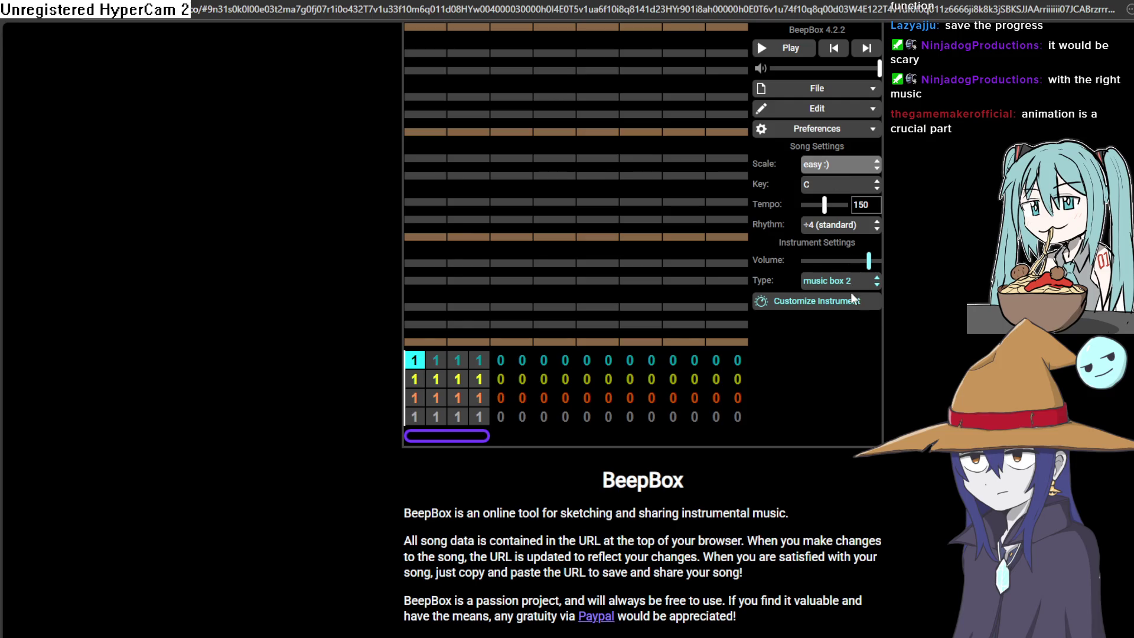
pyautogui.press('s')
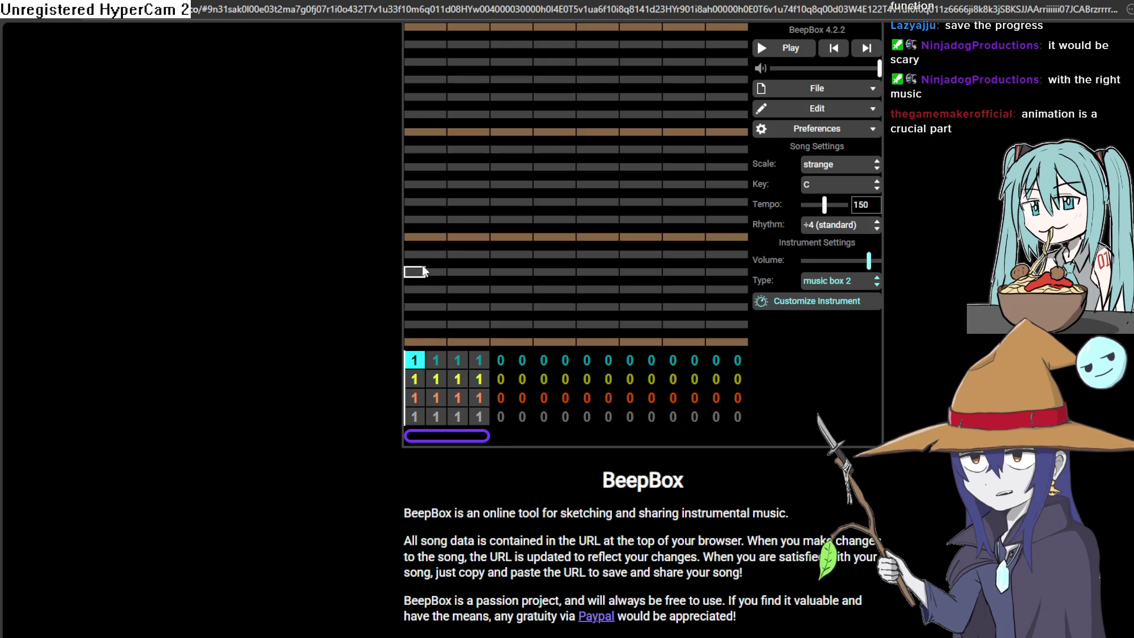
# Step: Try the pulse width, supersaw, picked string and FM instruments, settling on supersaw
pyautogui.hotkey('shift', 'r')
pyautogui.click(423, 272)
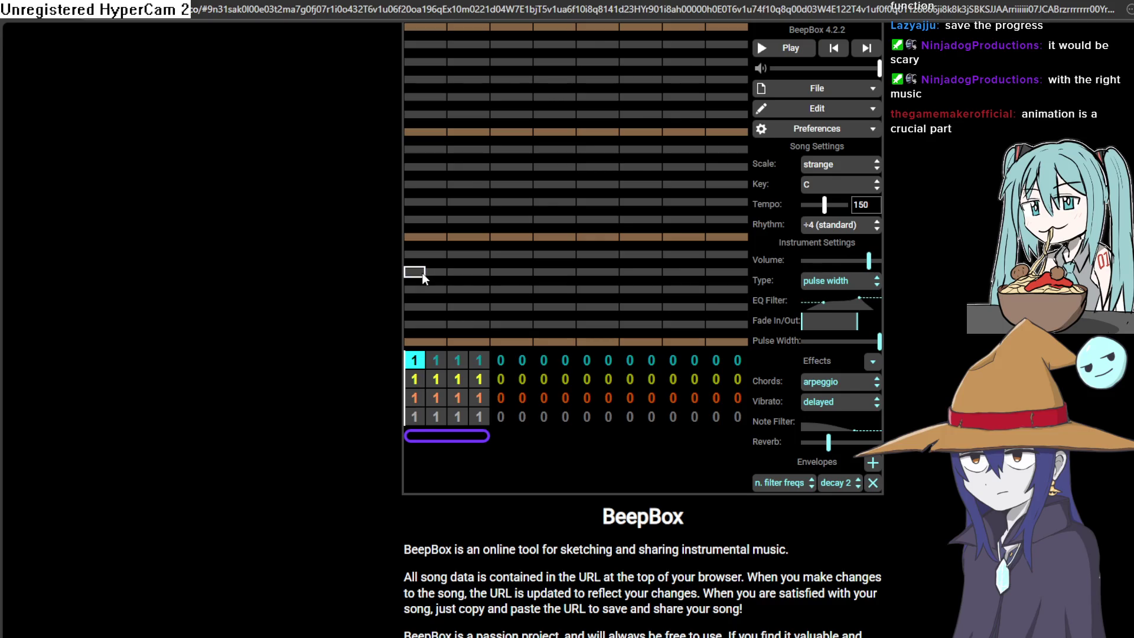
pyautogui.hotkey('shift', 'r')
pyautogui.click(423, 272)
pyautogui.hotkey('shift', 'r')
pyautogui.click(423, 272)
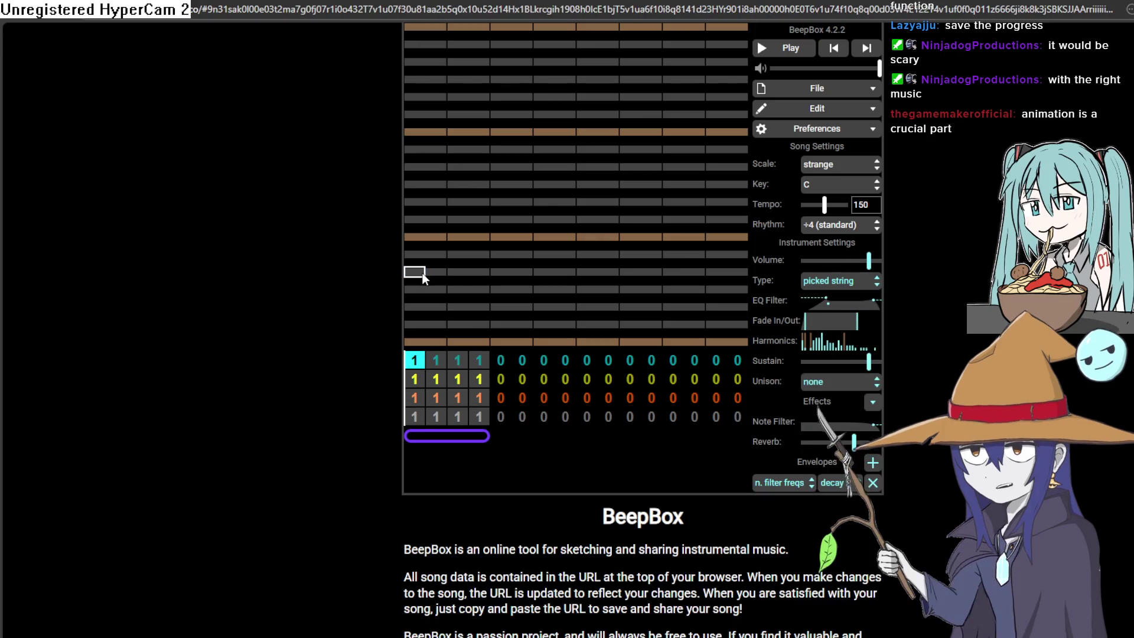
pyautogui.click(423, 272)
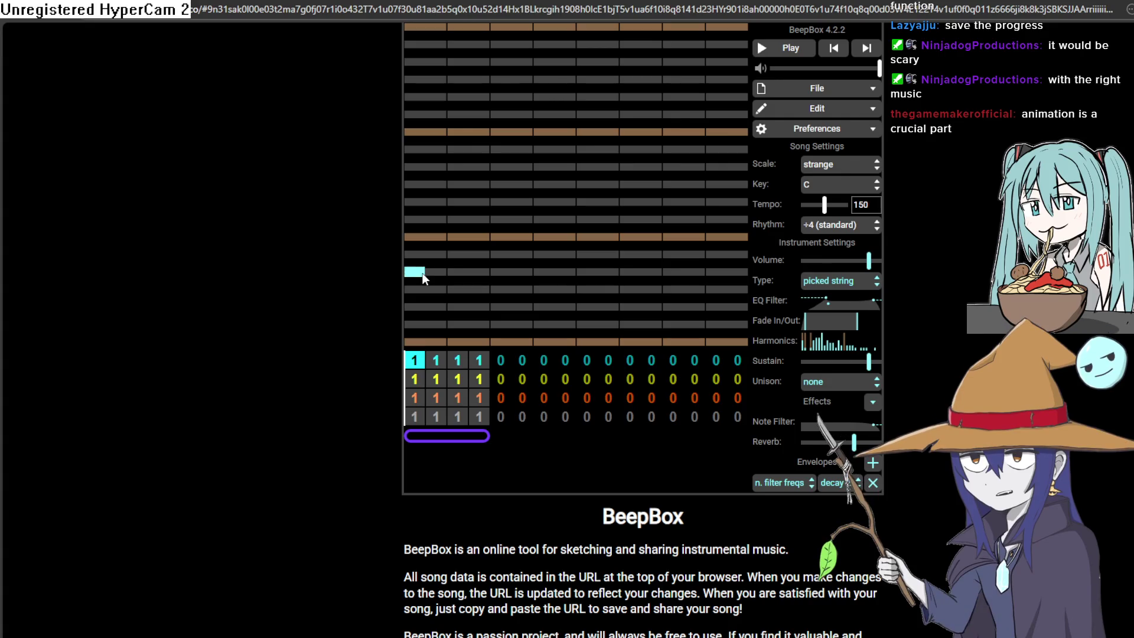
pyautogui.click(423, 273)
pyautogui.hotkey('shift', 'r')
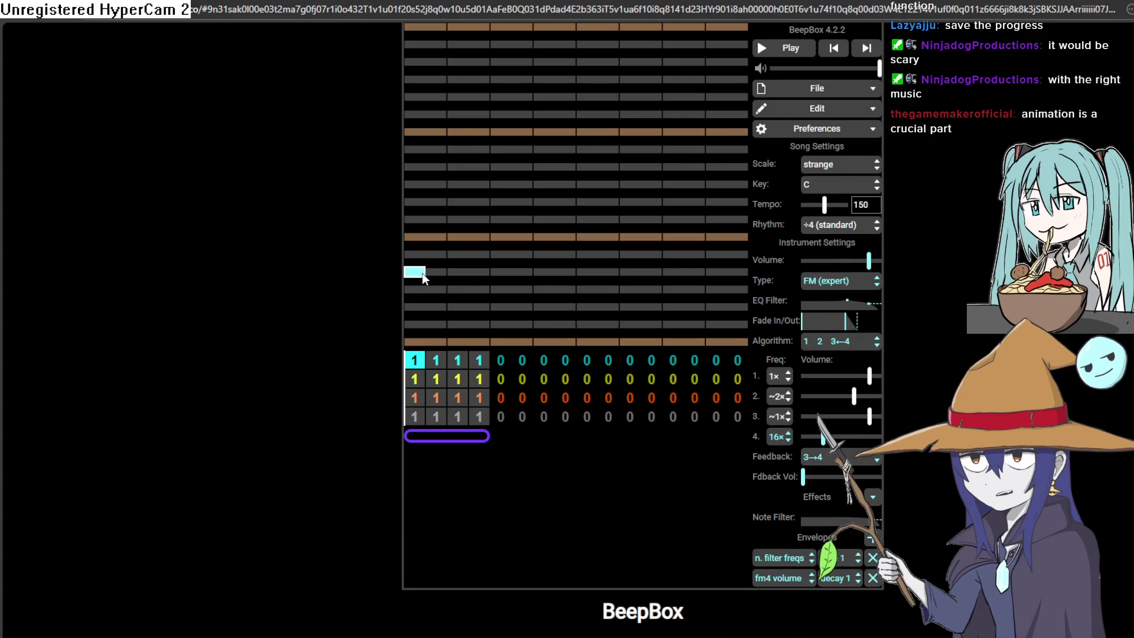
pyautogui.hotkey('shift', 'r')
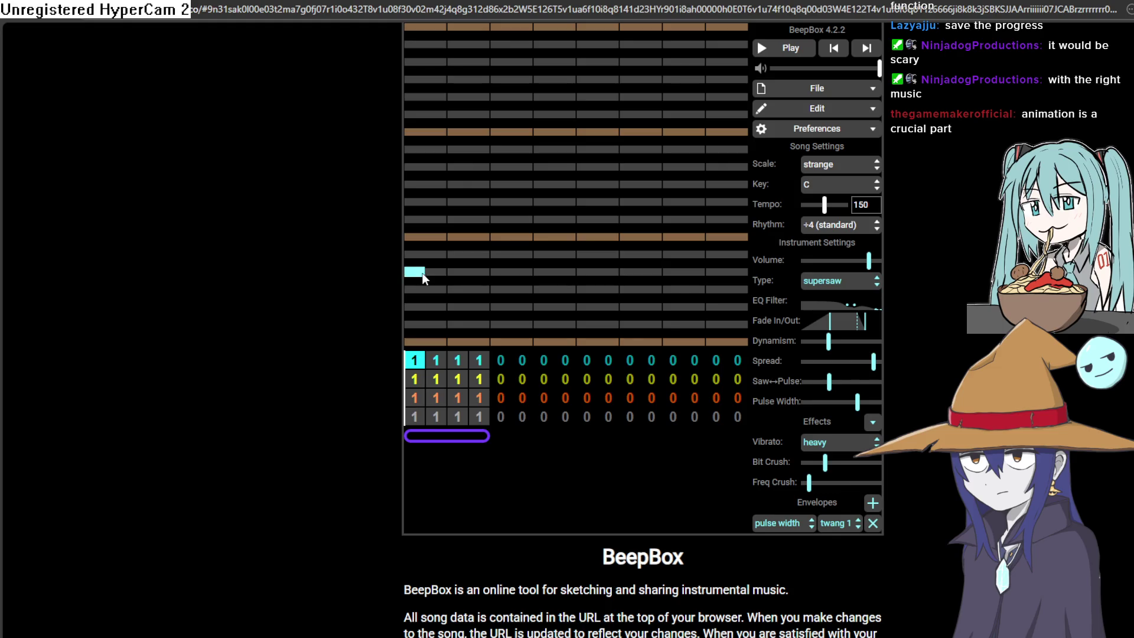
# Step: Clear the test notes and draw one long sustained note across the row
pyautogui.click(449, 272)
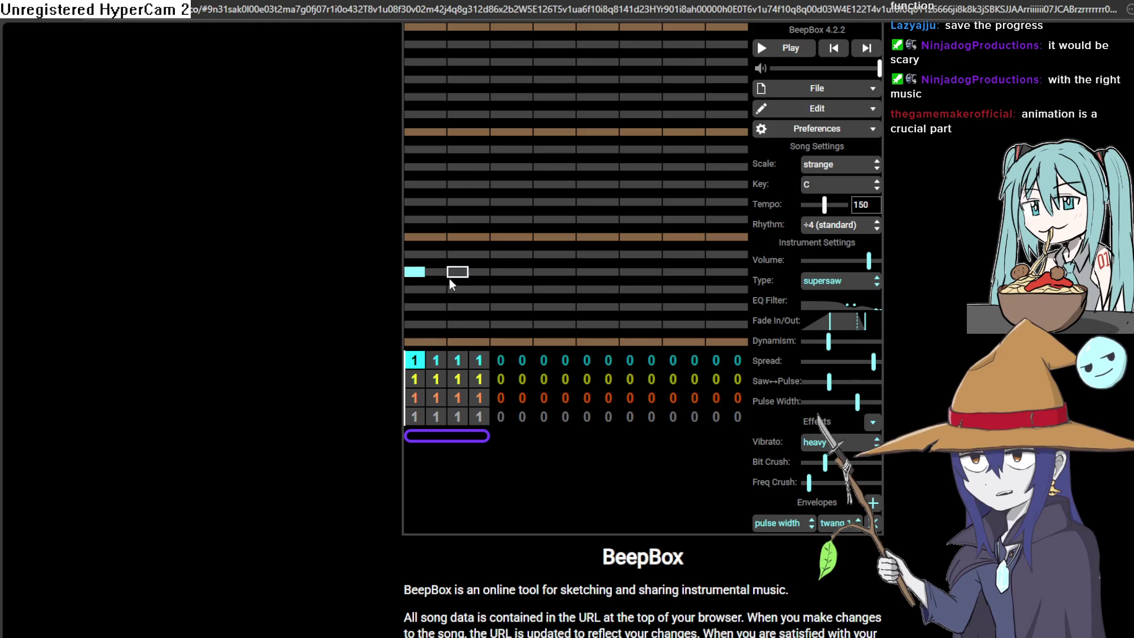
pyautogui.click(415, 269)
pyautogui.press('r')
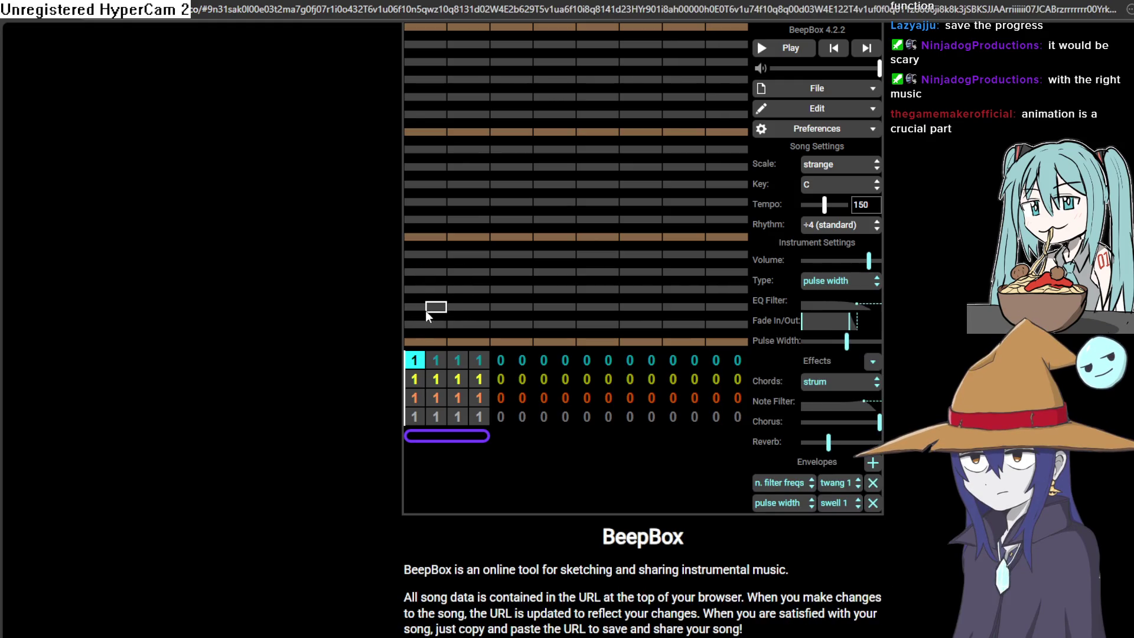
pyautogui.click(413, 307)
pyautogui.click(419, 289)
pyautogui.press('r')
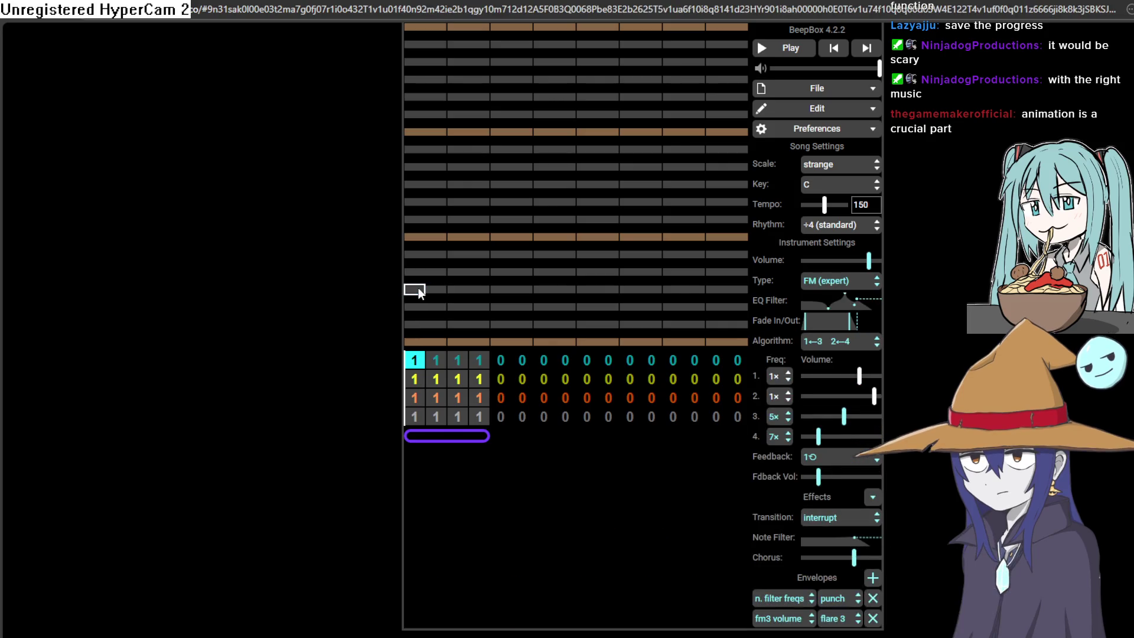
pyautogui.click(423, 292)
pyautogui.click(424, 292)
pyautogui.moveTo(423, 324); pyautogui.dragTo(532, 324)
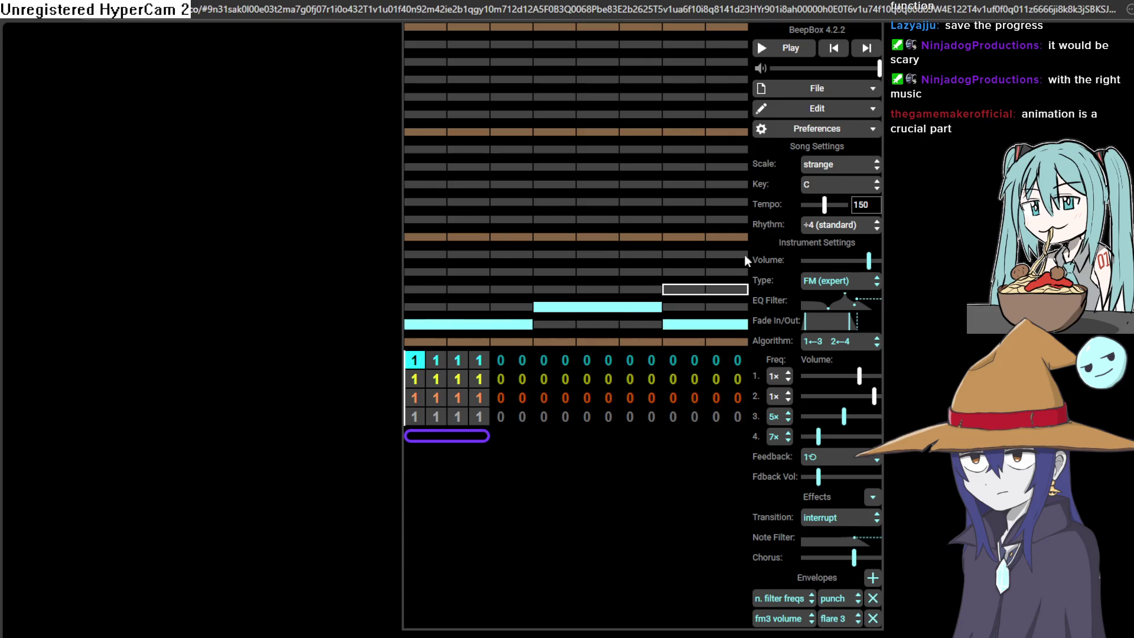
# Step: Delete the three cyan notes from channel 1's first pattern and play the song back
pyautogui.click(810, 49)
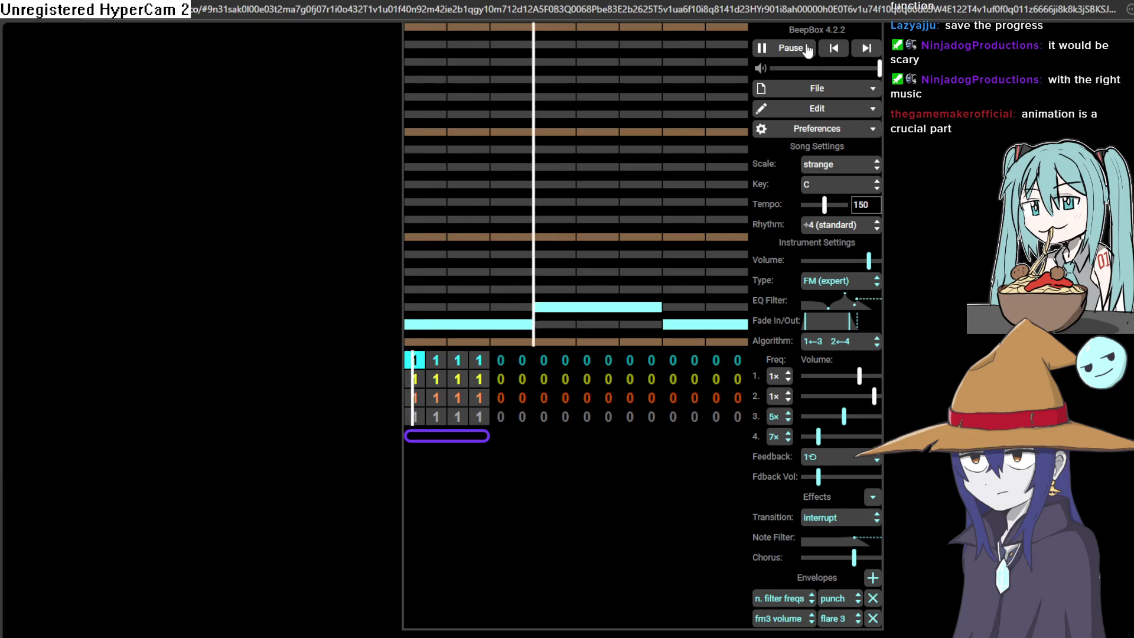
pyautogui.click(808, 50)
pyautogui.click(416, 391)
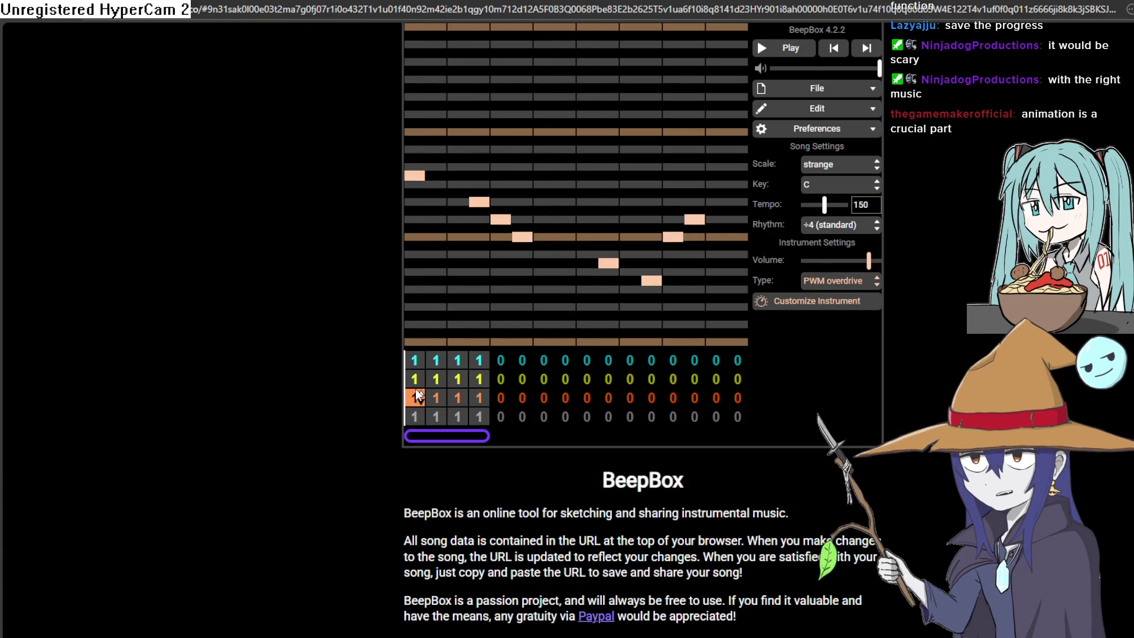
pyautogui.click(415, 363)
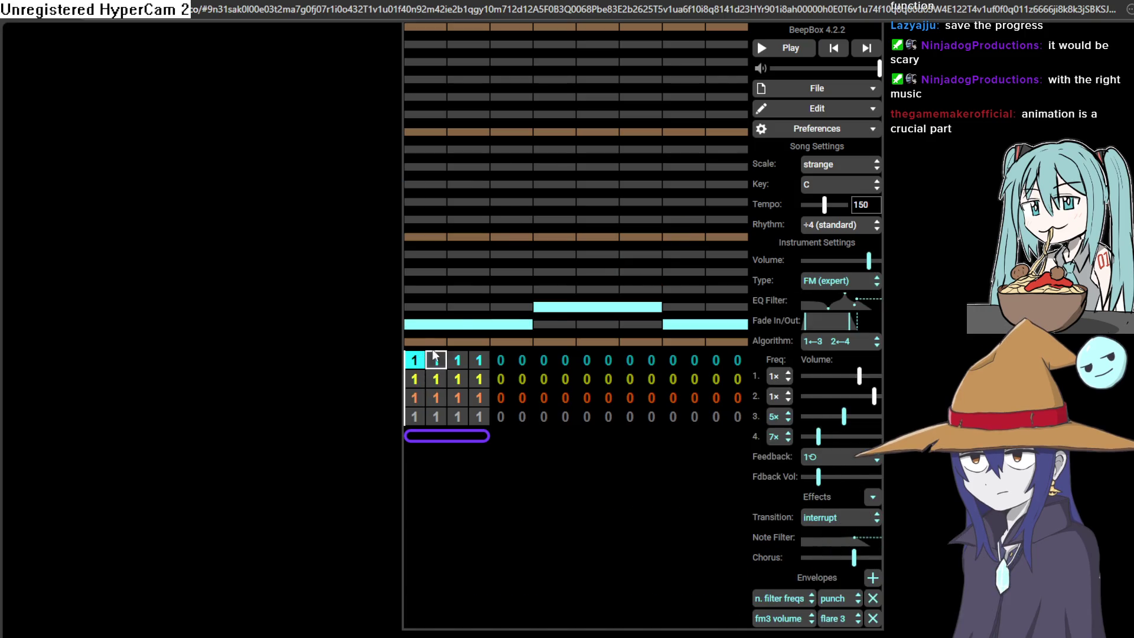
pyautogui.click(464, 327)
pyautogui.click(636, 308)
pyautogui.click(687, 335)
pyautogui.click(787, 53)
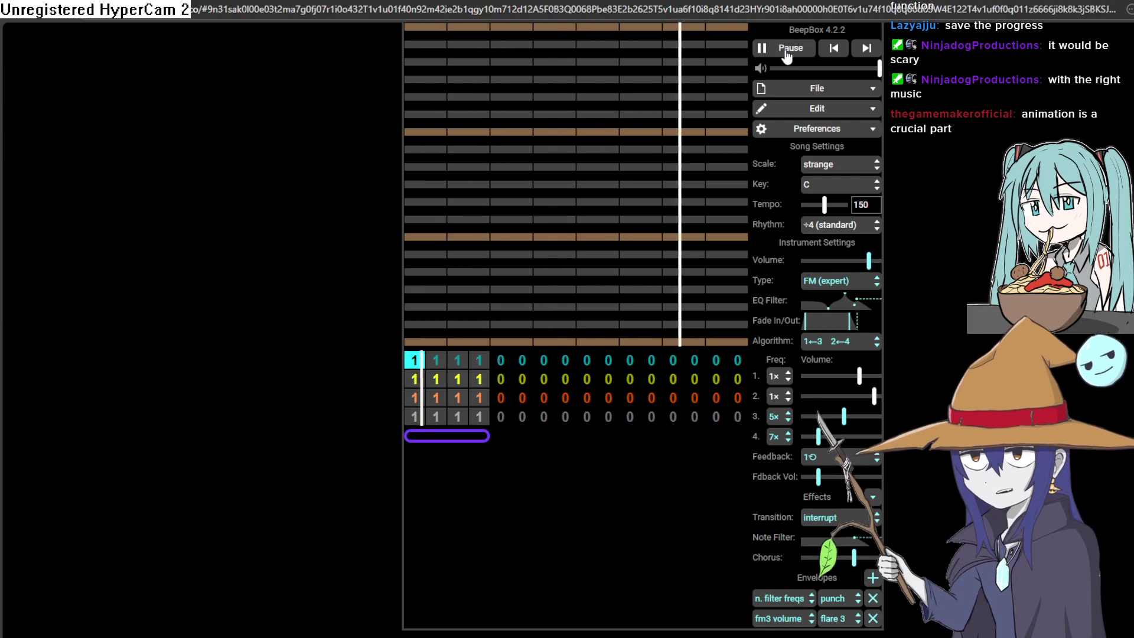
pyautogui.click(787, 53)
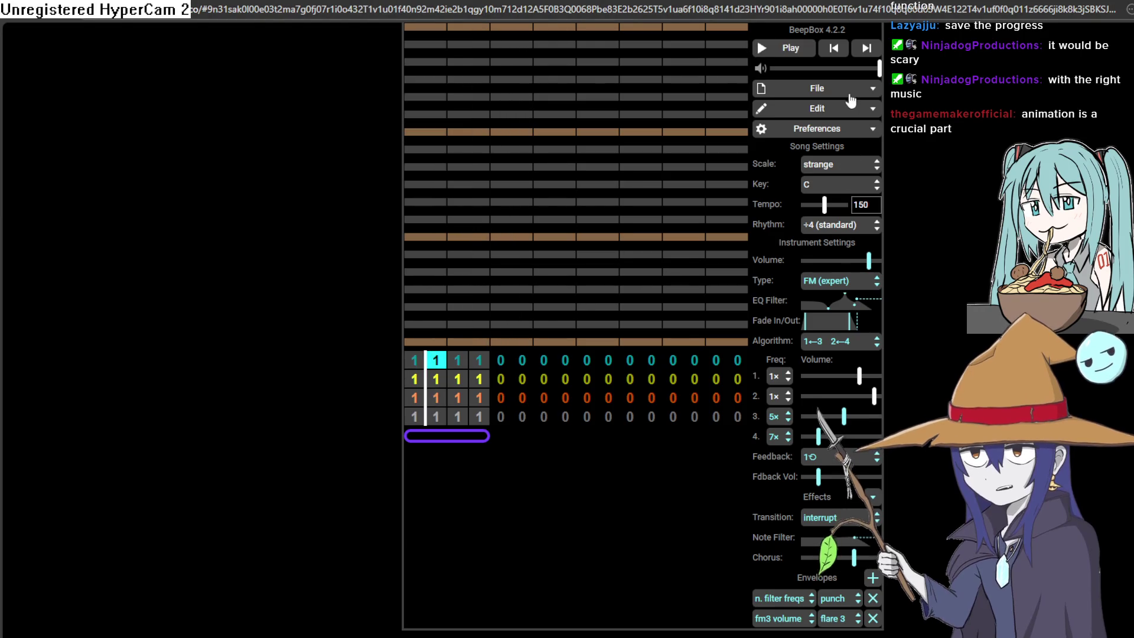
# Step: Undo back to supersaw, place a long opening note and a middle note raised two pitches
pyautogui.hotkey('ctrl', 'z')
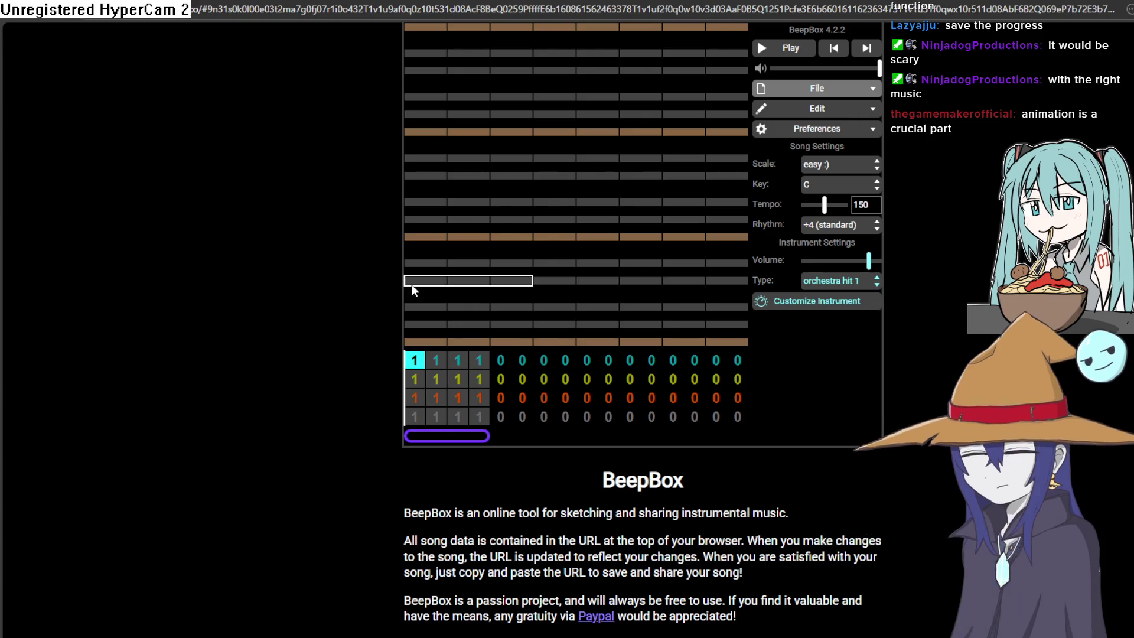
pyautogui.click(408, 285)
pyautogui.click(414, 285)
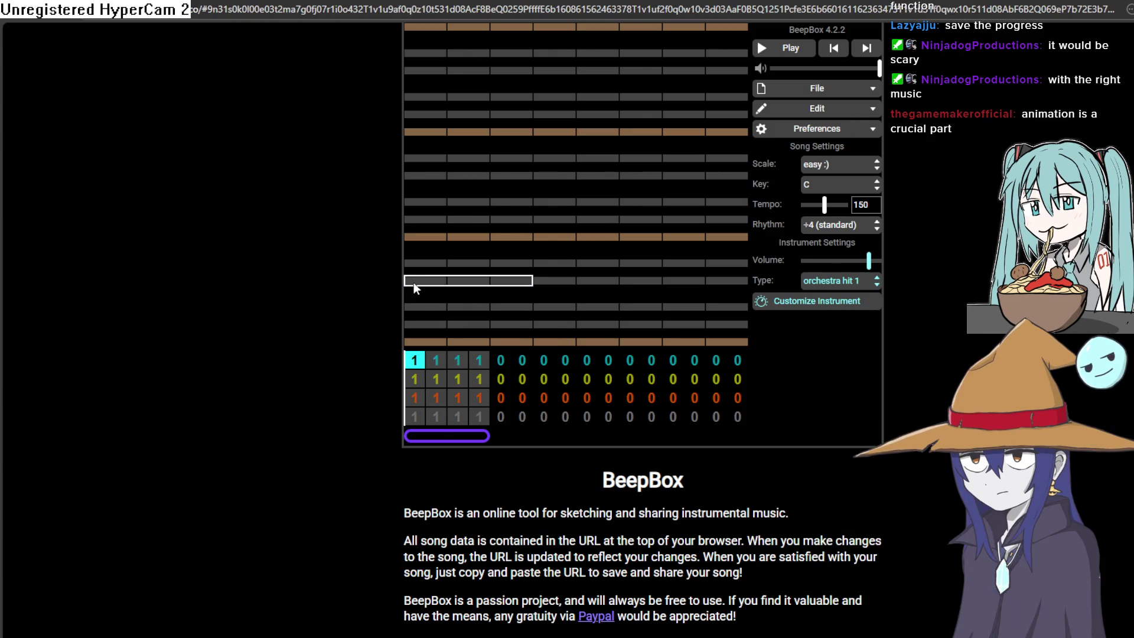
pyautogui.hotkey('ctrl', 'z')
pyautogui.click(416, 277)
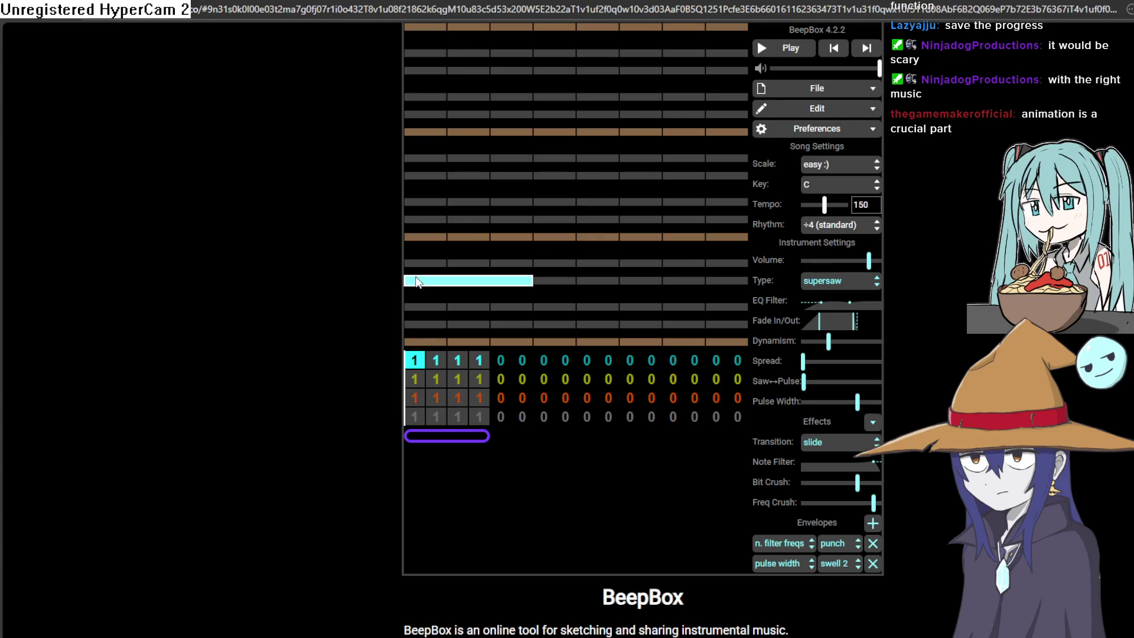
pyautogui.click(555, 307)
pyautogui.moveTo(555, 307); pyautogui.dragTo(557, 262)
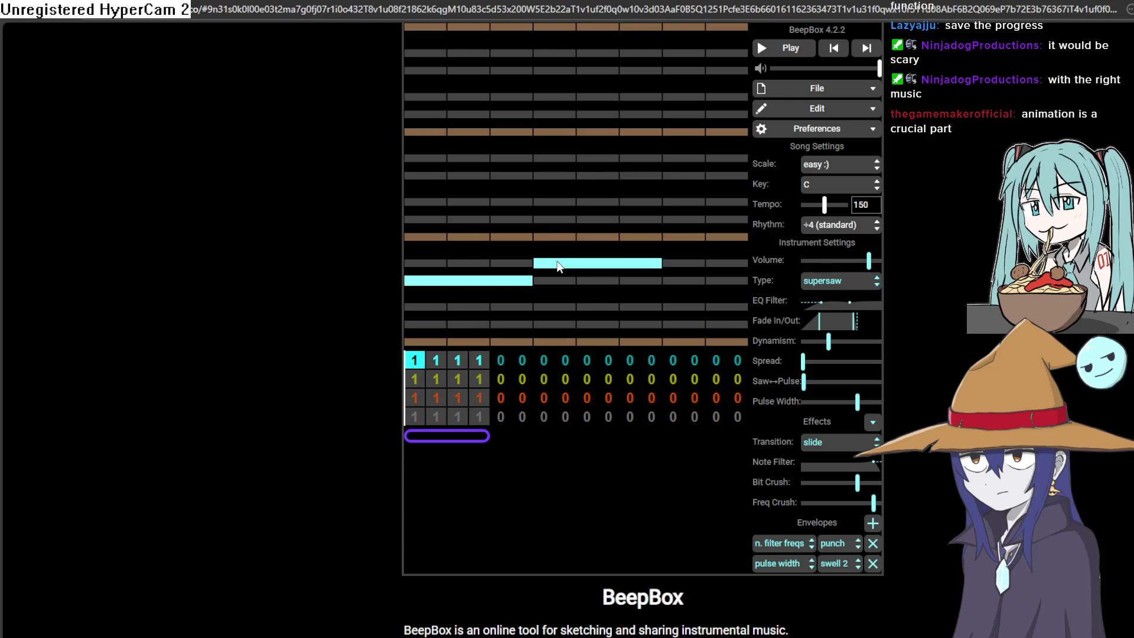
# Step: Replace the end notes with an upward-bending note and make the first note slide down
pyautogui.moveTo(681, 303); pyautogui.dragTo(682, 296)
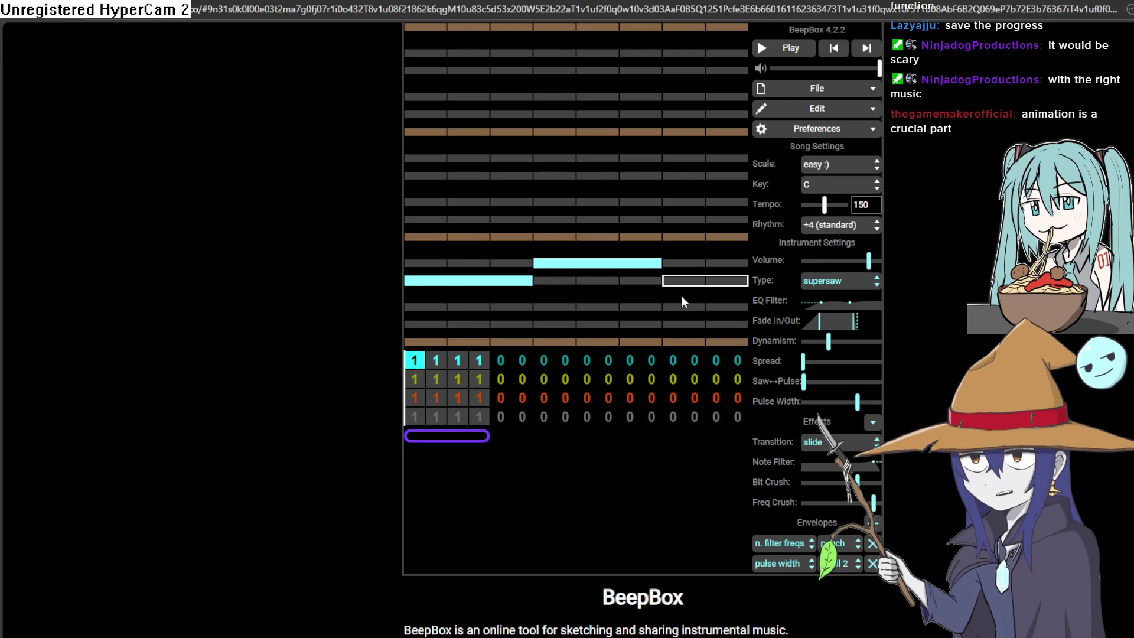
pyautogui.click(677, 293)
pyautogui.click(623, 262)
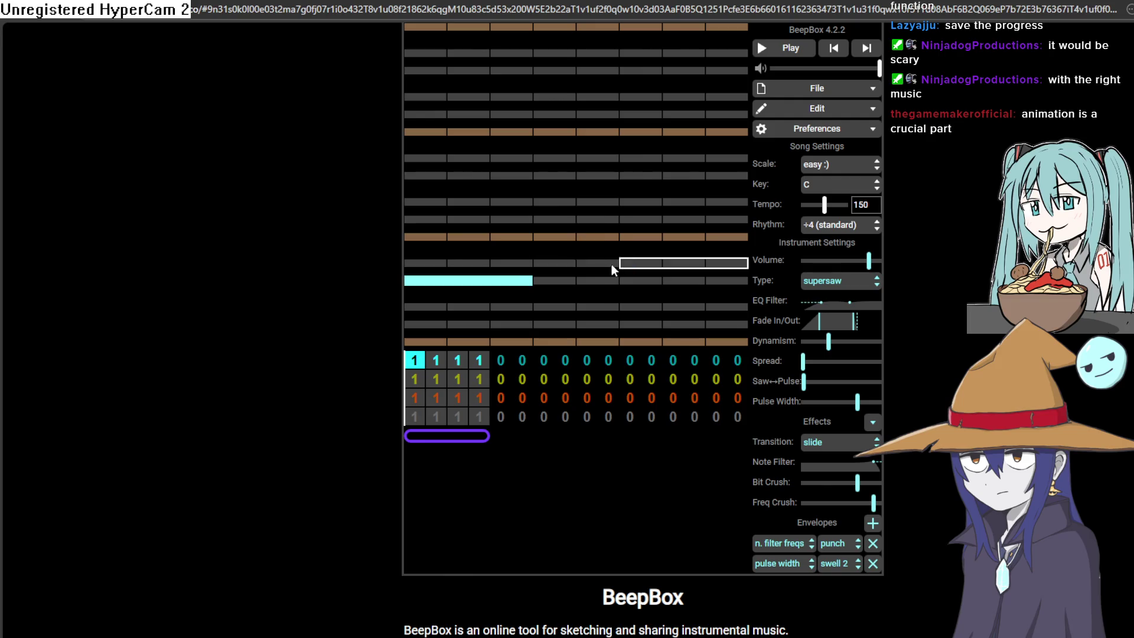
pyautogui.click(698, 280)
pyautogui.moveTo(709, 281); pyautogui.dragTo(726, 236)
pyautogui.moveTo(679, 282); pyautogui.dragTo(679, 265)
pyautogui.moveTo(626, 307)
pyautogui.mouseDown()
pyautogui.moveTo(627, 288)
pyautogui.moveTo(646, 304)
pyautogui.mouseUp()
pyautogui.moveTo(440, 282); pyautogui.dragTo(456, 306)
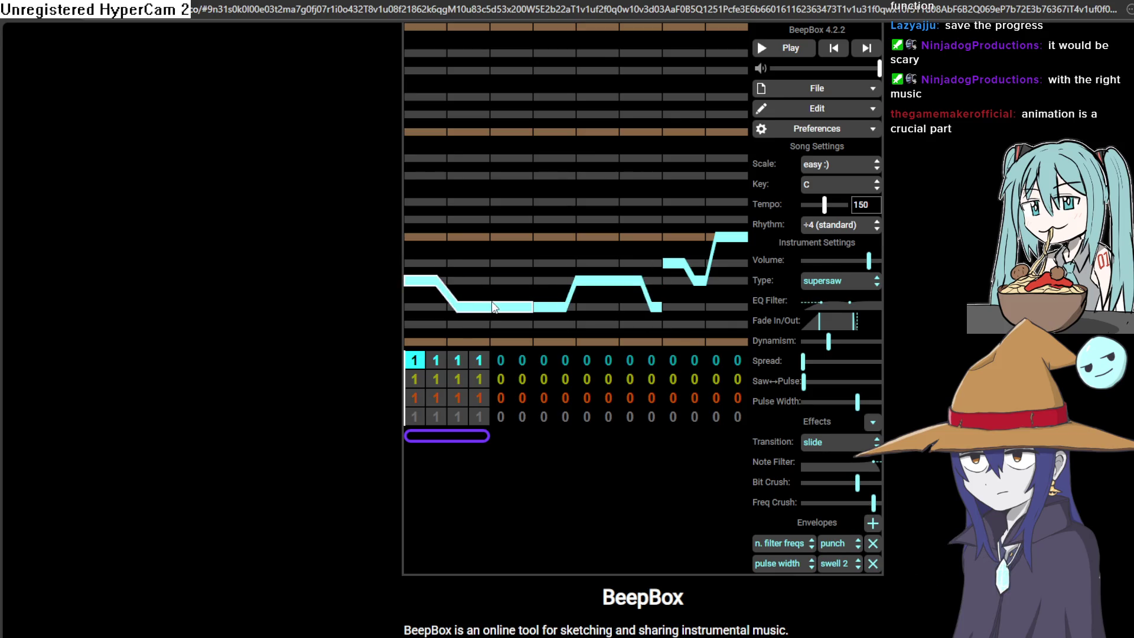
# Step: Play the melody, then open the second channel's first pattern
pyautogui.click(781, 53)
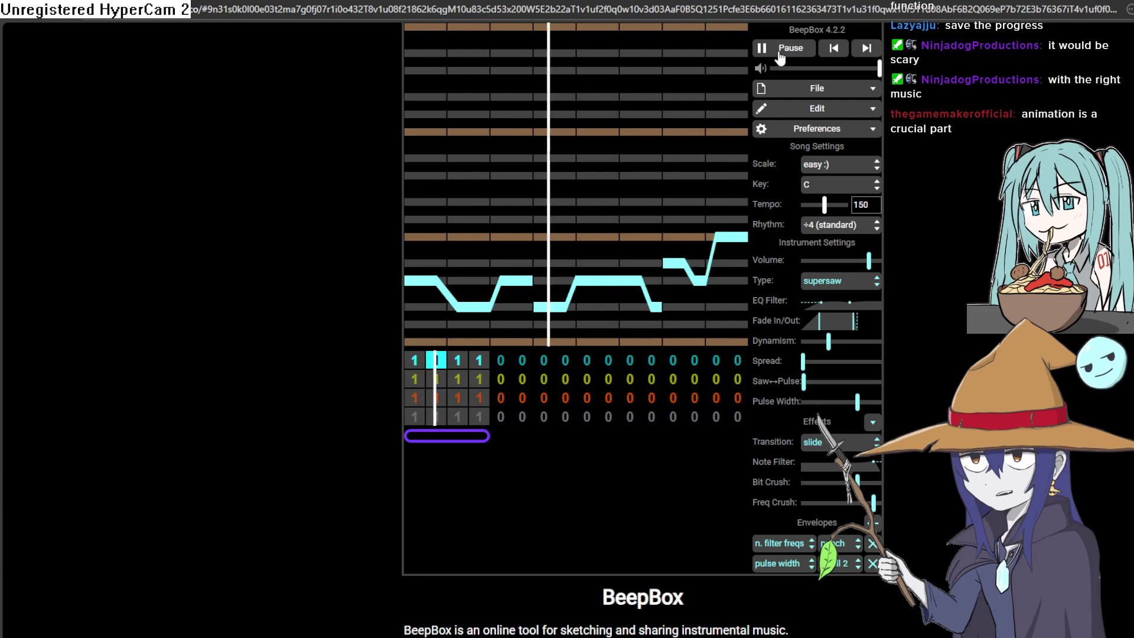
pyautogui.click(780, 54)
pyautogui.click(414, 379)
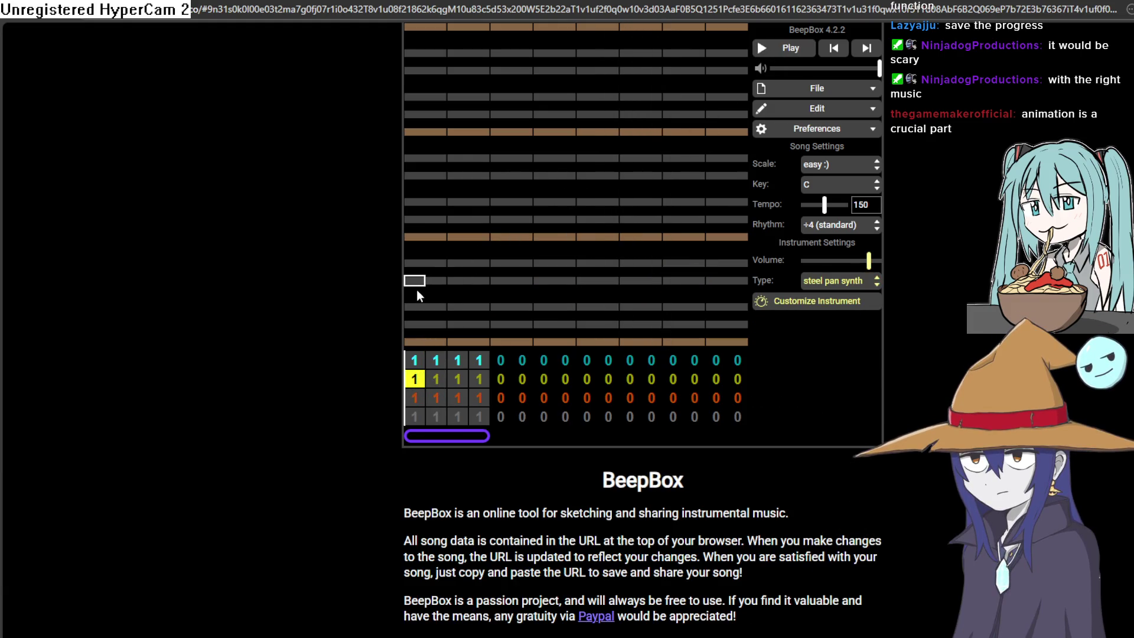
# Step: Lengthen a yellow note, then undo back to the spectrum instrument
pyautogui.moveTo(450, 98); pyautogui.dragTo(615, 94)
pyautogui.click(616, 95)
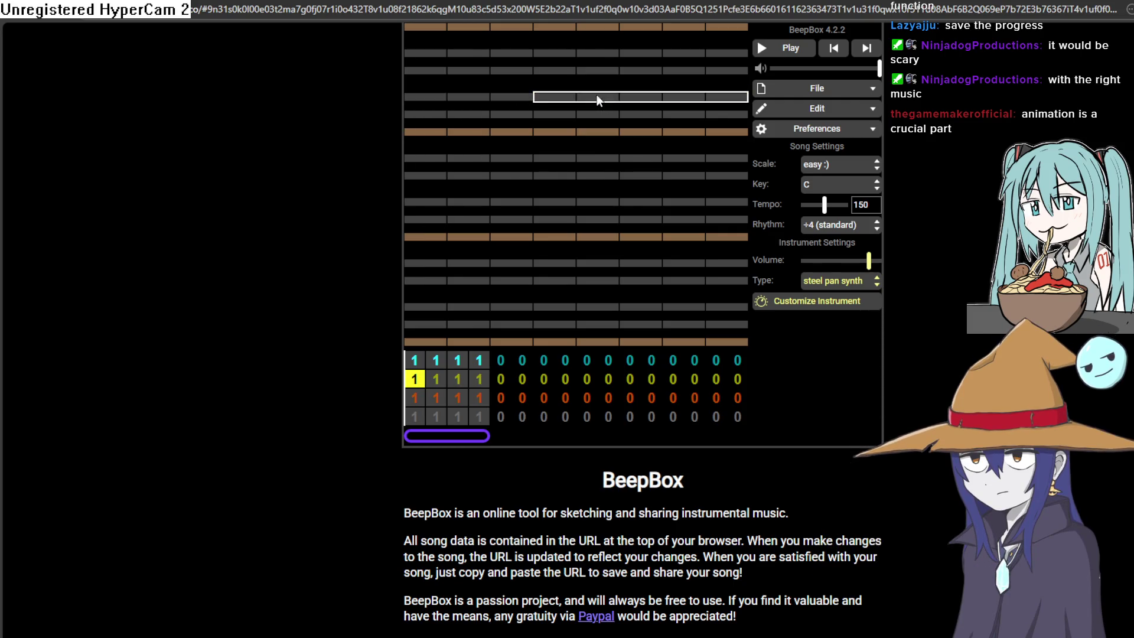
pyautogui.hotkey('ctrl', 'z')
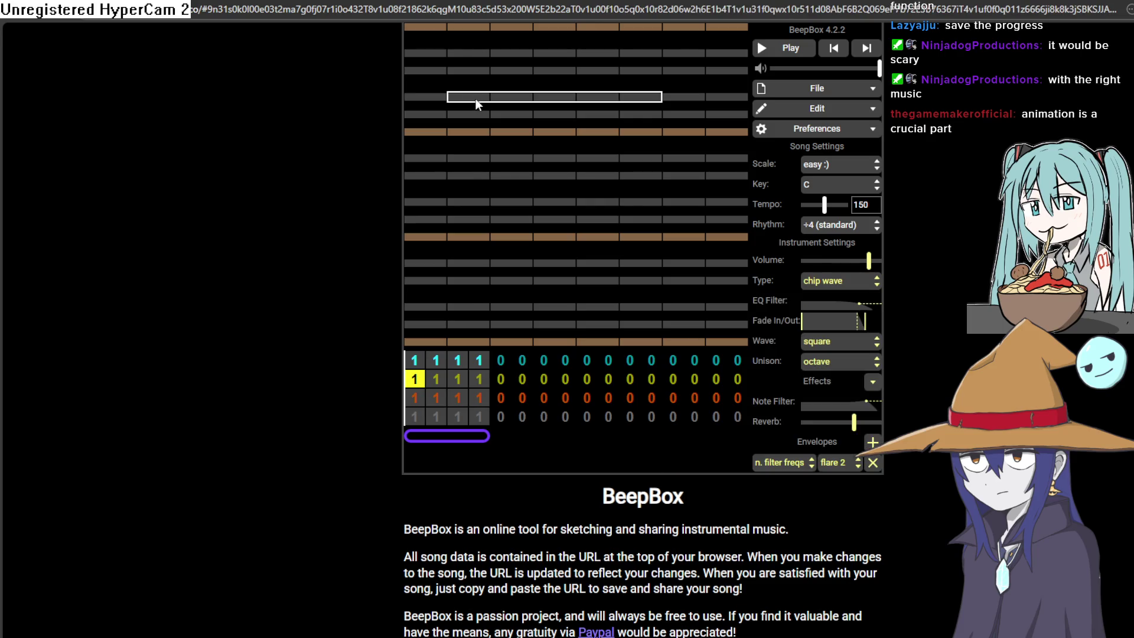
pyautogui.hotkey('ctrl', 'z')
pyautogui.hotkey('ctrl', 'z')
pyautogui.hotkey('ctrl', 'y')
pyautogui.hotkey('ctrl', 'z')
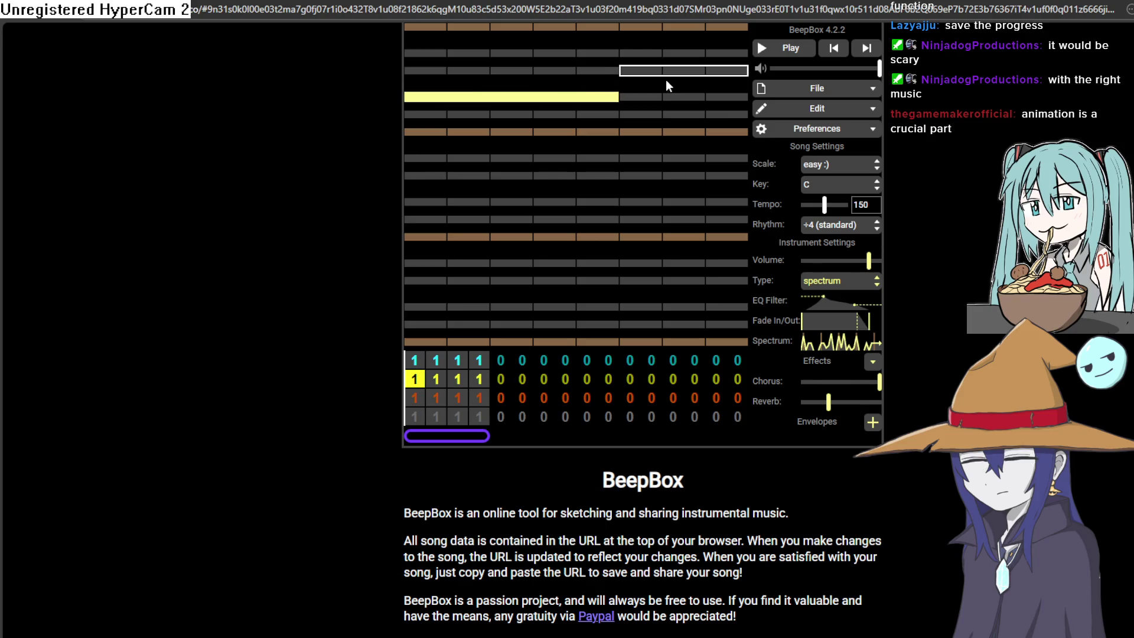
# Step: Swap the end note for a short high note and play the song
pyautogui.click(638, 135)
pyautogui.moveTo(637, 98); pyautogui.dragTo(643, 70)
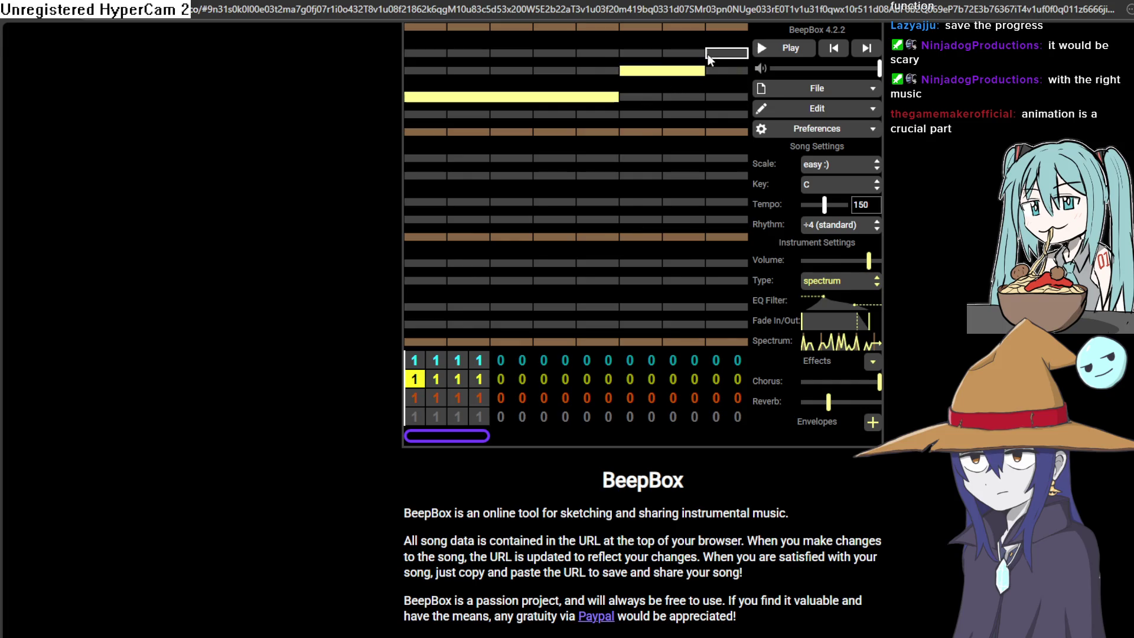
pyautogui.click(798, 47)
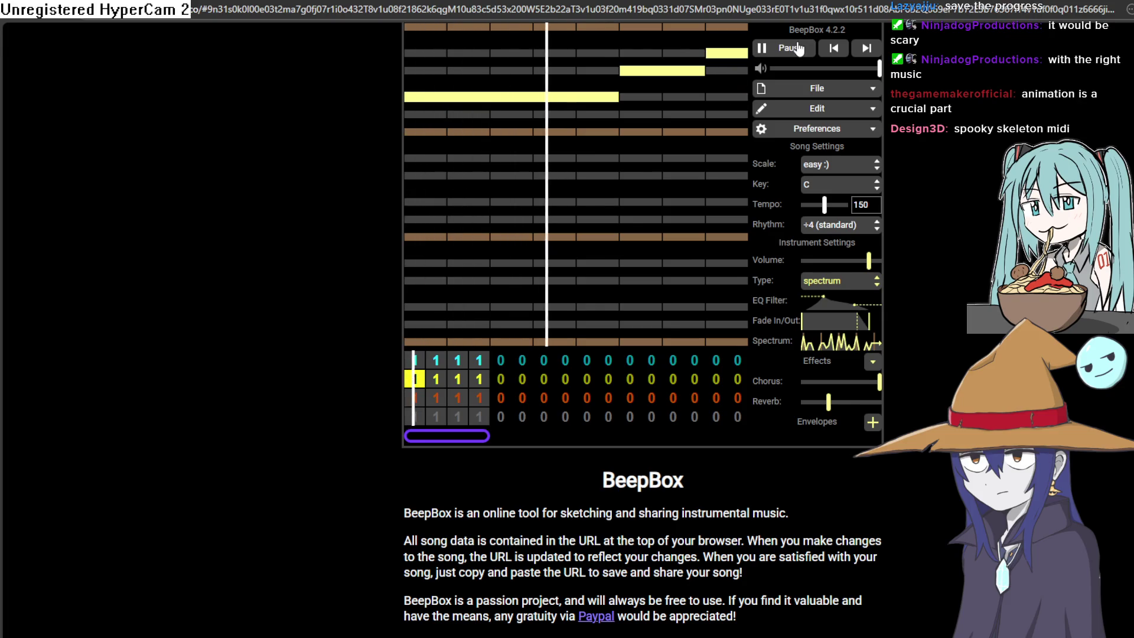
pyautogui.click(792, 48)
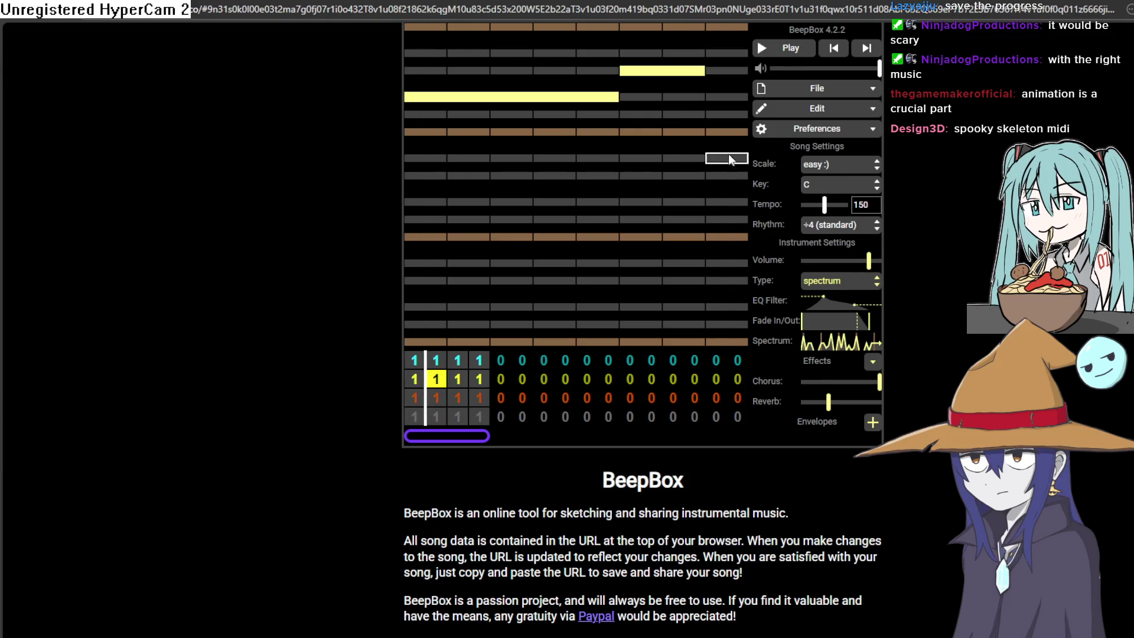
# Step: Extend the lower yellow note to start earlier, replay, and open channel 3's first pattern
pyautogui.moveTo(719, 245); pyautogui.dragTo(679, 240)
pyautogui.click(793, 49)
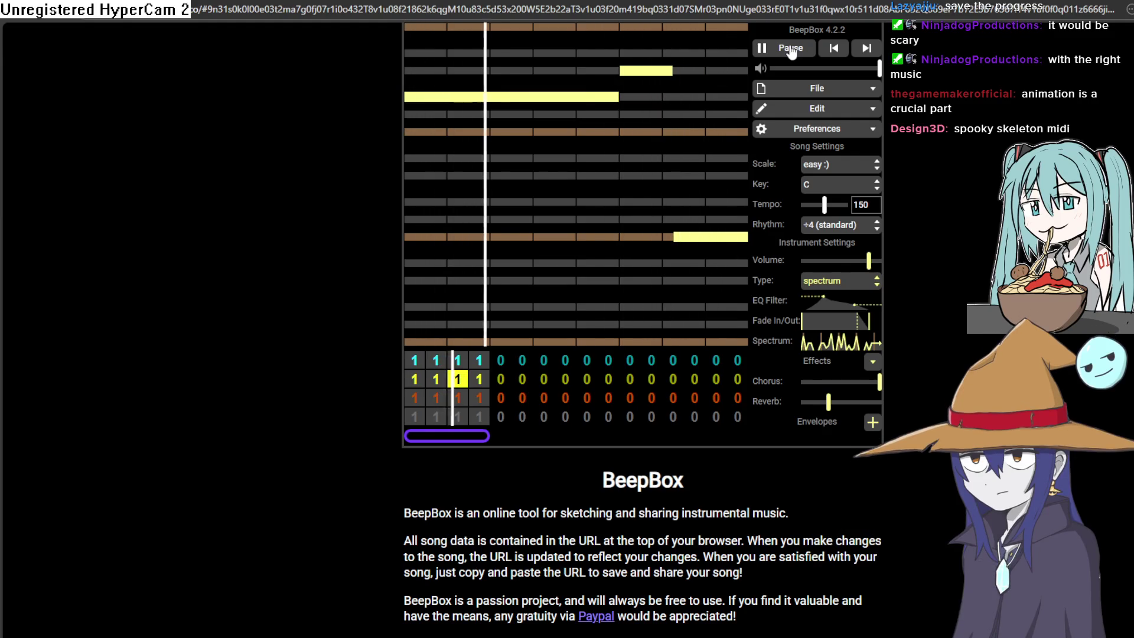
pyautogui.click(791, 51)
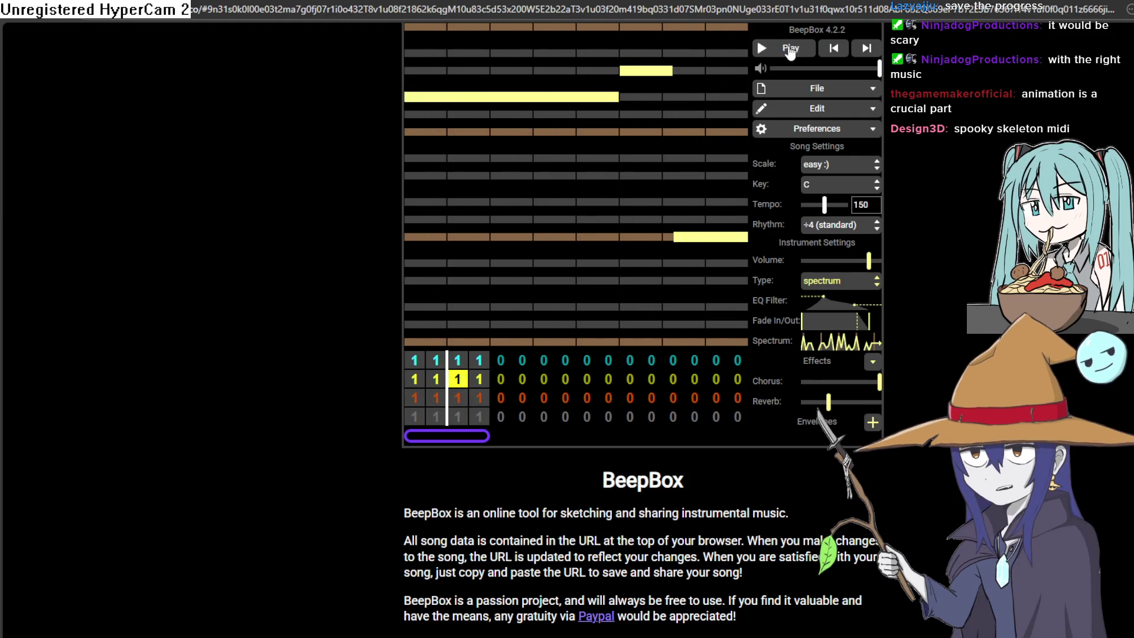
pyautogui.click(420, 398)
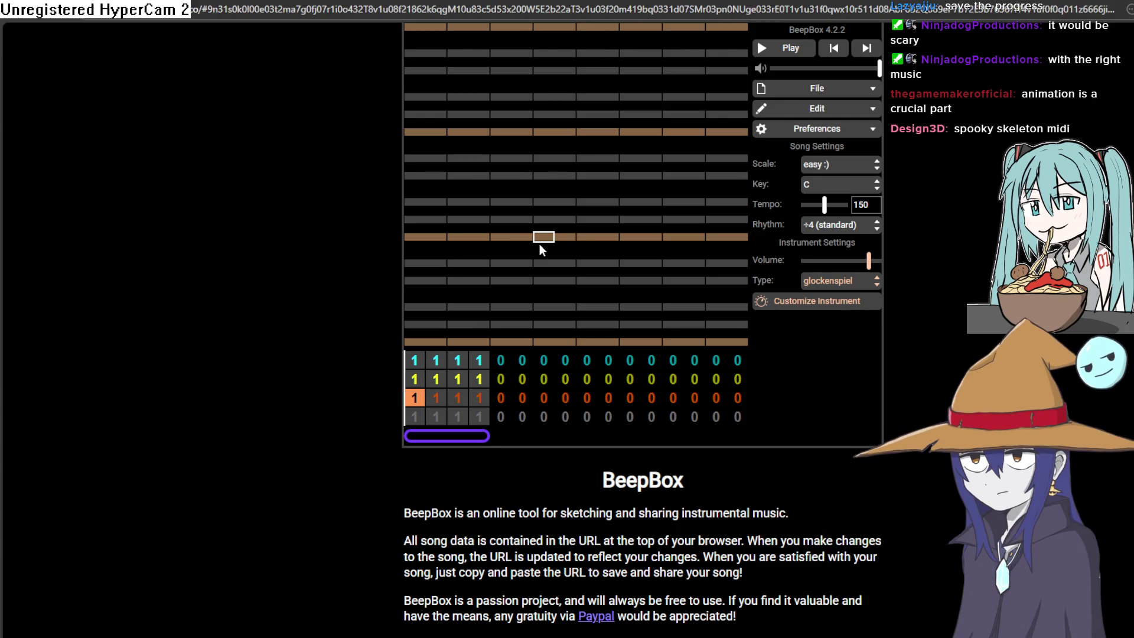
# Step: Place a note starting on the bar line and a lower note later in the bar
pyautogui.click(456, 263)
pyautogui.click(455, 263)
pyautogui.click(415, 263)
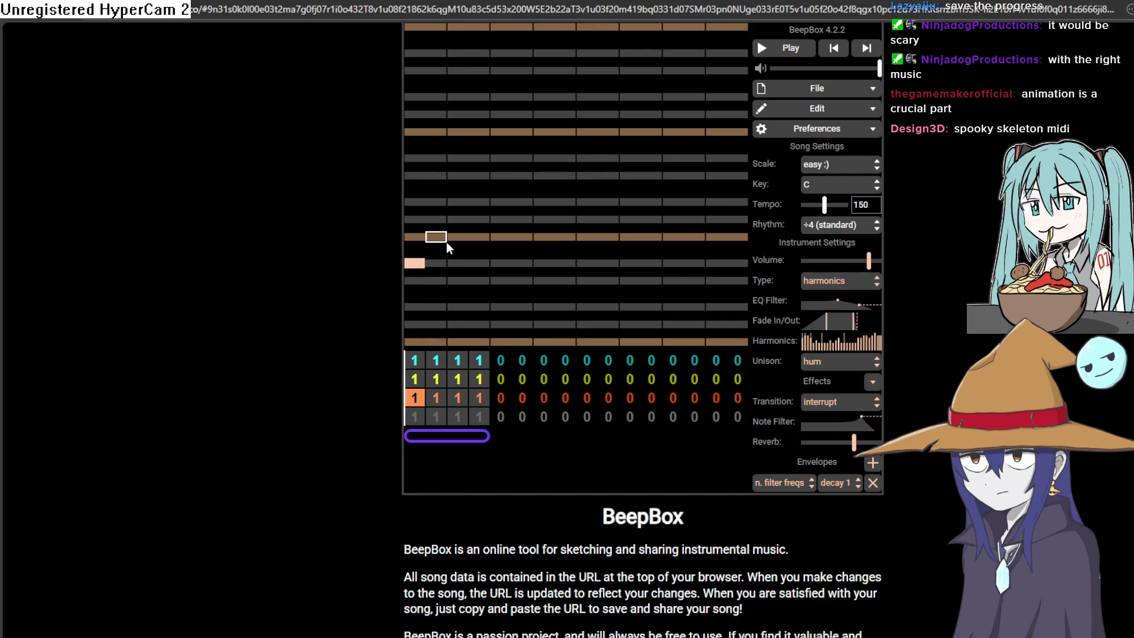
pyautogui.click(415, 264)
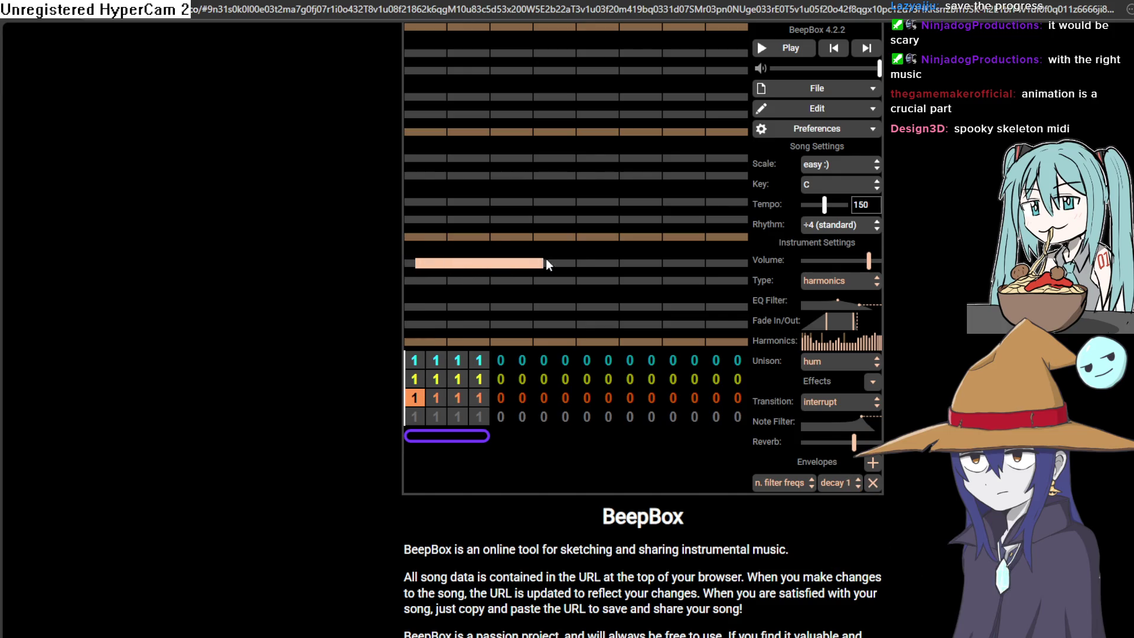
pyautogui.click(415, 263)
pyautogui.click(577, 284)
# Step: Play the song back, then undo the recently added notes and retry the pattern-start note
pyautogui.click(794, 50)
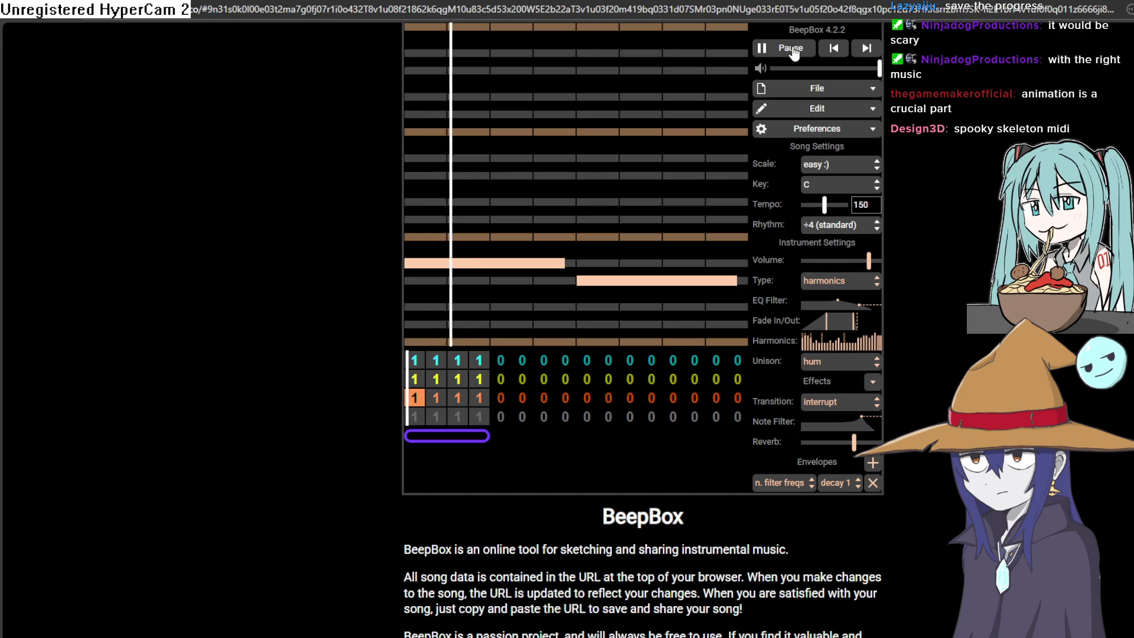
pyautogui.click(794, 51)
pyautogui.hotkey('ctrl', 'z')
pyautogui.hotkey('ctrl', 'z')
pyautogui.hotkey('ctrl', 'z')
pyautogui.click(423, 264)
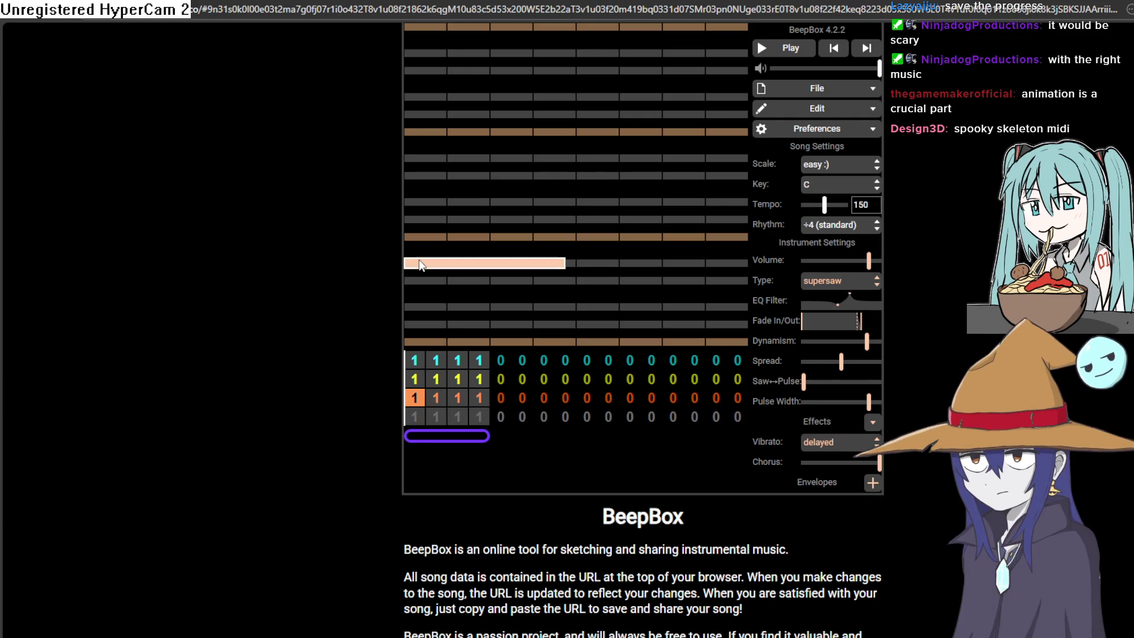
pyautogui.hotkey('ctrl', 'z')
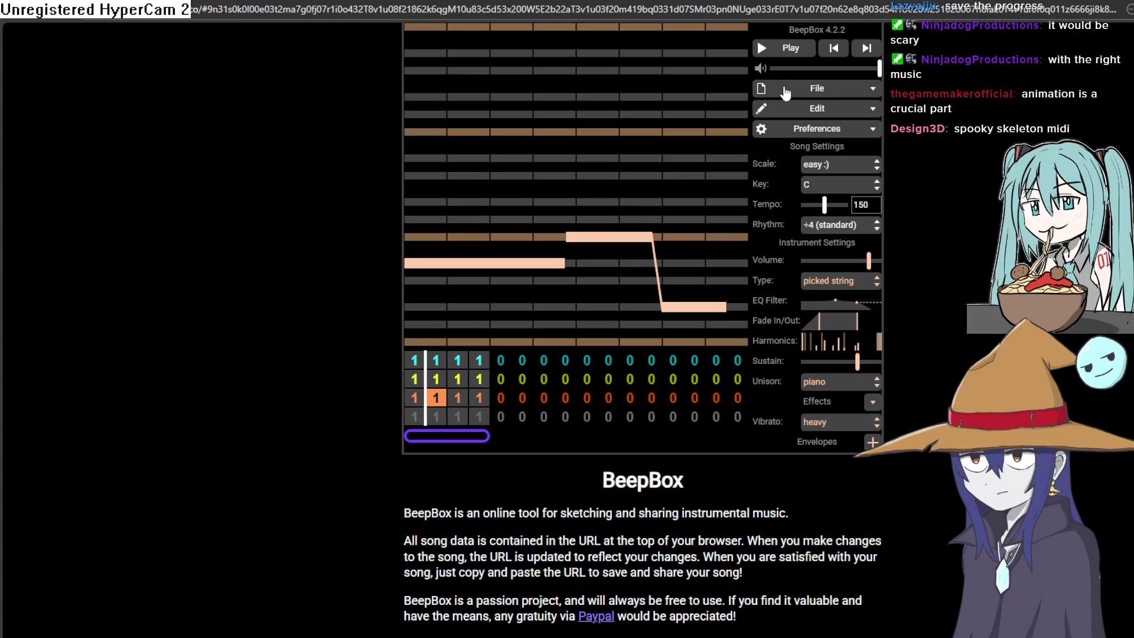
# Step: Slow the tempo from 150 to 111 and then 88 while listening to the song
pyautogui.moveTo(824, 206); pyautogui.dragTo(812, 207)
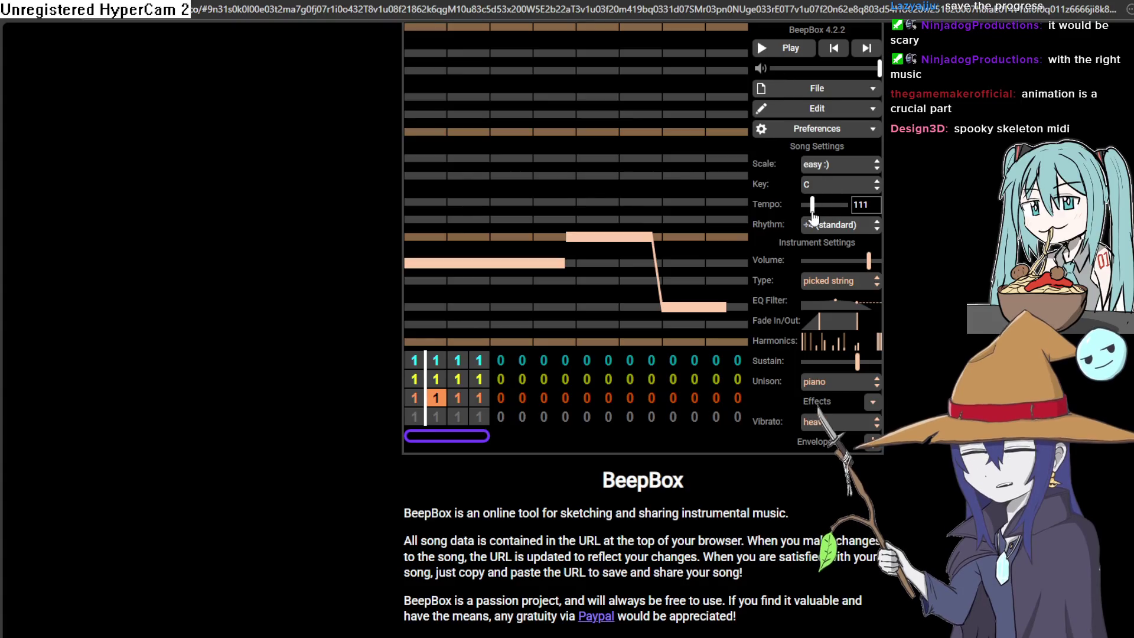
pyautogui.click(776, 47)
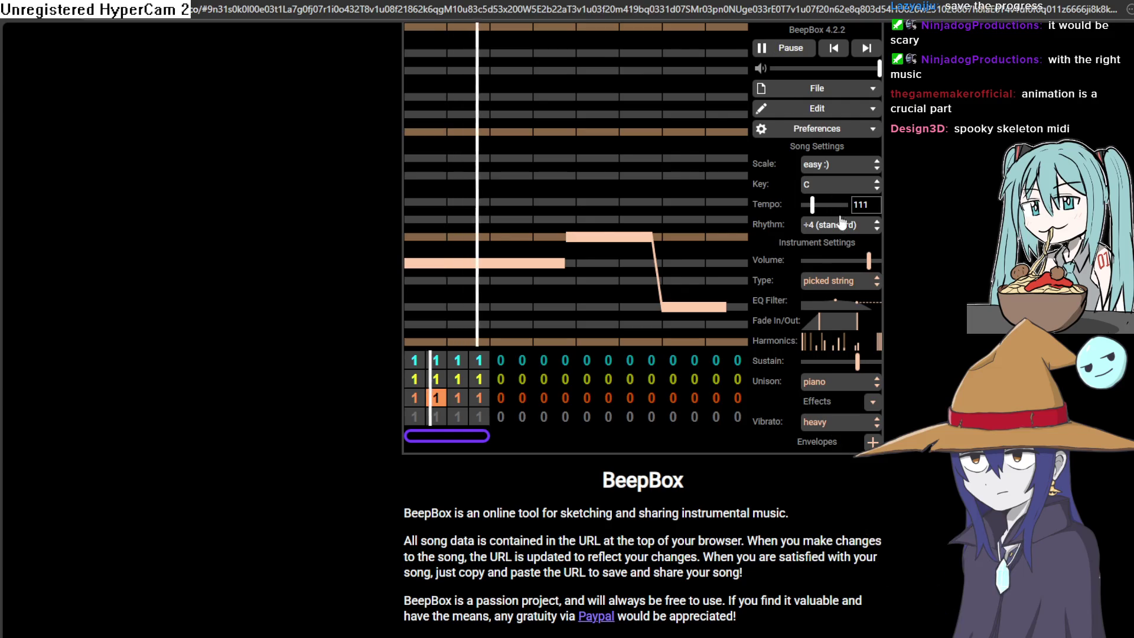
pyautogui.moveTo(813, 205); pyautogui.dragTo(784, 218)
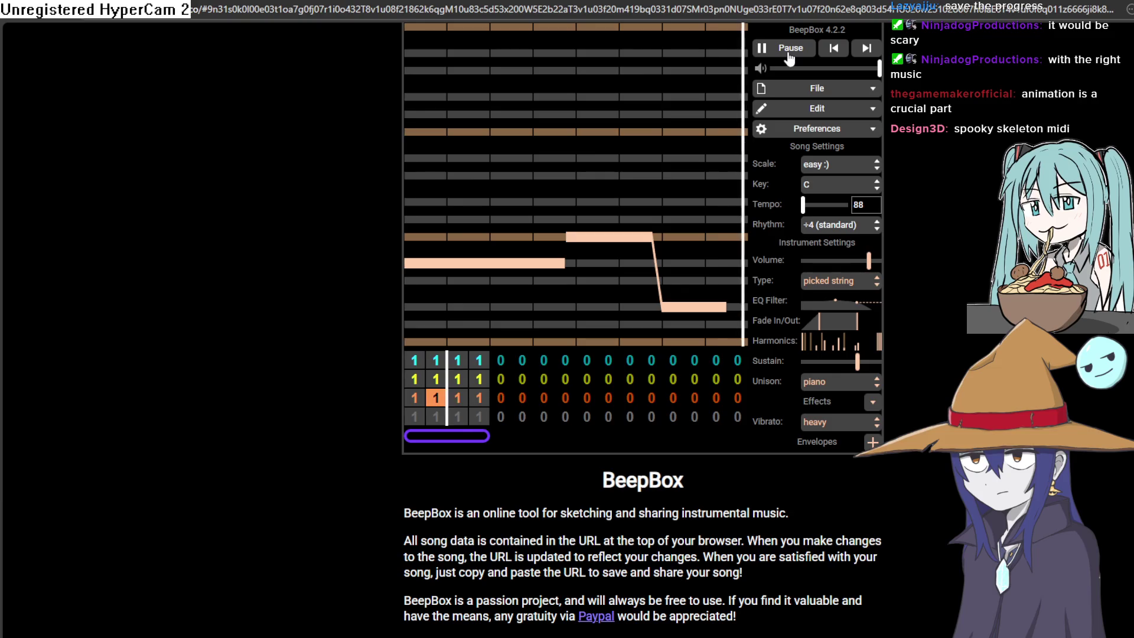
pyautogui.press('space')
pyautogui.click(463, 358)
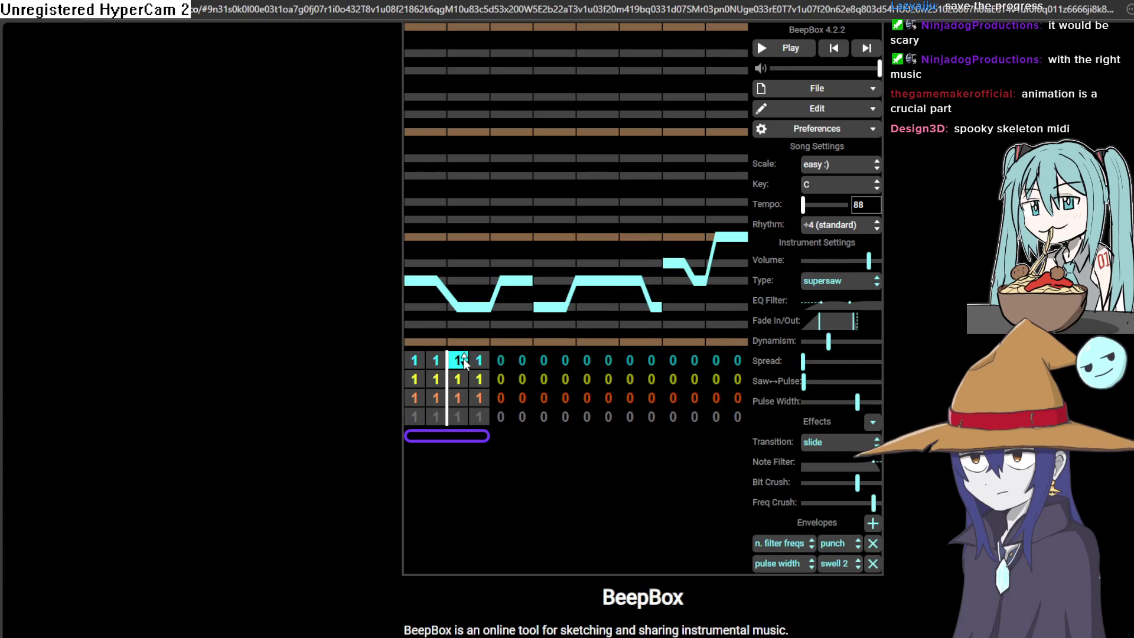
# Step: Add a later note to the yellow channel's bar 3, play it, then open the drum channel's first pattern
pyautogui.click(466, 381)
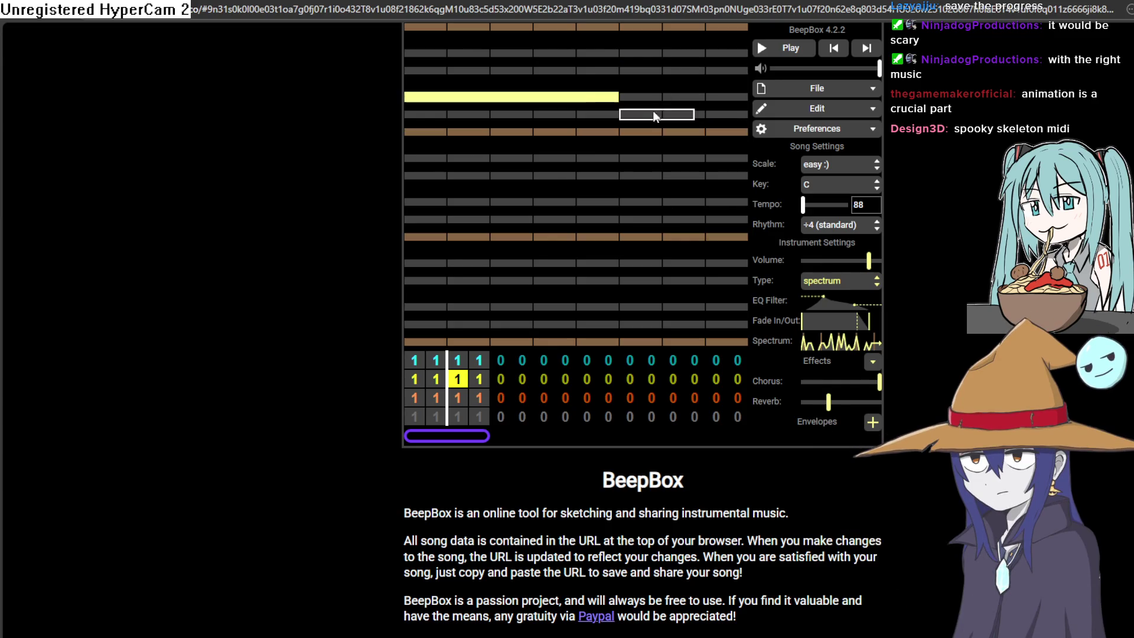
pyautogui.click(676, 104)
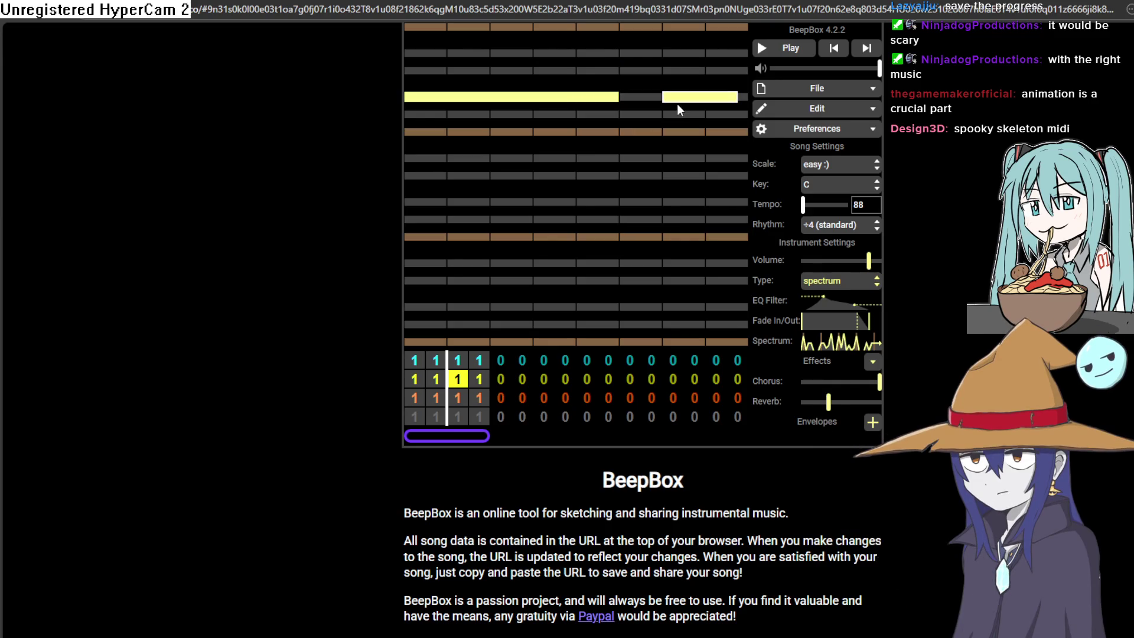
pyautogui.click(791, 48)
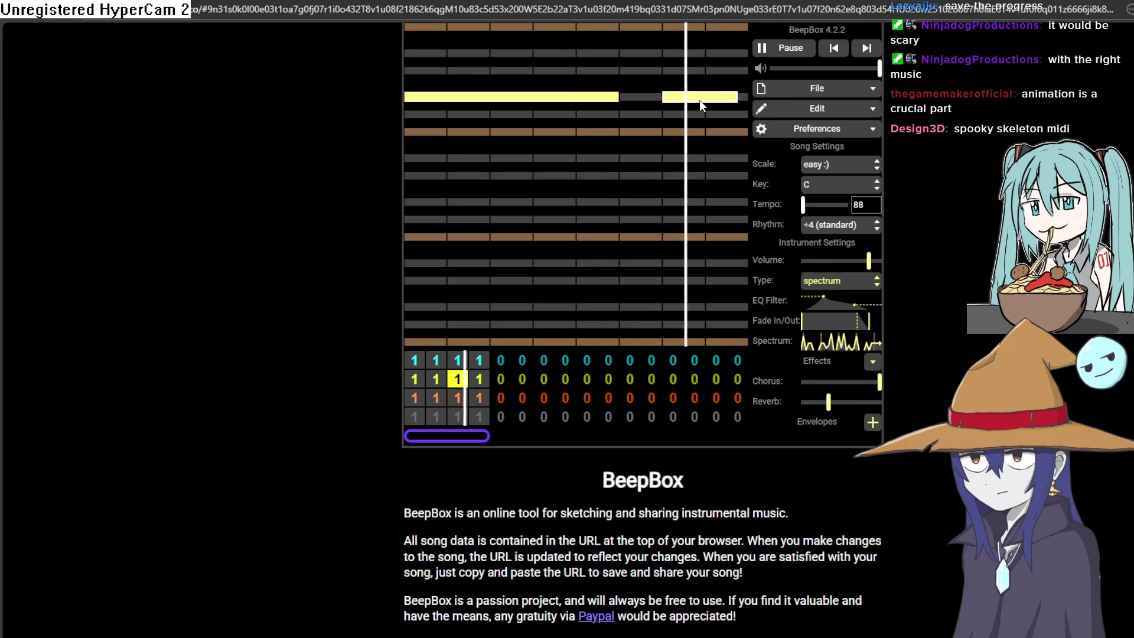
pyautogui.click(788, 46)
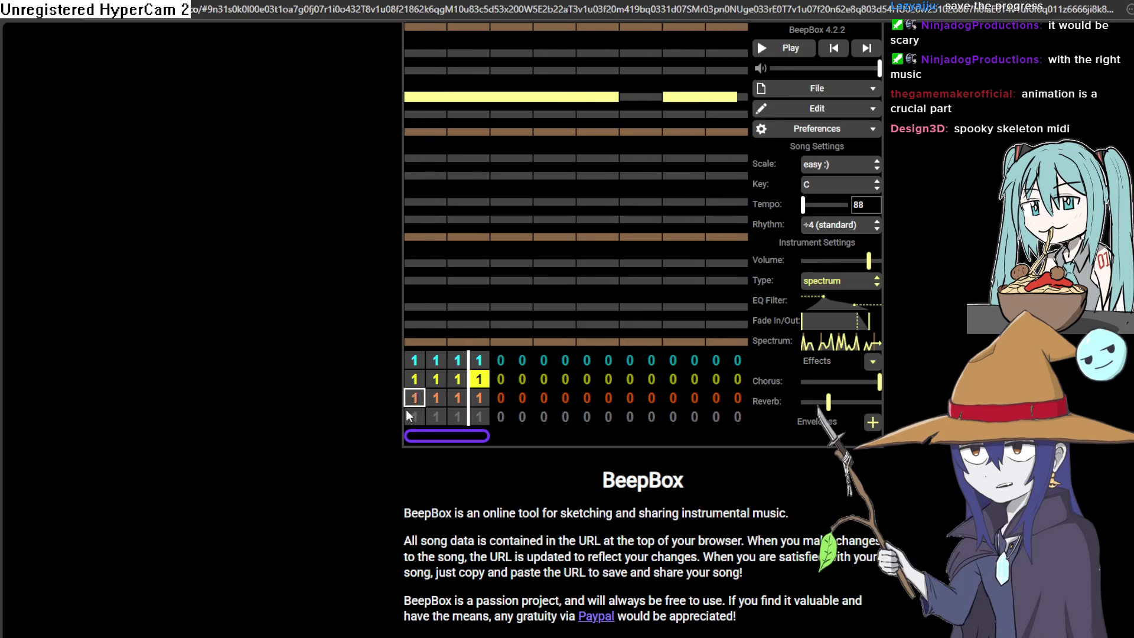
pyautogui.click(415, 418)
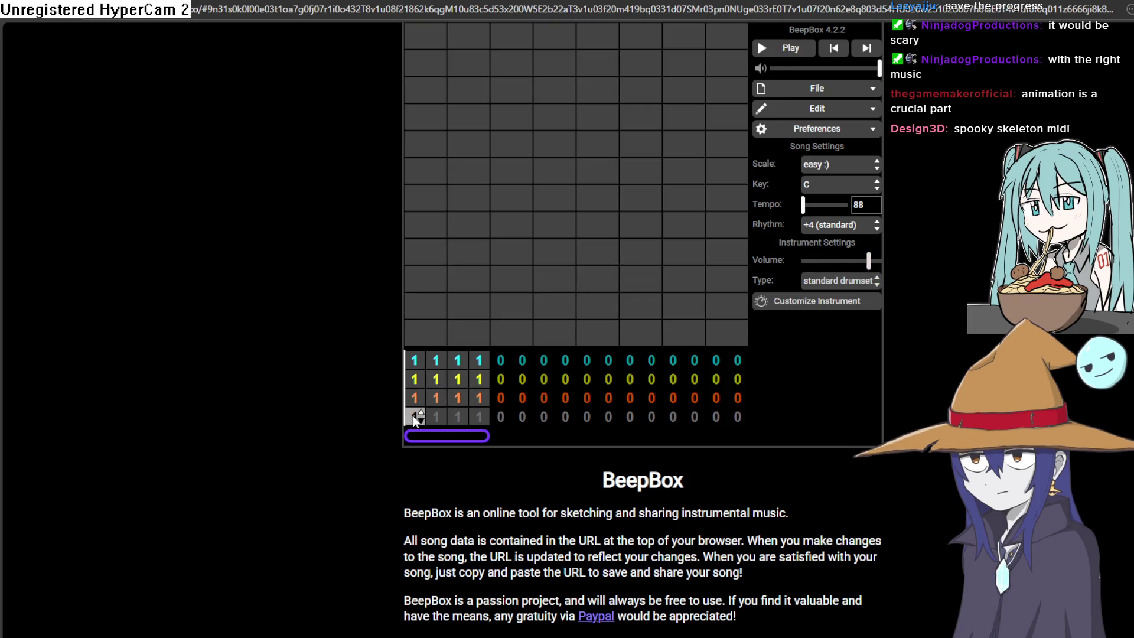
# Step: Add four drum hits across the drum pattern and play the song to hear them
pyautogui.click(573, 300)
pyautogui.click(611, 302)
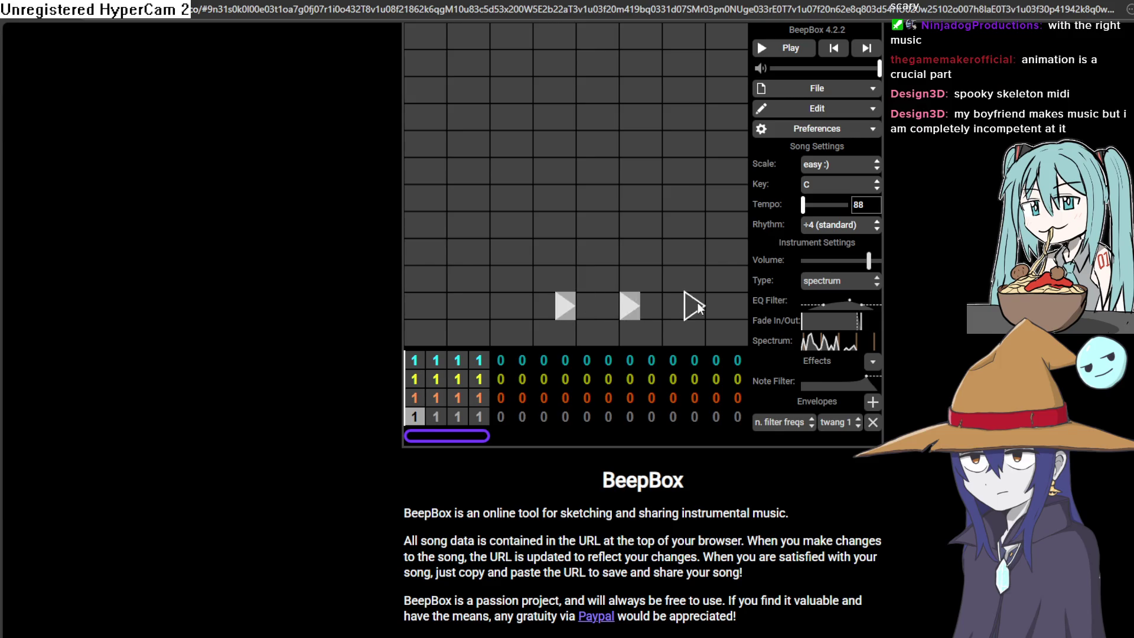
pyautogui.click(697, 303)
pyautogui.click(434, 307)
pyautogui.click(792, 53)
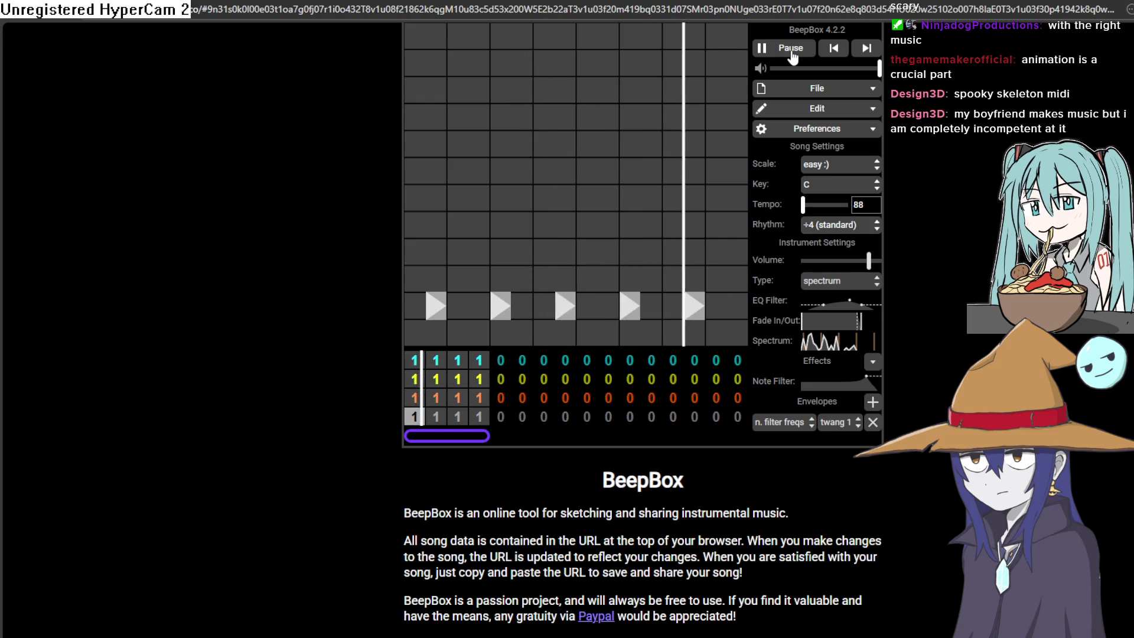
pyautogui.click(792, 52)
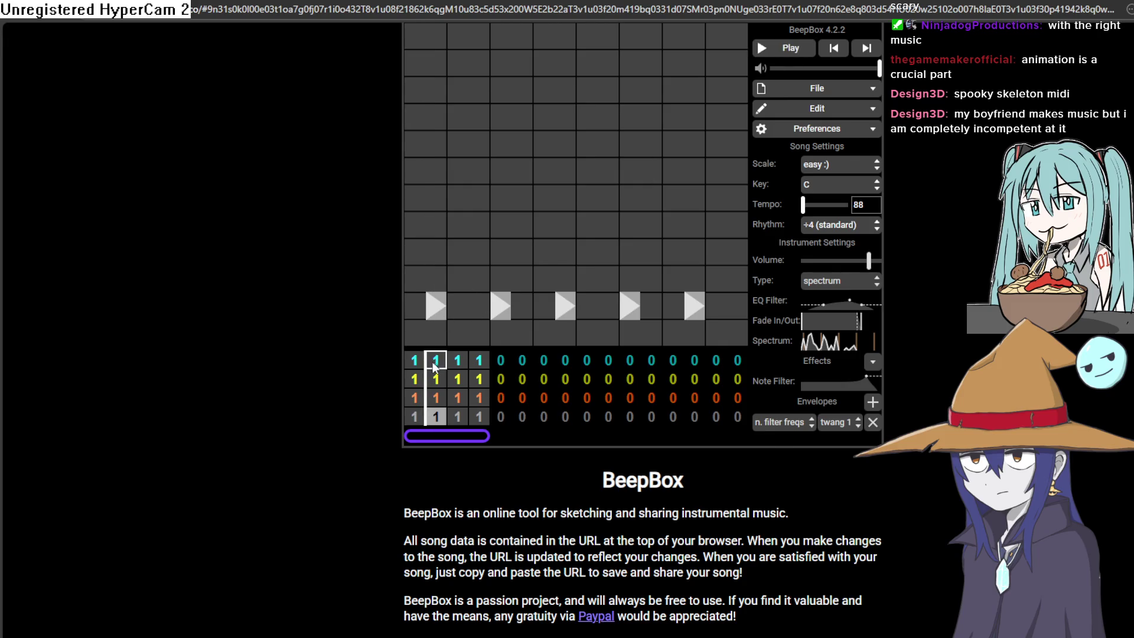
# Step: Give the yellow channel's bar 2 a new pattern 2 with a long note
pyautogui.click(437, 362)
pyautogui.click(424, 379)
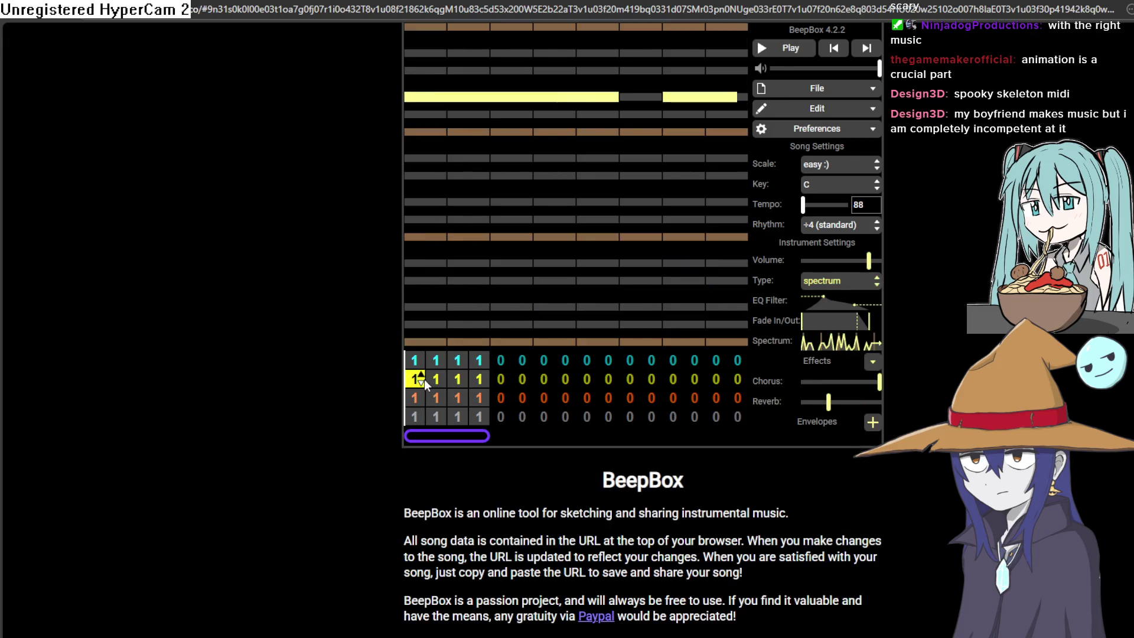
pyautogui.click(443, 378)
pyautogui.press('2')
pyautogui.click(441, 97)
pyautogui.click(420, 97)
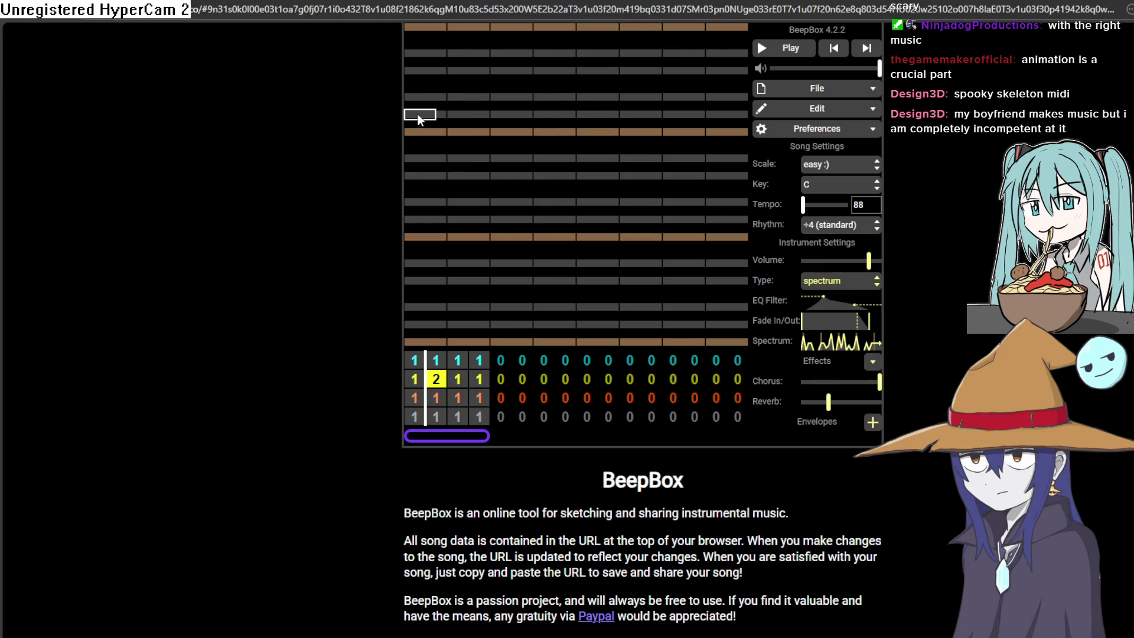
pyautogui.click(532, 114)
pyautogui.click(425, 53)
pyautogui.click(425, 53)
pyautogui.click(427, 71)
# Step: Change the scale to easy :(, add a yellow note on the second row, and listen
pyautogui.click(827, 167)
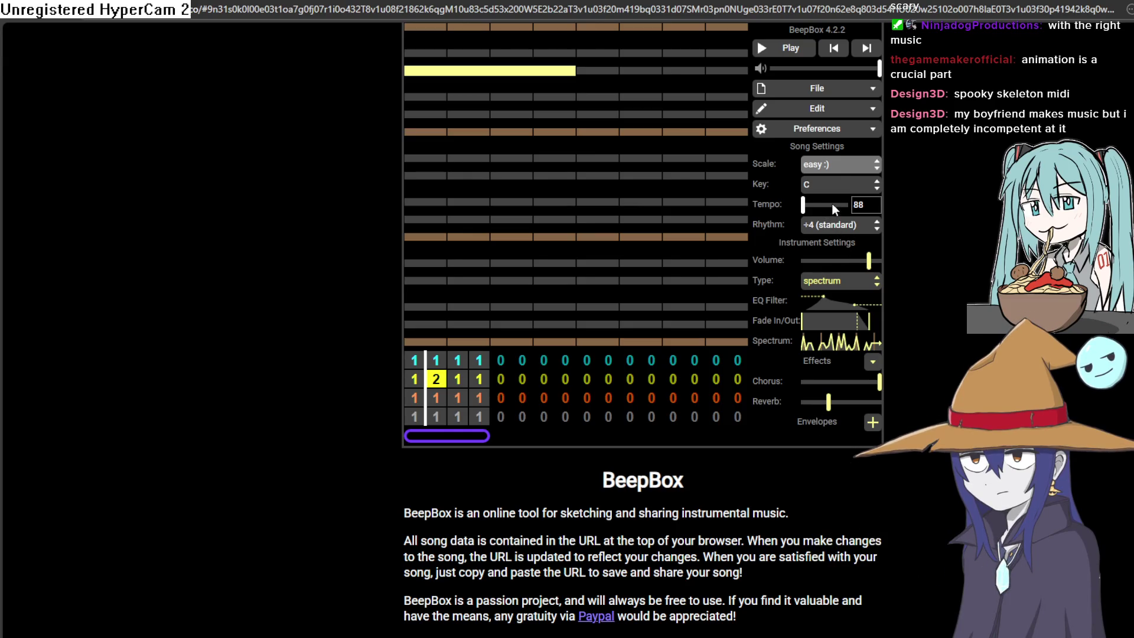
pyautogui.press('Down')
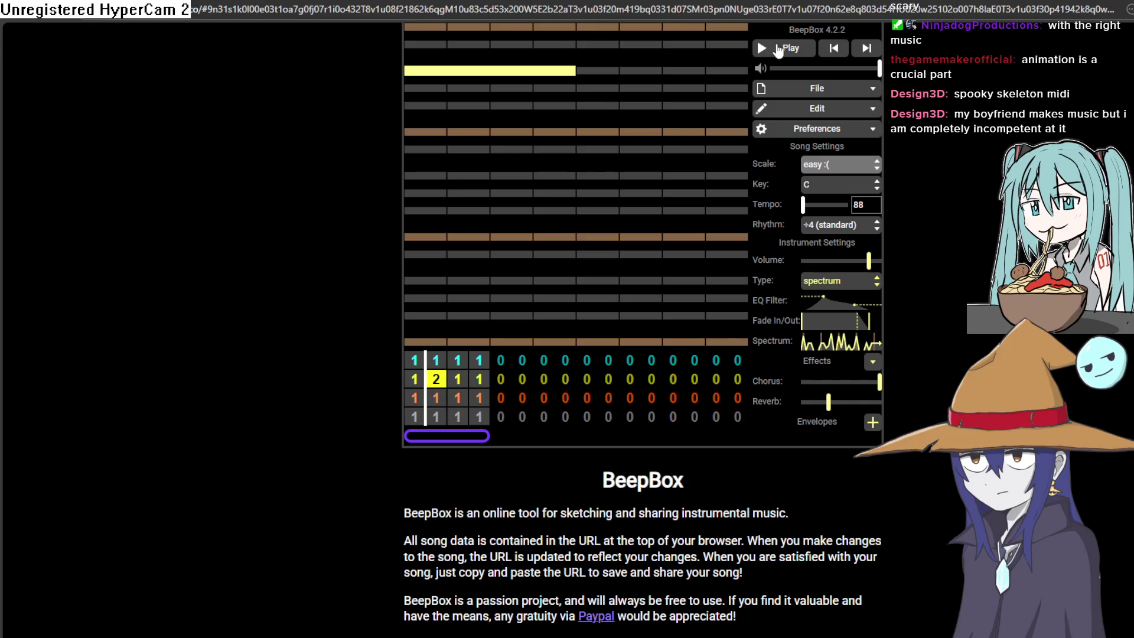
pyautogui.click(626, 45)
pyautogui.click(794, 50)
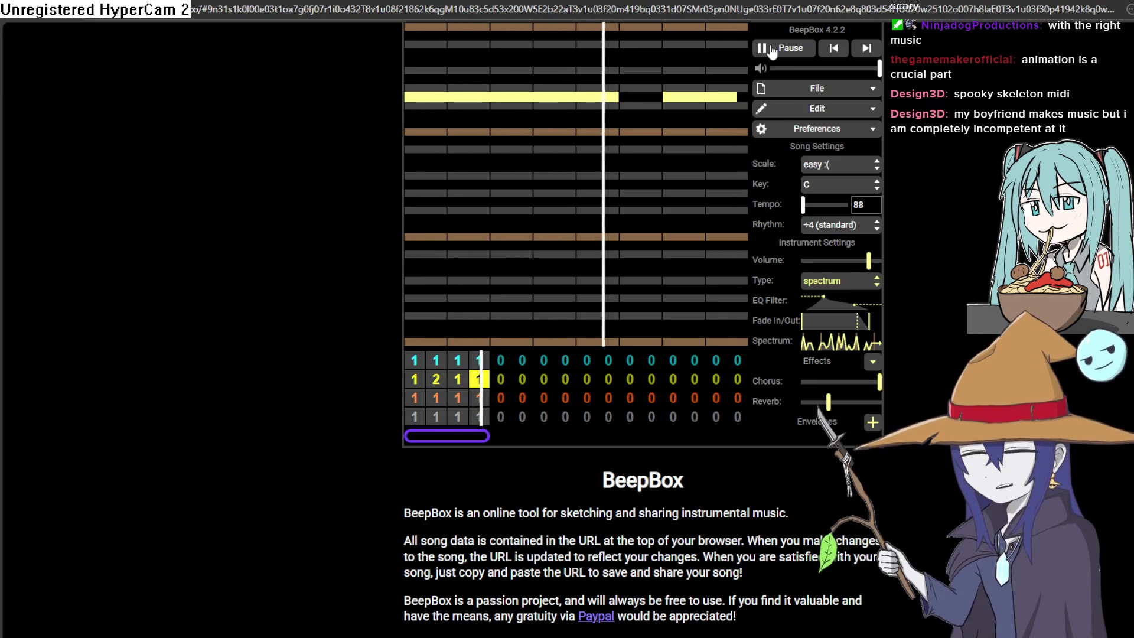
pyautogui.click(771, 52)
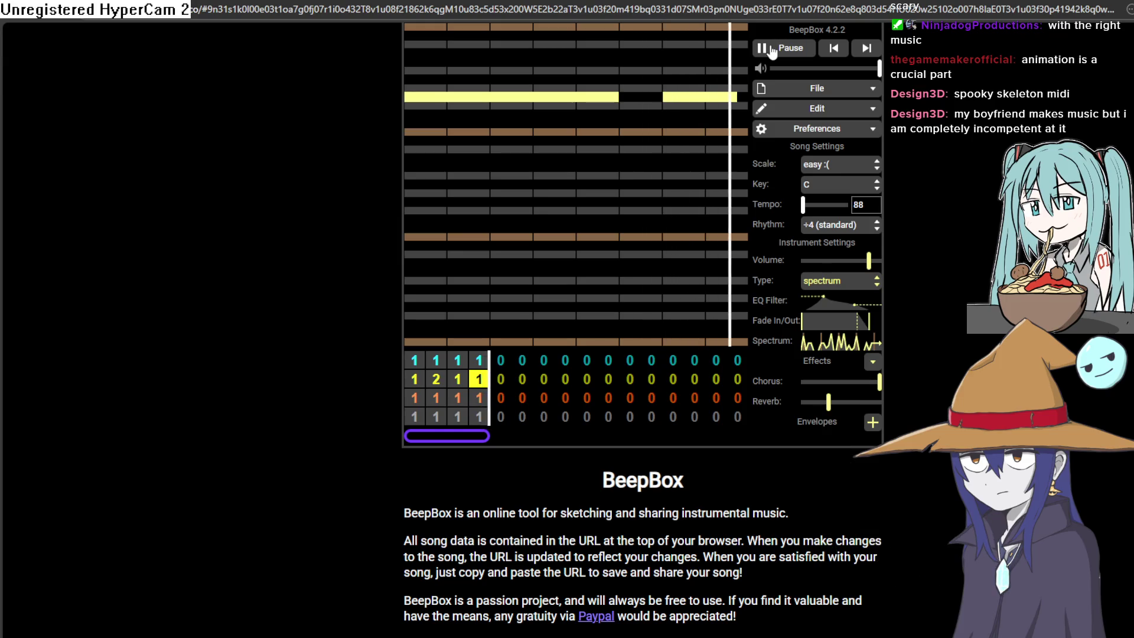
# Step: Add a yellow note one row lower, change the key from C to G, and listen
pyautogui.click(652, 88)
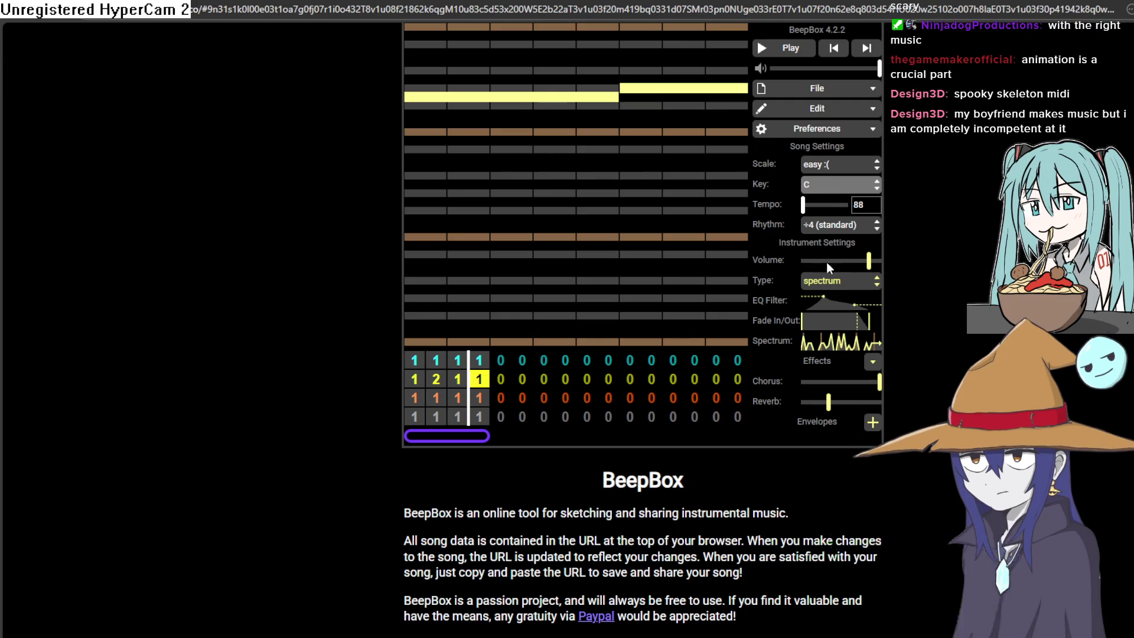
pyautogui.press('g')
pyautogui.click(782, 52)
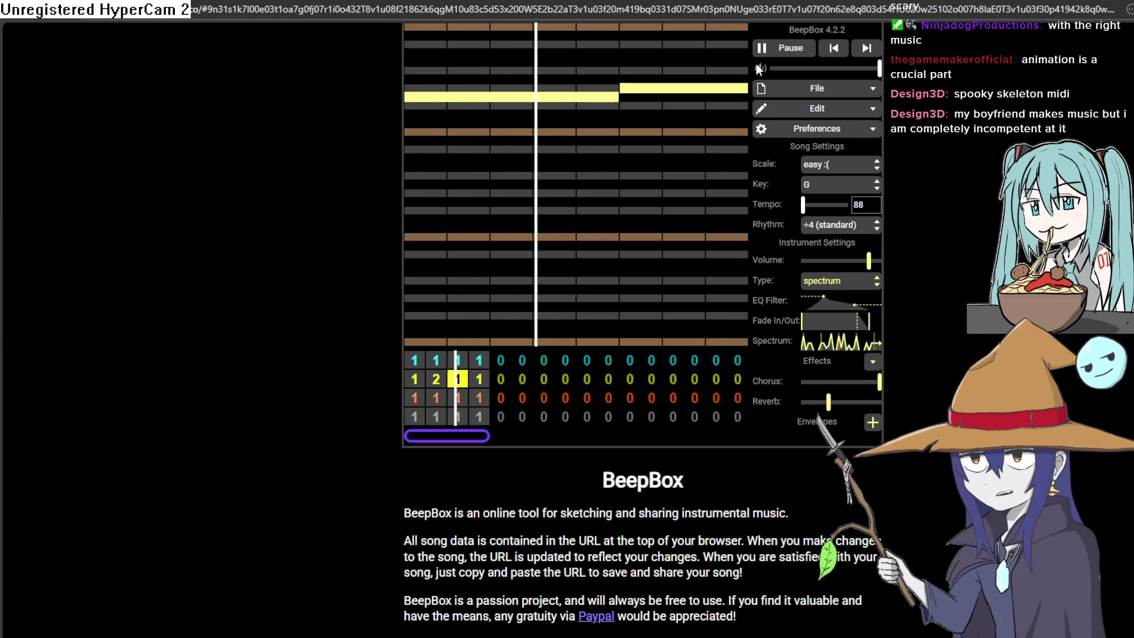
pyautogui.click(764, 57)
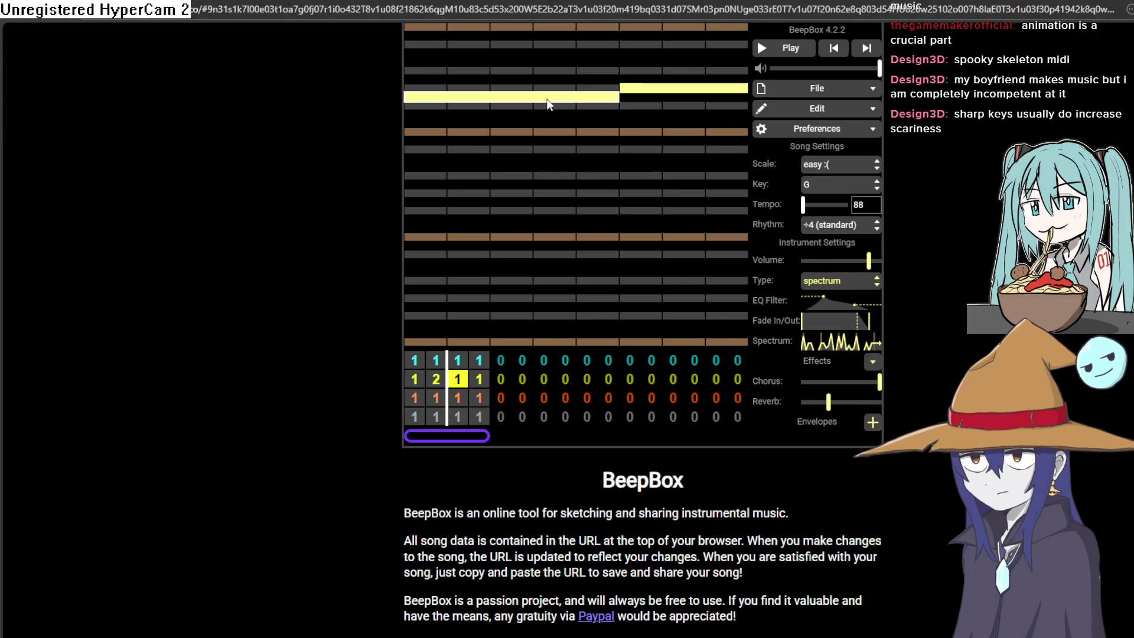
pyautogui.scroll(-2, 577, 135)
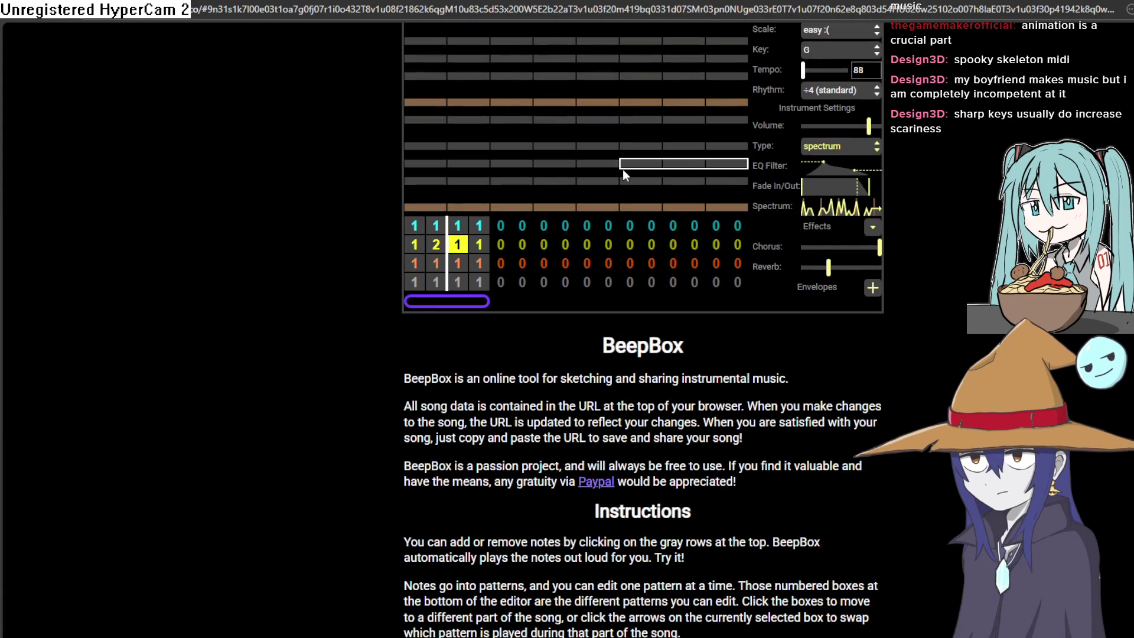
pyautogui.scroll(2, 622, 168)
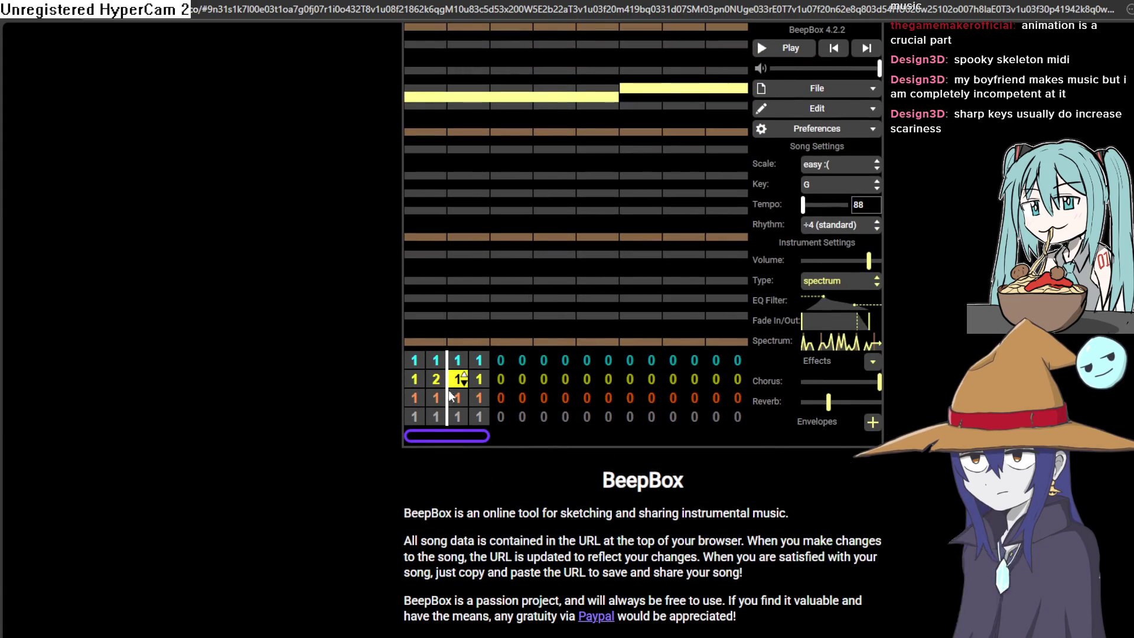
pyautogui.click(481, 362)
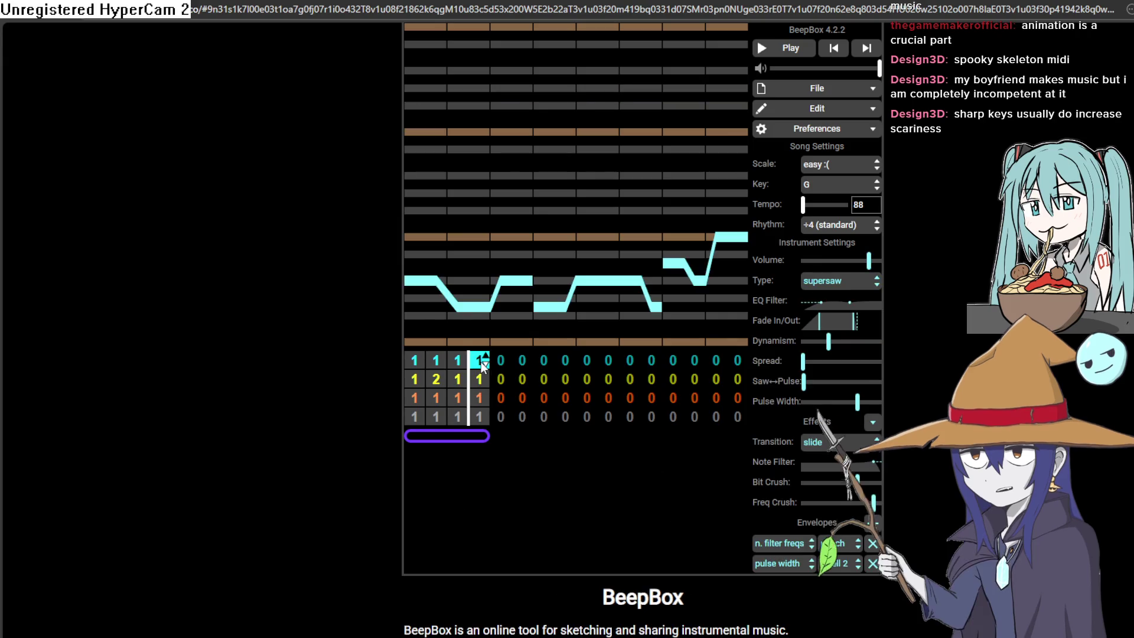
pyautogui.click(418, 416)
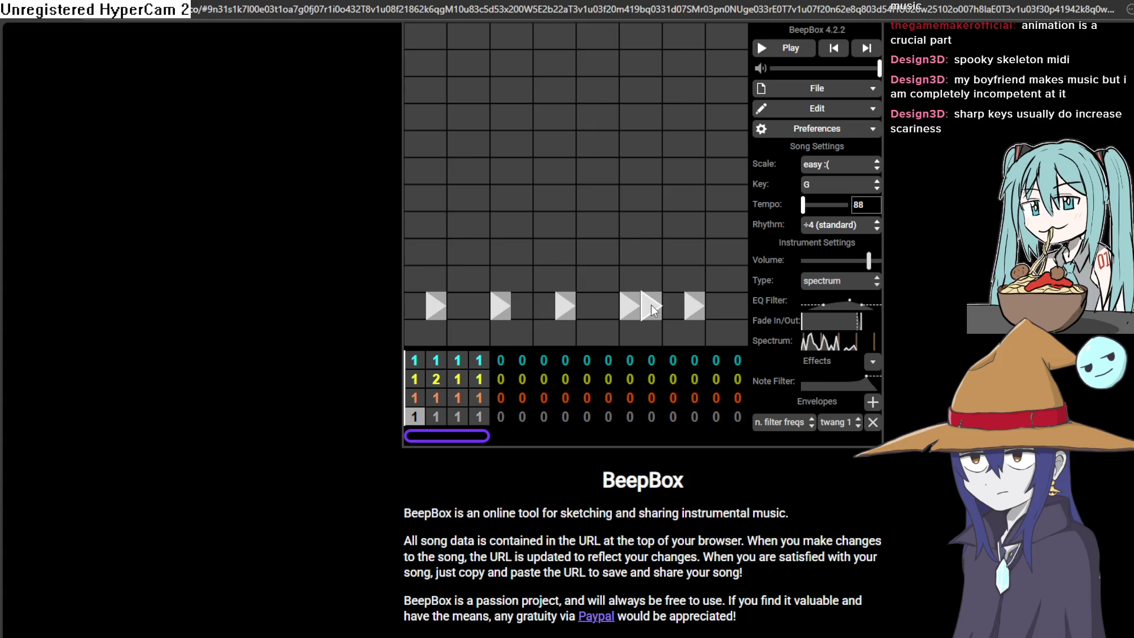
pyautogui.click(414, 379)
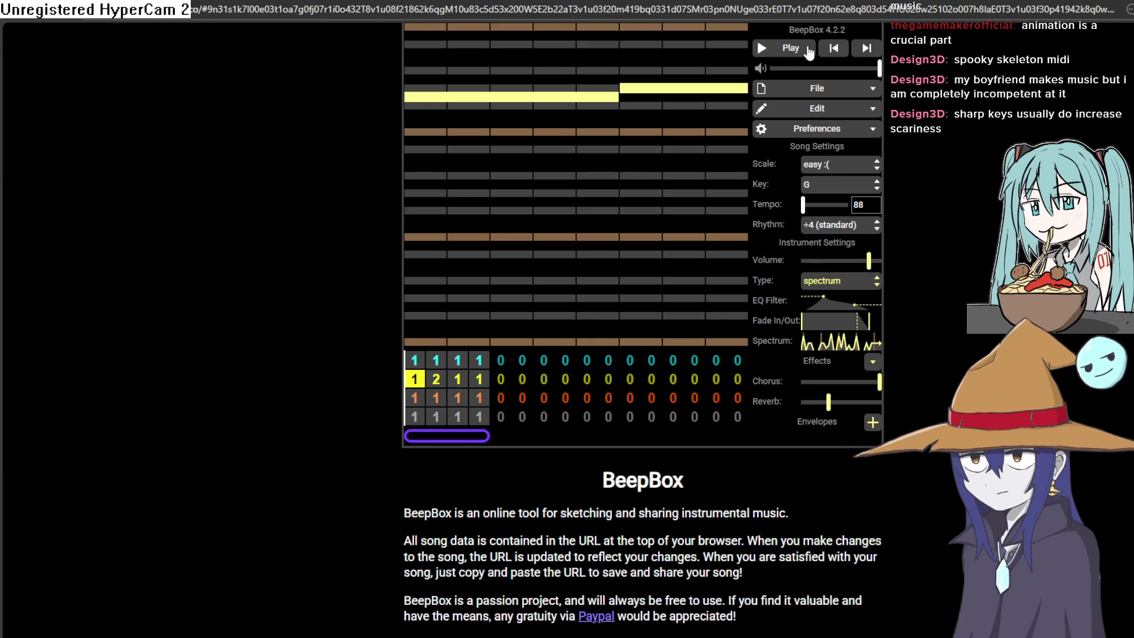
pyautogui.scroll(-1, 806, 51)
pyautogui.scroll(1, 797, 50)
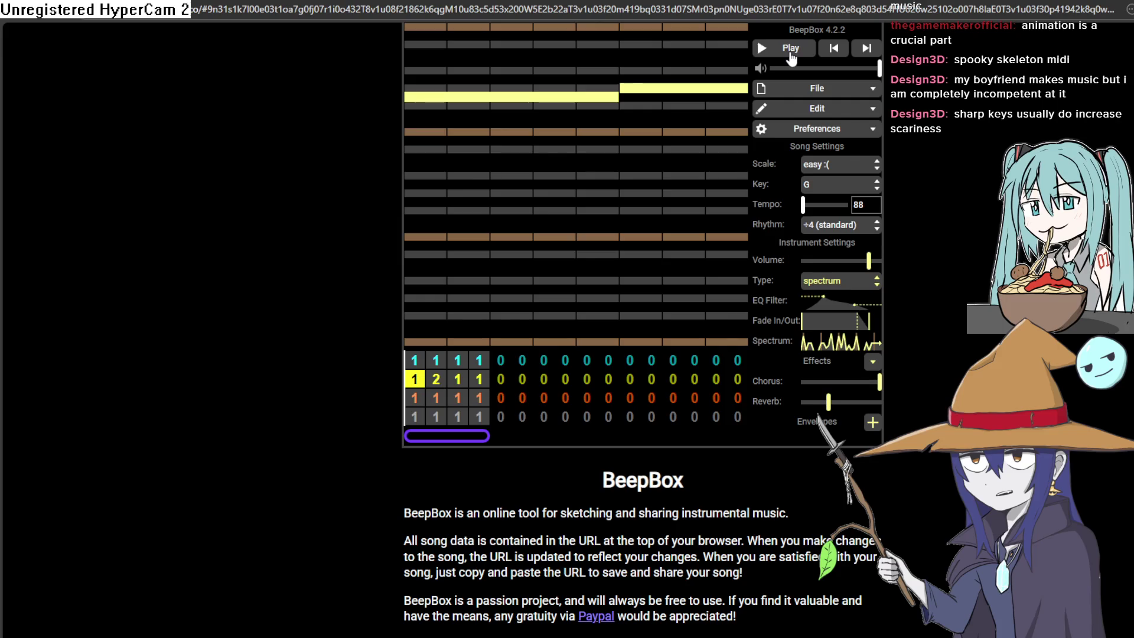
pyautogui.click(792, 57)
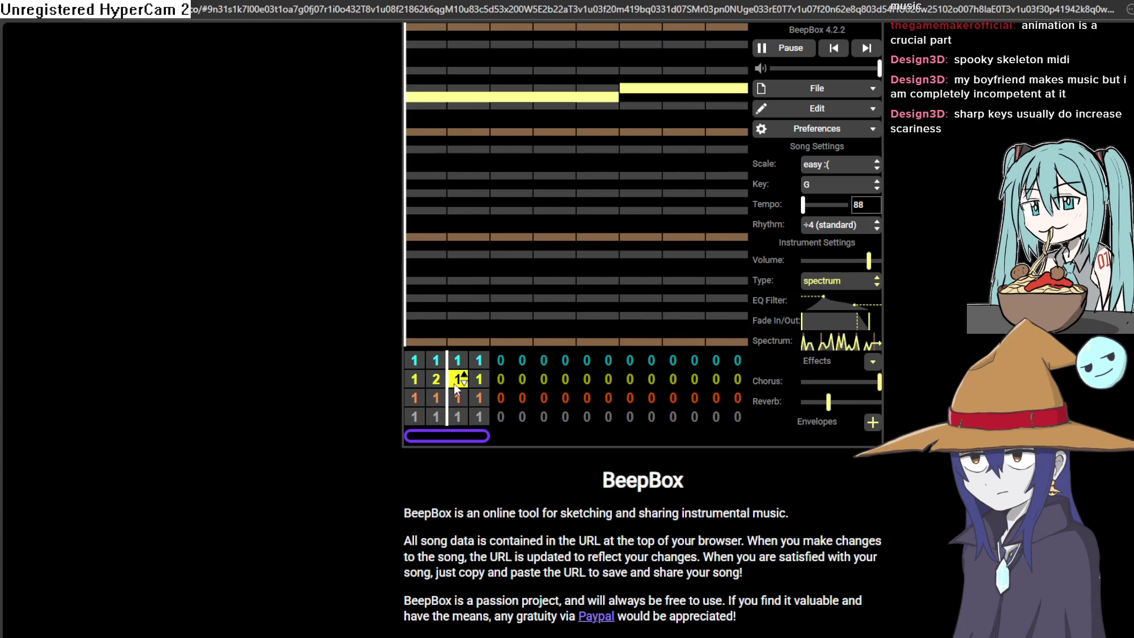
pyautogui.click(479, 379)
pyautogui.press('2')
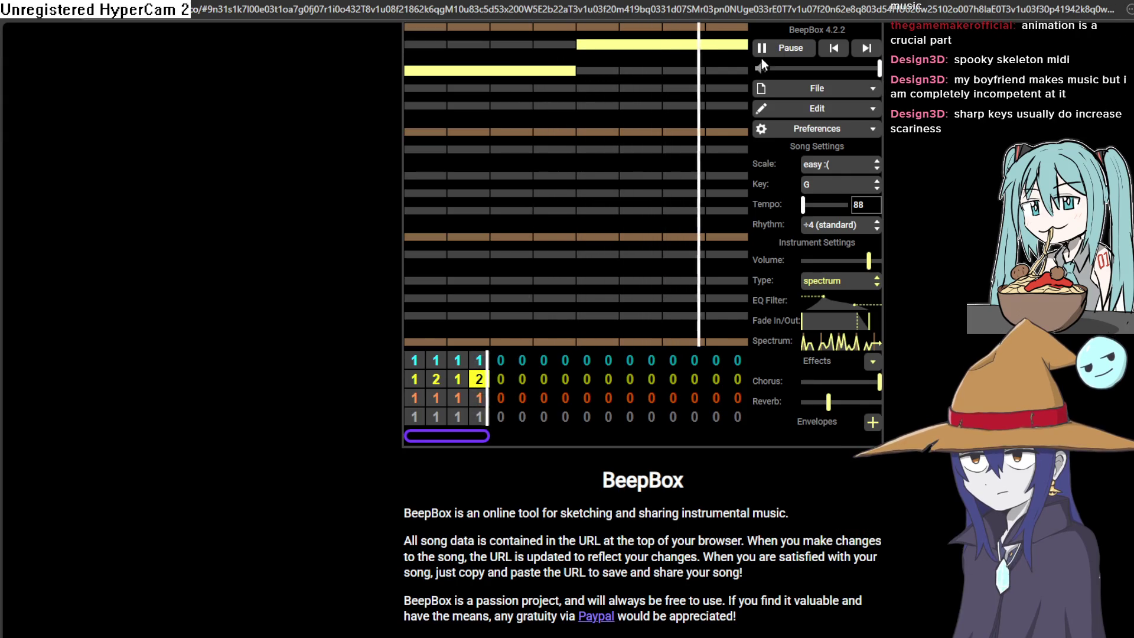
# Step: Bend the right and long left yellow notes upward in pitch, then play the melody
pyautogui.click(781, 52)
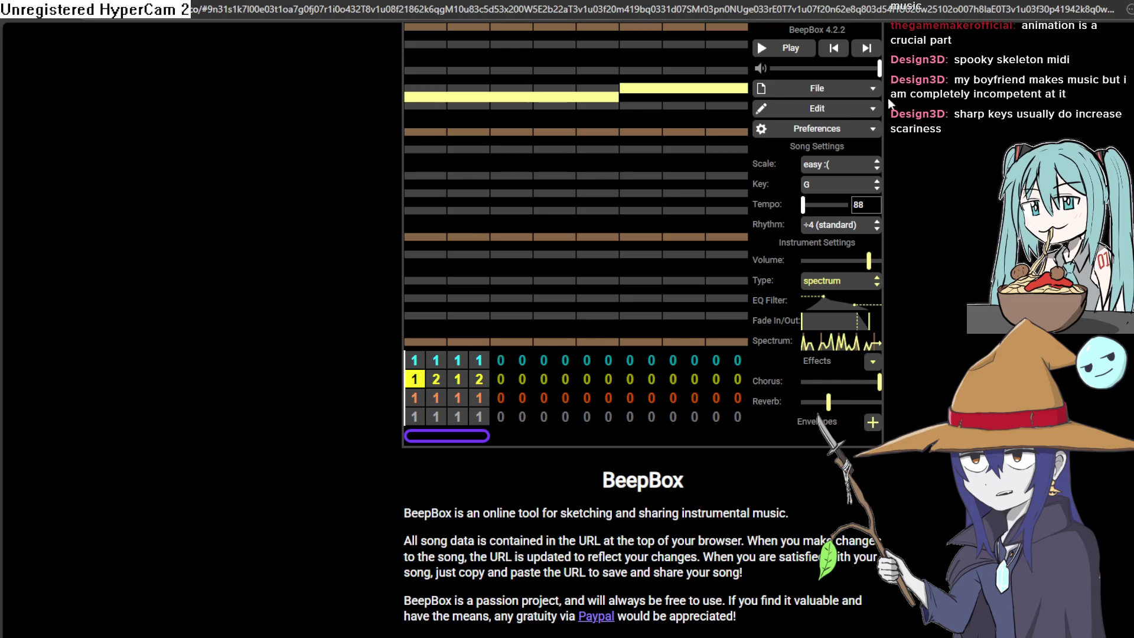
pyautogui.moveTo(699, 90); pyautogui.dragTo(700, 48)
pyautogui.moveTo(499, 95); pyautogui.dragTo(497, 52)
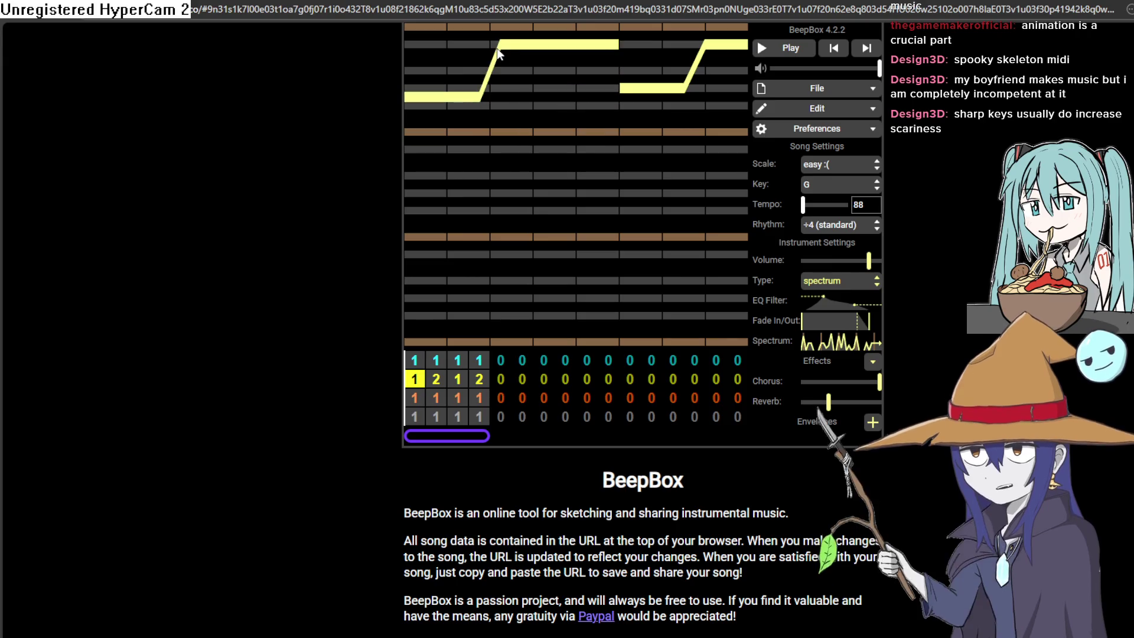
pyautogui.click(790, 48)
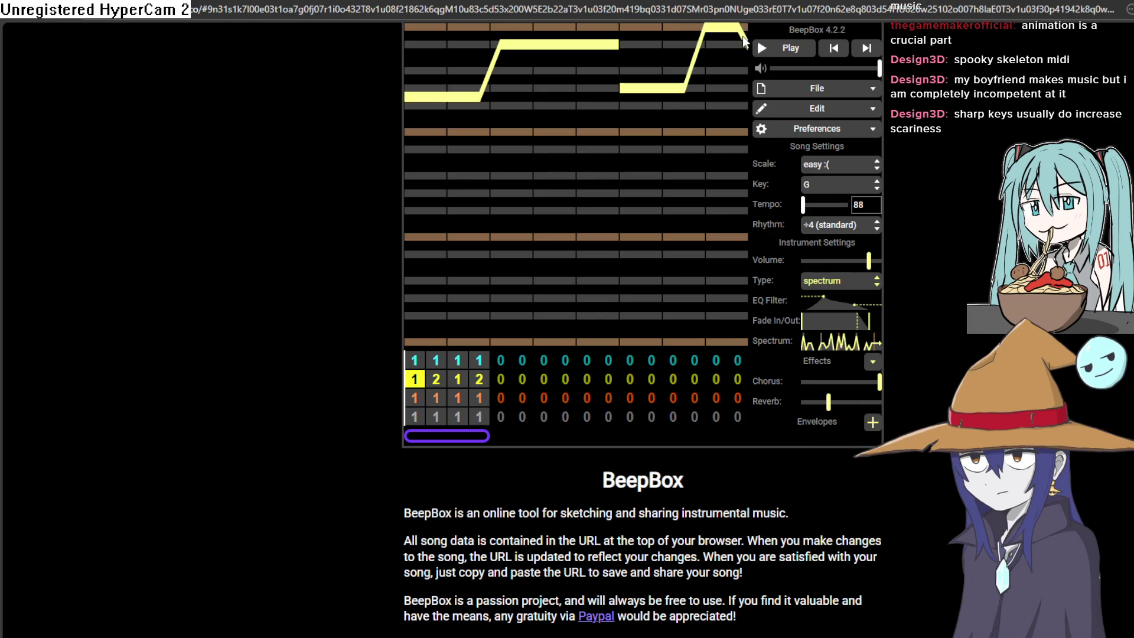
pyautogui.click(774, 51)
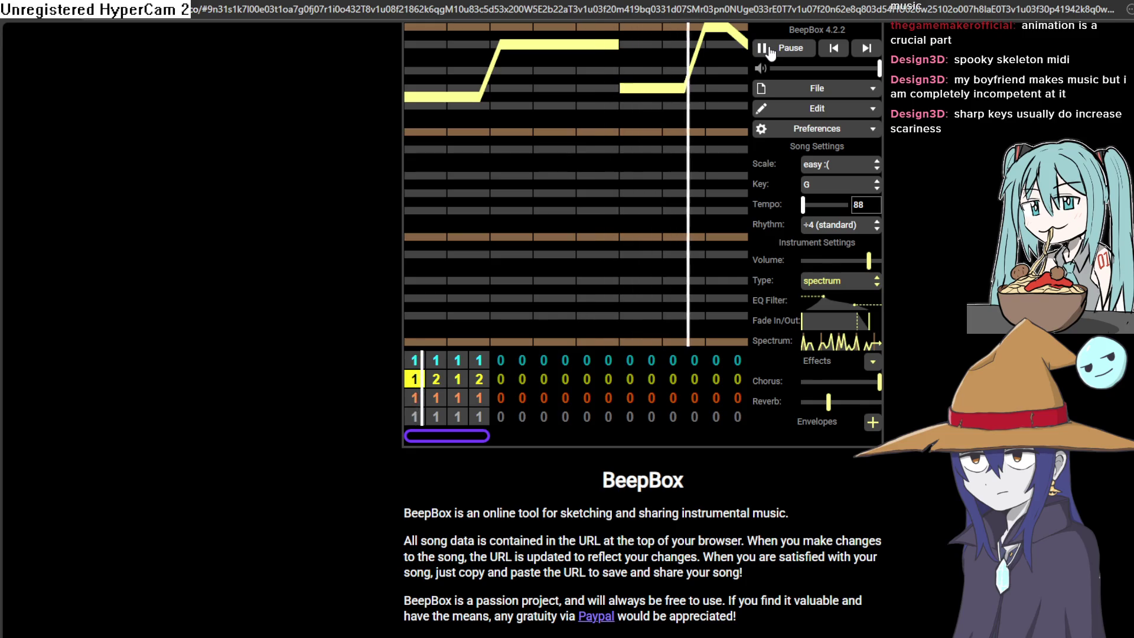
pyautogui.click(769, 52)
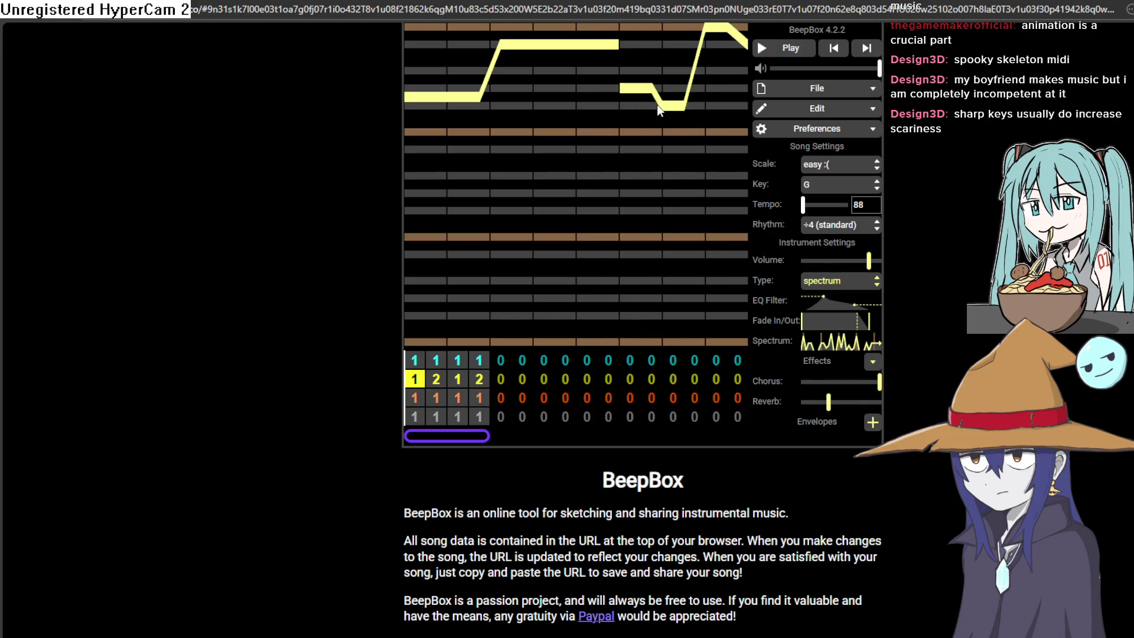
# Step: Make the yellow note rise from a lower pitch, play it, then return to Construct 3
pyautogui.moveTo(628, 105)
pyautogui.mouseDown()
pyautogui.moveTo(640, 91)
pyautogui.moveTo(641, 108)
pyautogui.mouseUp()
pyautogui.click(795, 50)
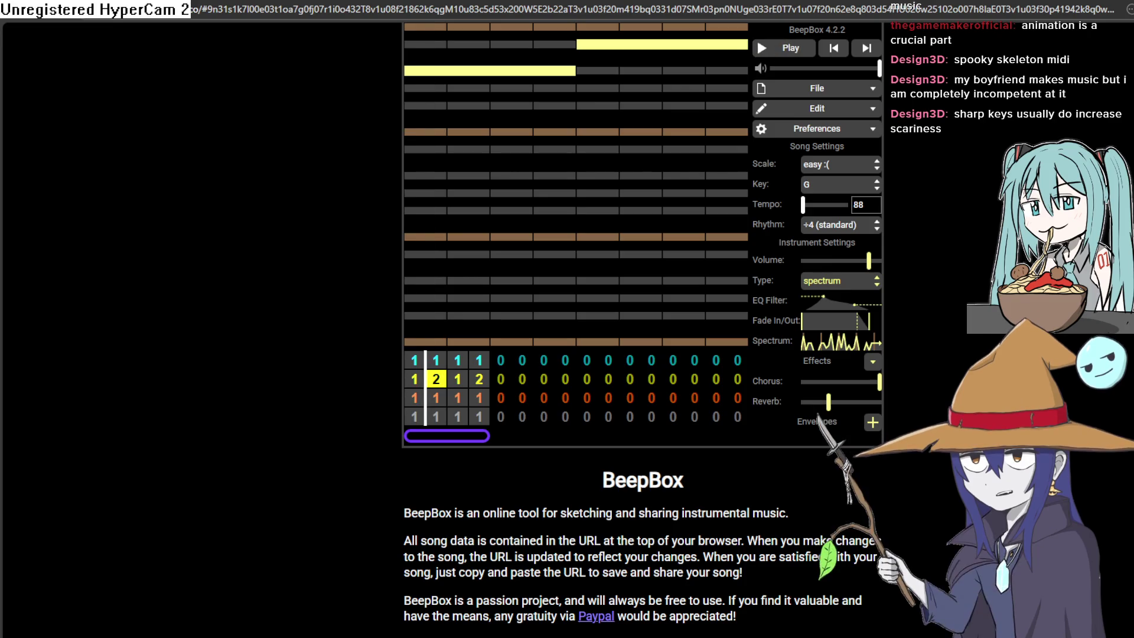
pyautogui.click(1108, 10)
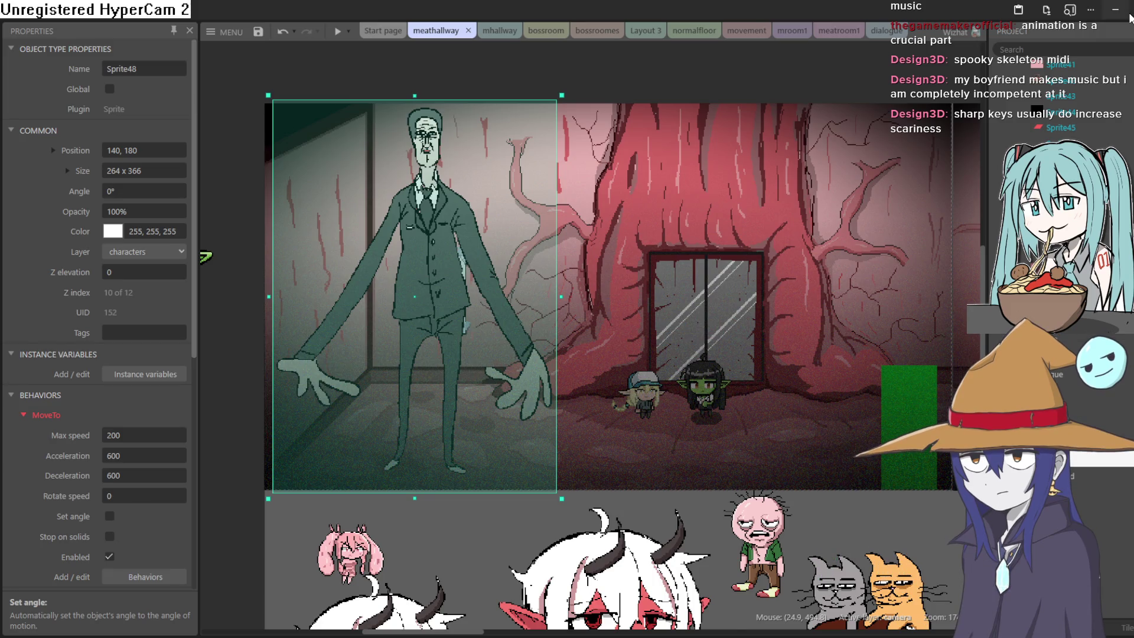
# Step: Move the suited monster in the meathallway layout, preview the game, then nudge him slightly right
pyautogui.hotkey('shift', 'Down')
pyautogui.moveTo(454, 307)
pyautogui.mouseDown()
pyautogui.moveTo(473, 294)
pyautogui.moveTo(452, 279)
pyautogui.moveTo(423, 286)
pyautogui.moveTo(423, 299)
pyautogui.mouseUp()
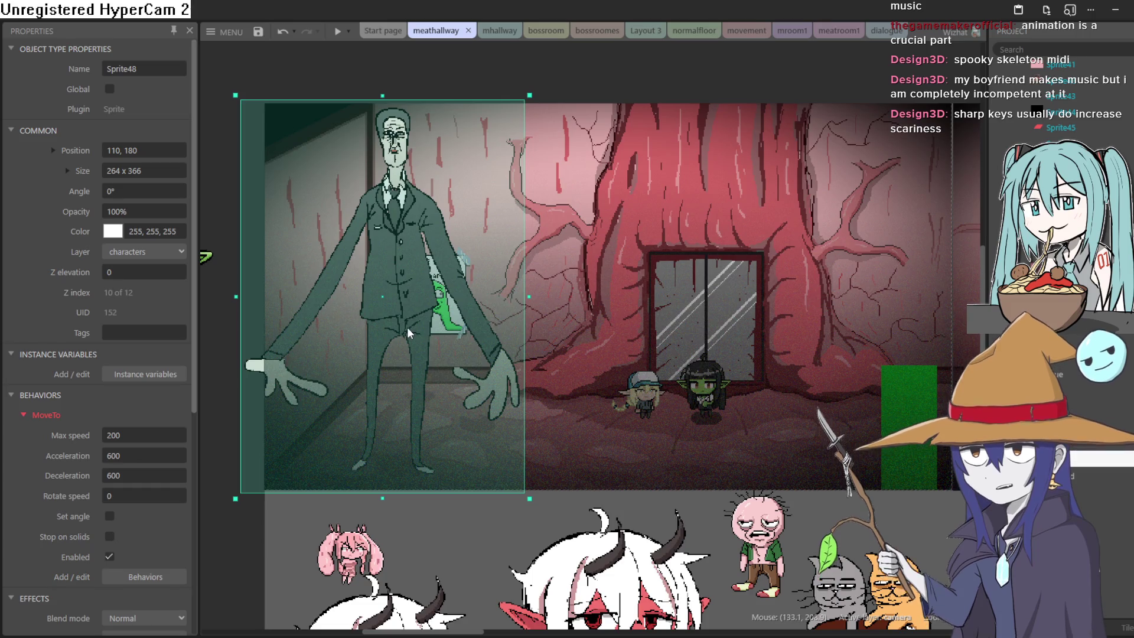
pyautogui.moveTo(708, 76); pyautogui.dragTo(697, 105)
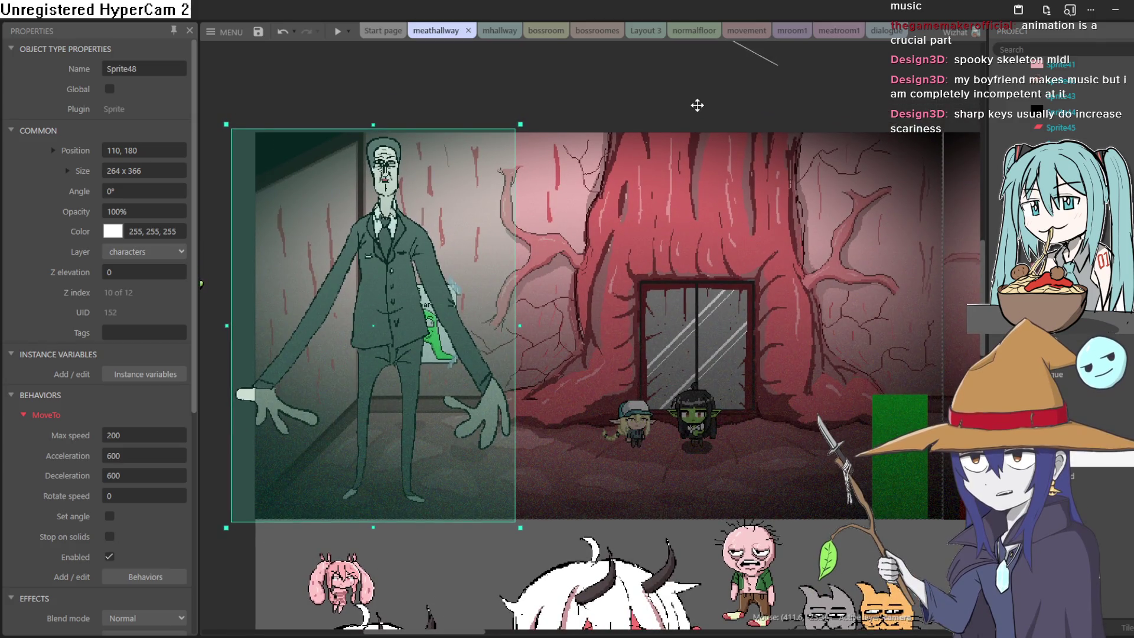
pyautogui.click(339, 33)
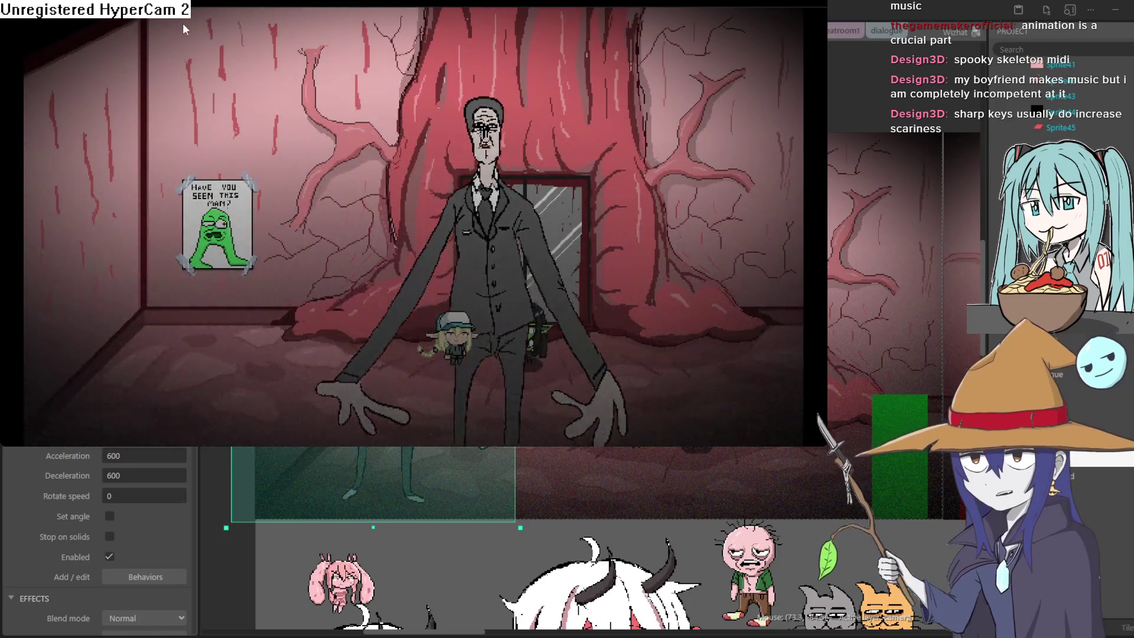
pyautogui.click(1025, 60)
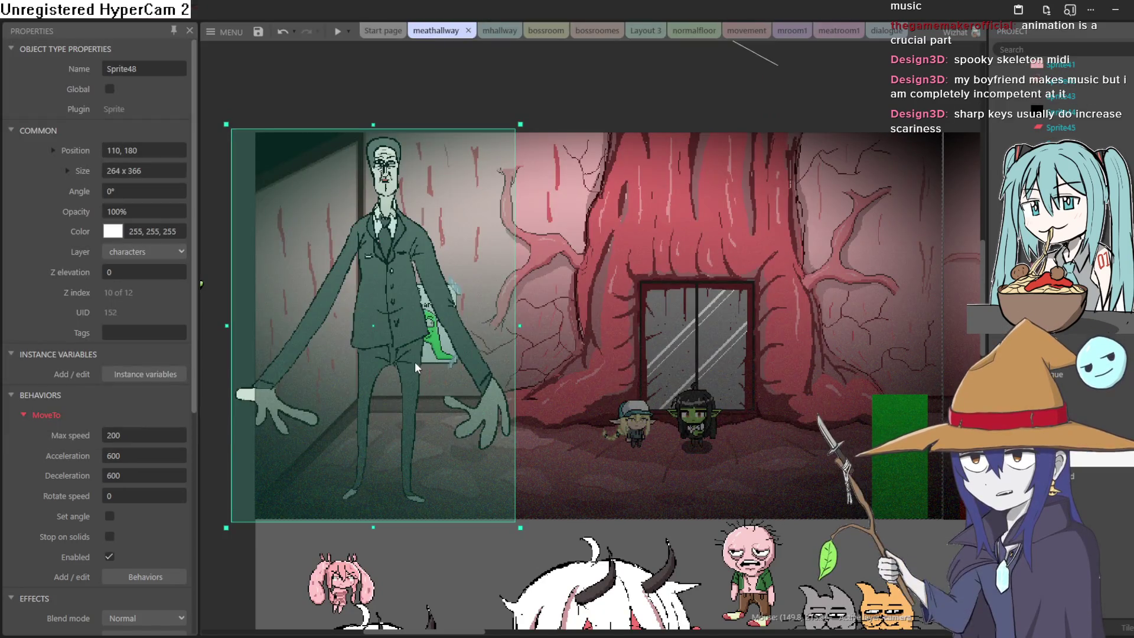
pyautogui.moveTo(418, 361); pyautogui.dragTo(430, 363)
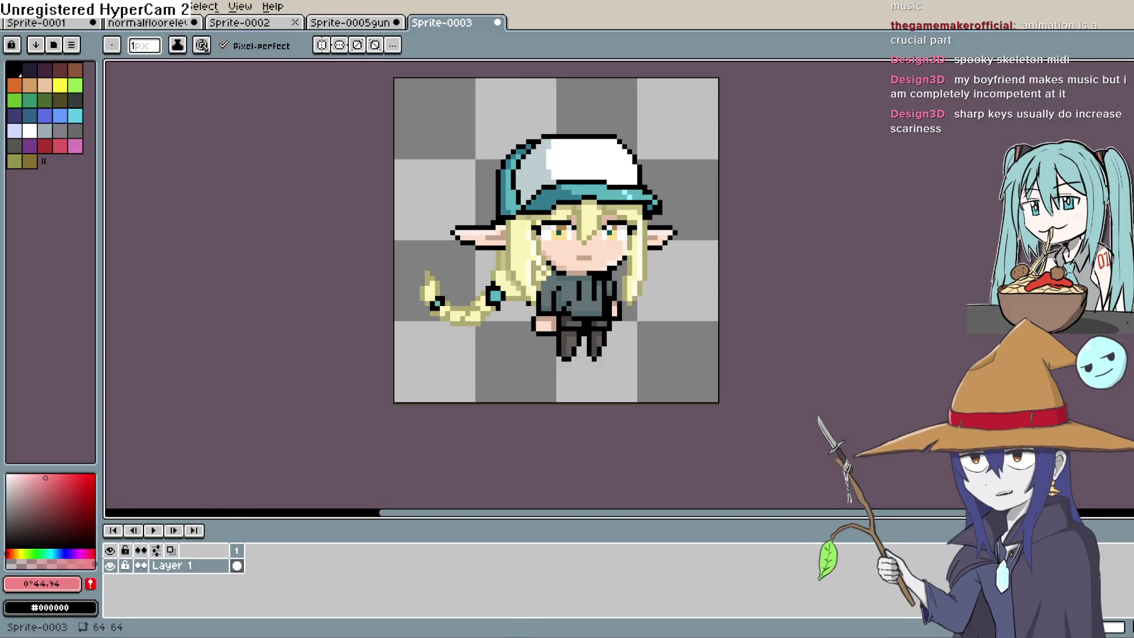
# Step: Open Sprite-0006.aseprite and pan the canvas to show the monster's lower body
pyautogui.click(12, 7)
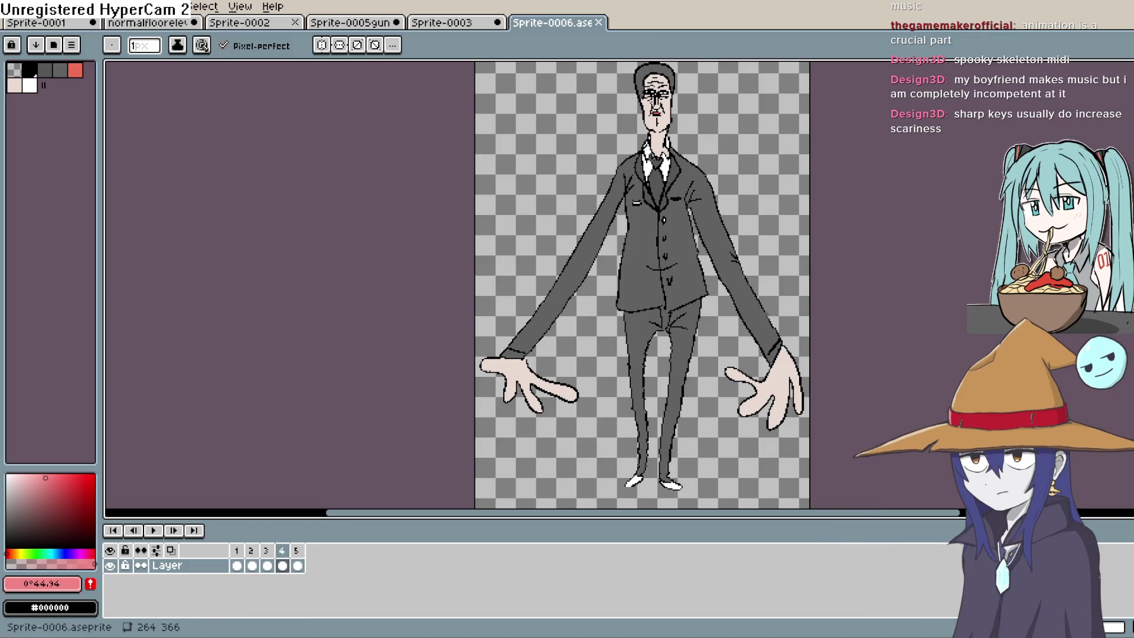
pyautogui.doubleClick(713, 1)
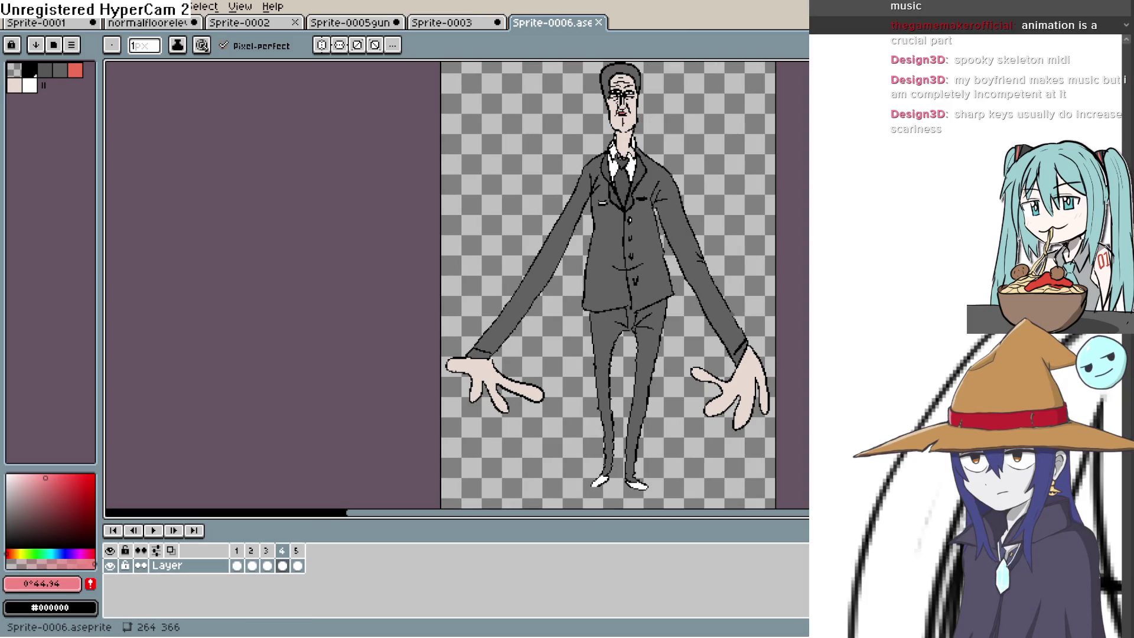
pyautogui.doubleClick(475, 3)
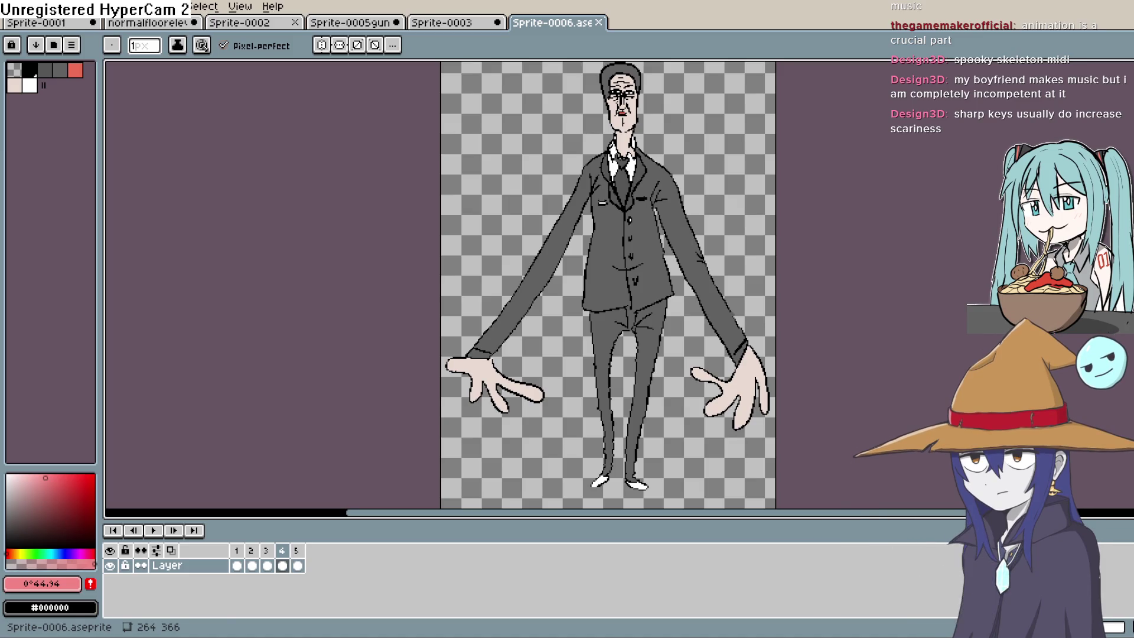
pyautogui.press('space')
pyautogui.moveTo(685, 341)
pyautogui.mouseDown()
pyautogui.moveTo(680, 279)
pyautogui.moveTo(602, 262)
pyautogui.mouseUp()
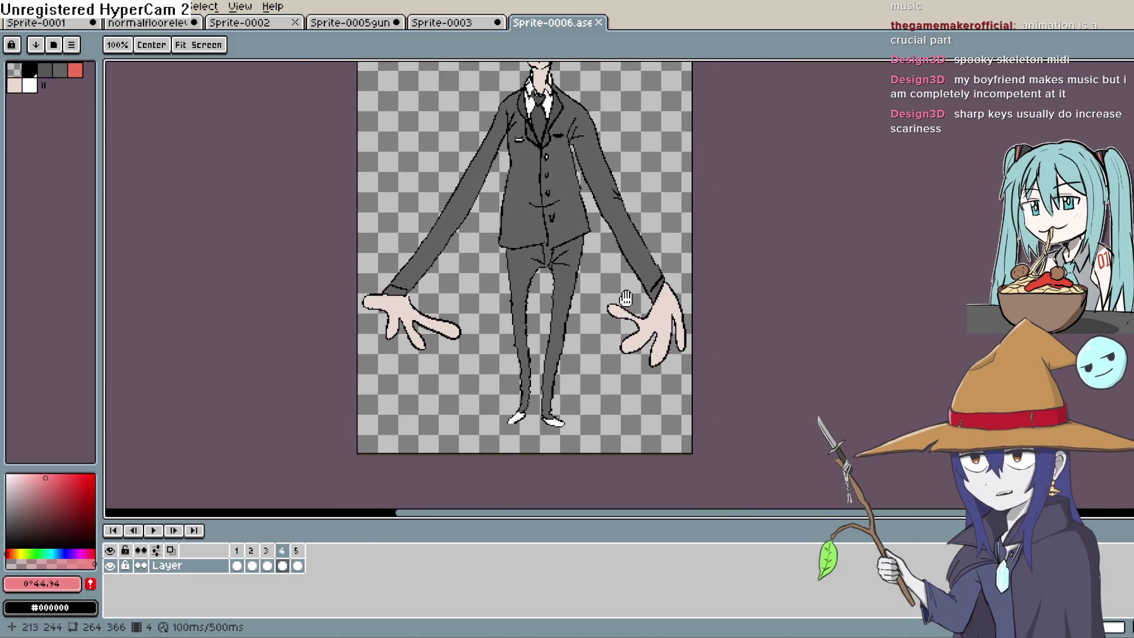
# Step: Play the sprite's five-frame animation, then stop it on frame 1
pyautogui.click(237, 566)
pyautogui.click(252, 566)
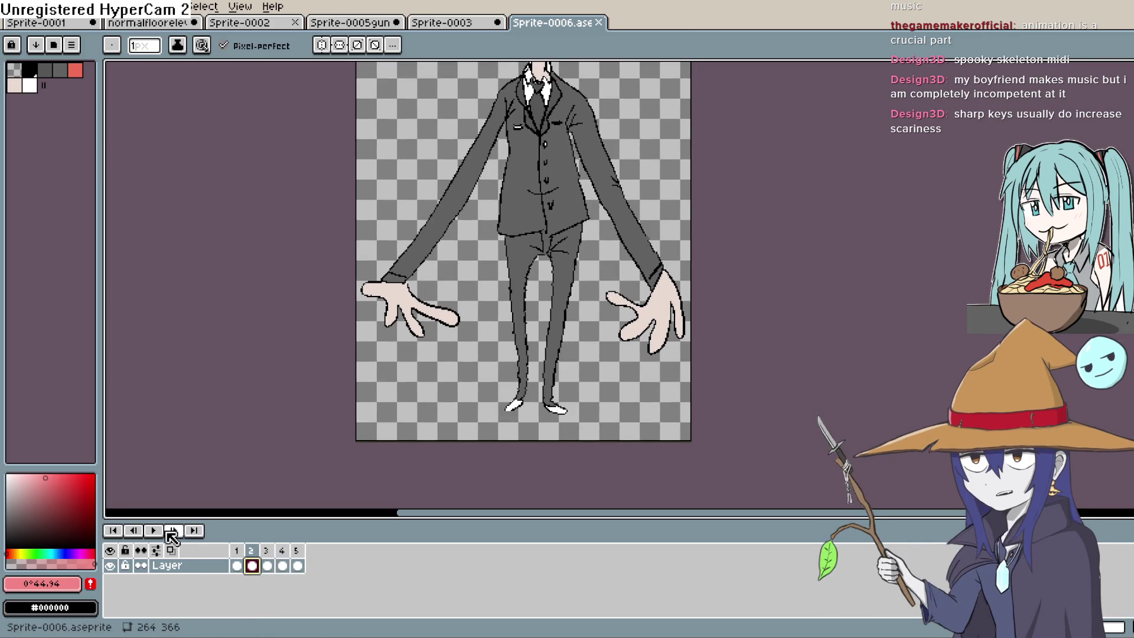
pyautogui.click(153, 530)
pyautogui.press('space')
pyautogui.moveTo(203, 448); pyautogui.dragTo(191, 498)
pyautogui.click(236, 565)
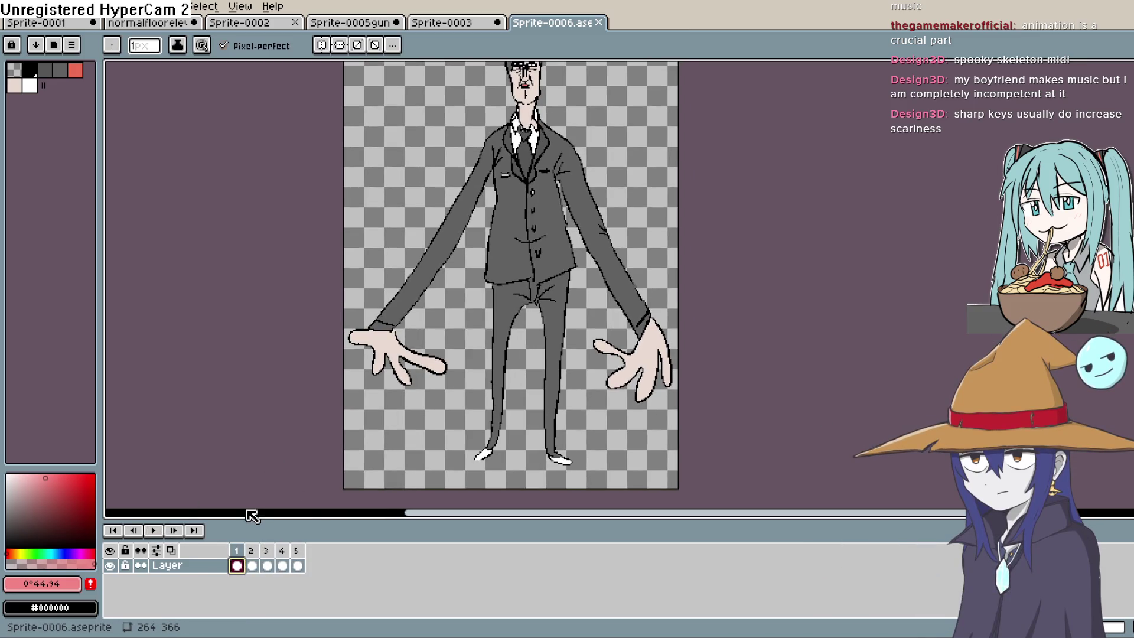
# Step: Delete frames 2 through 5 and undo an accidentally added layer
pyautogui.moveTo(252, 565); pyautogui.dragTo(297, 565)
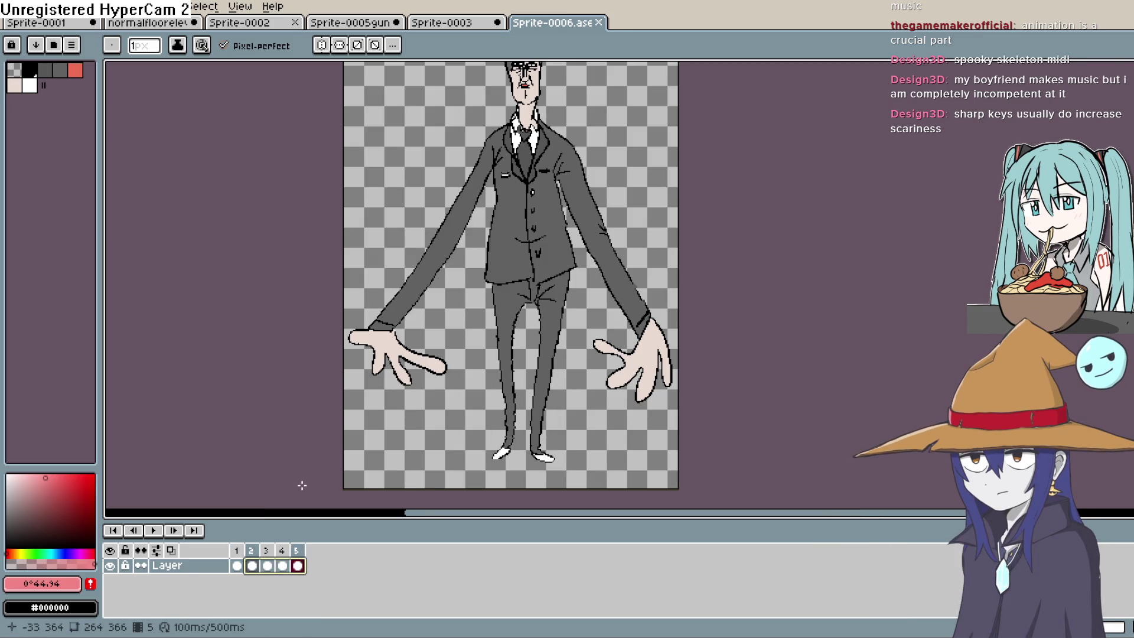
pyautogui.click(297, 561)
pyautogui.rightClick(297, 562)
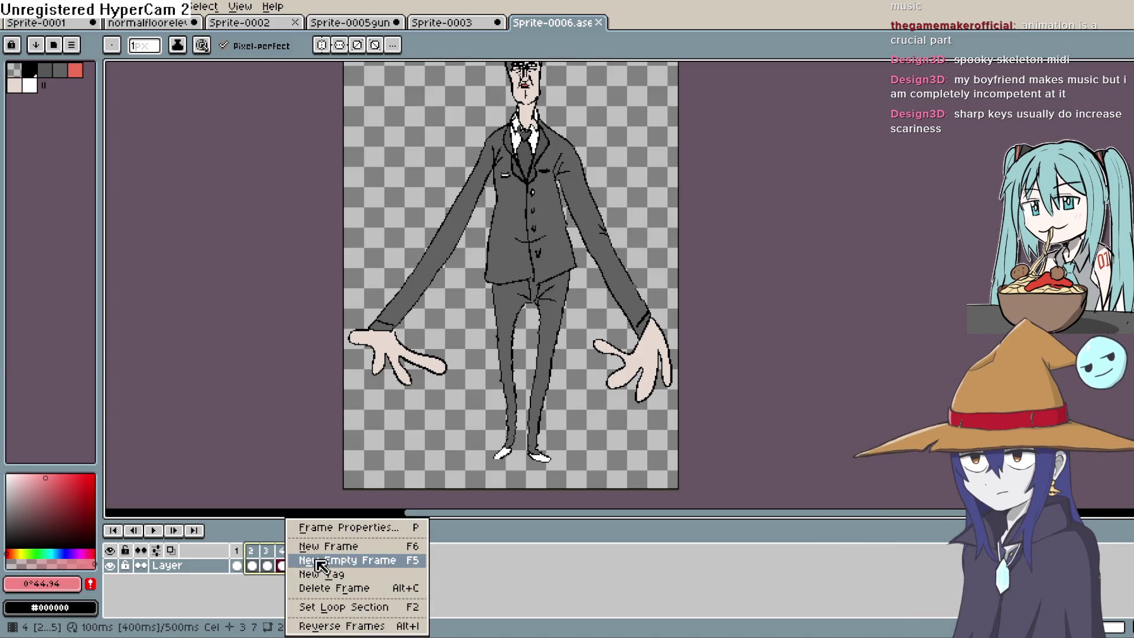
pyautogui.click(362, 586)
pyautogui.hotkey('shift', 'n')
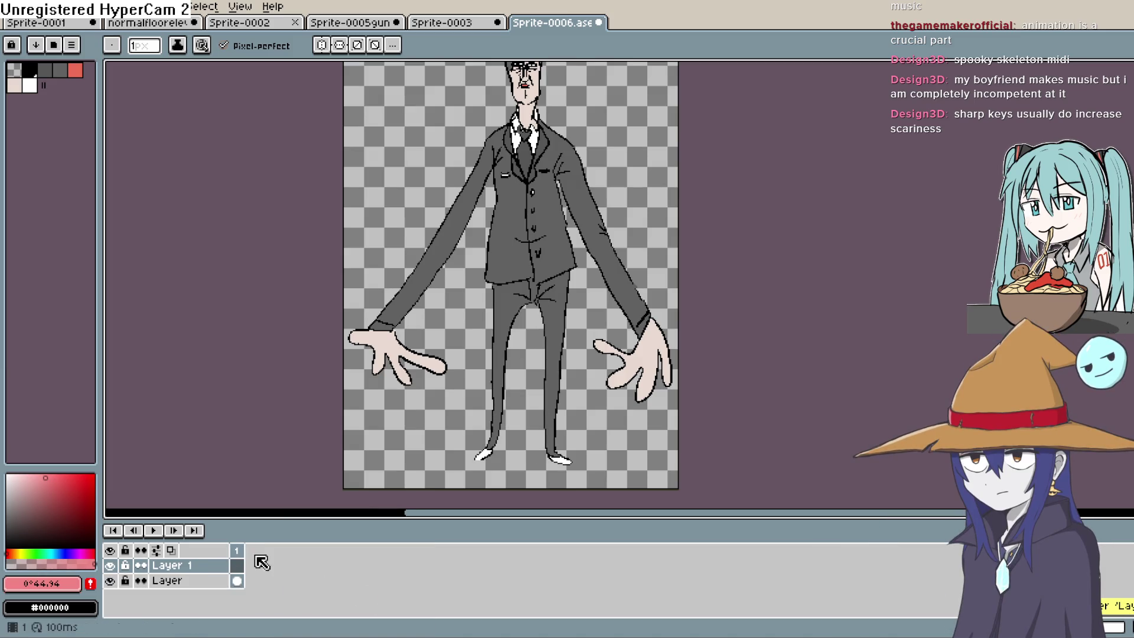
pyautogui.hotkey('ctrl', 'z')
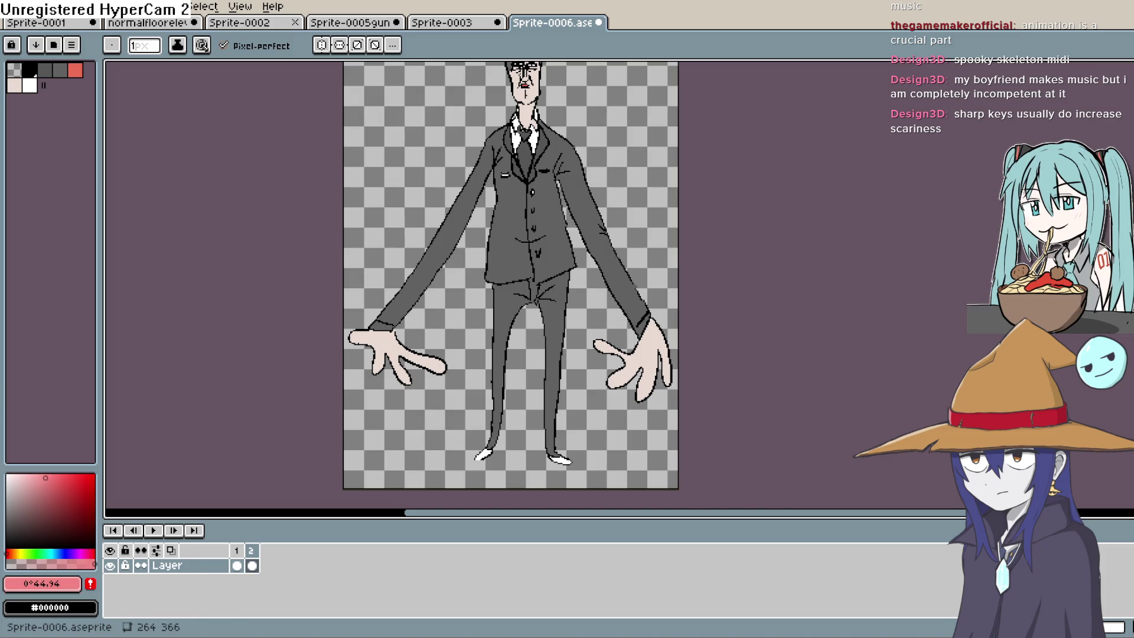
pyautogui.doubleClick(411, 1)
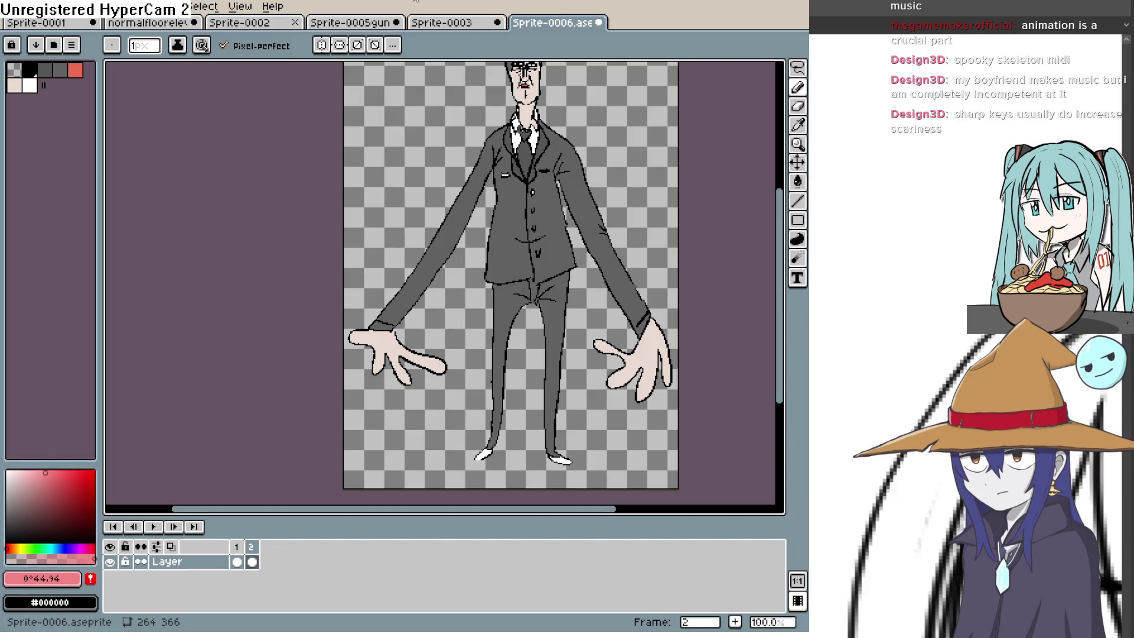
pyautogui.doubleClick(416, 1)
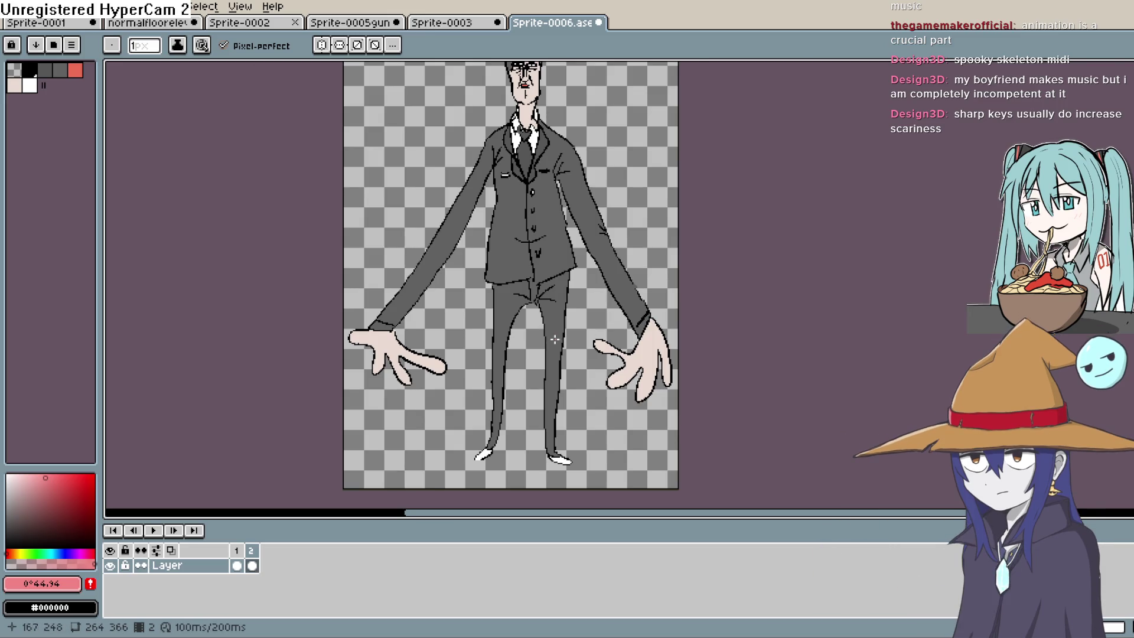
# Step: Lasso and delete the monster's left leg, then turn on onion skin to show the previous frame
pyautogui.scroll(1, 552, 338)
pyautogui.scroll(-4, 553, 339)
pyautogui.scroll(-1, 553, 338)
pyautogui.scroll(3, 553, 338)
pyautogui.moveTo(550, 339)
pyautogui.mouseDown()
pyautogui.moveTo(549, 369)
pyautogui.moveTo(534, 369)
pyautogui.moveTo(550, 337)
pyautogui.mouseUp()
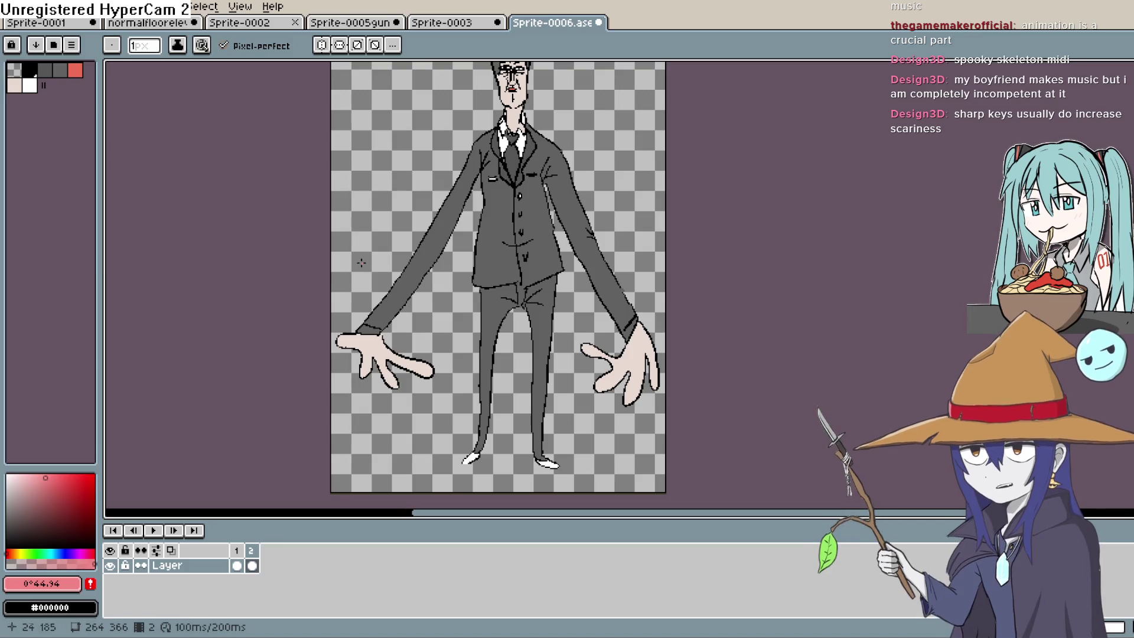
pyautogui.moveTo(497, 277); pyautogui.dragTo(517, 314)
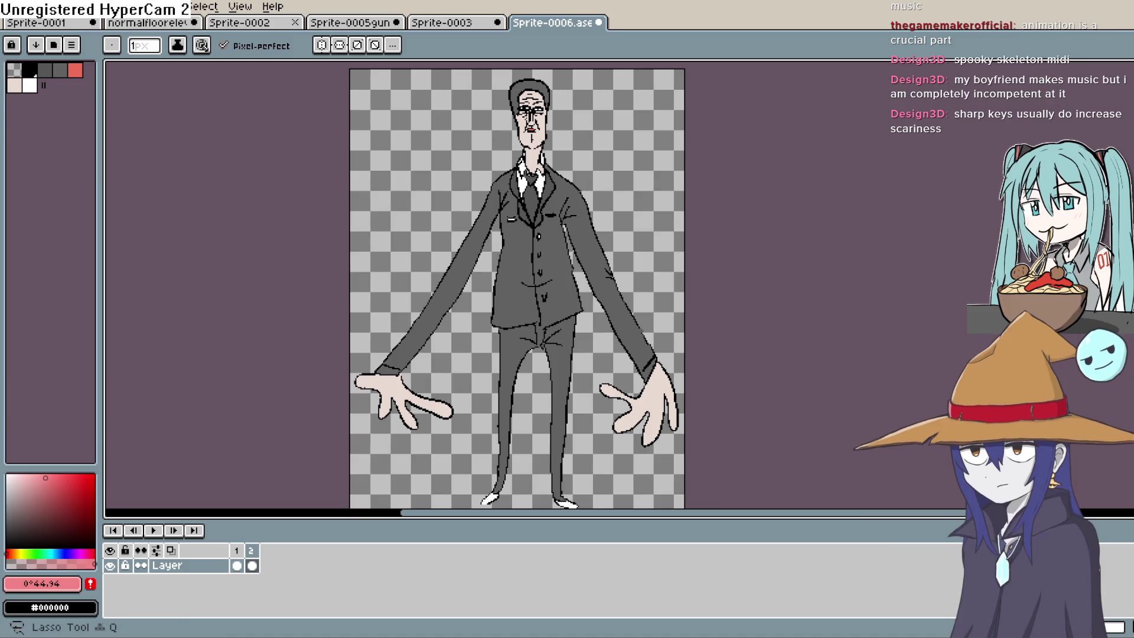
pyautogui.press('m')
pyautogui.moveTo(538, 345)
pyautogui.mouseDown()
pyautogui.moveTo(498, 333)
pyautogui.moveTo(484, 491)
pyautogui.moveTo(513, 498)
pyautogui.mouseUp()
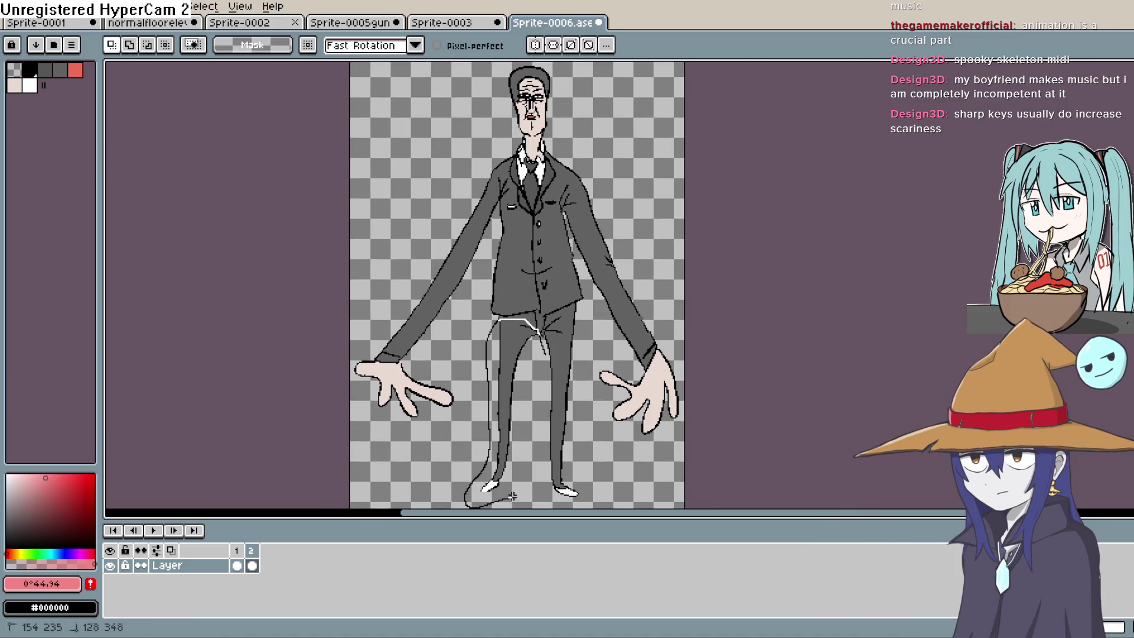
pyautogui.moveTo(539, 346); pyautogui.dragTo(539, 346)
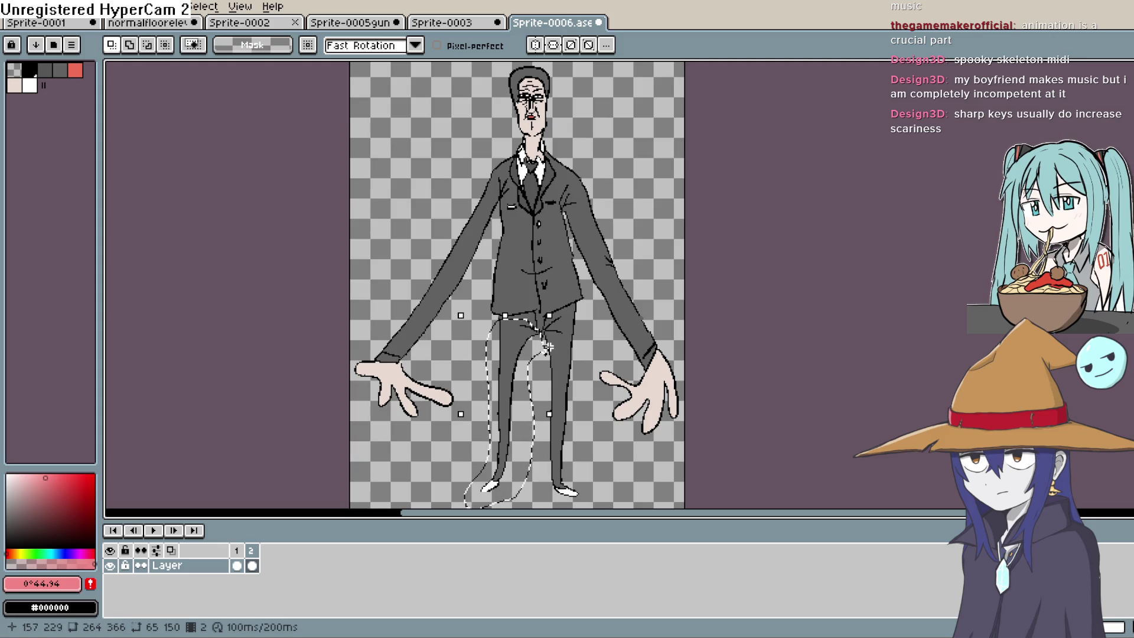
pyautogui.press('Delete')
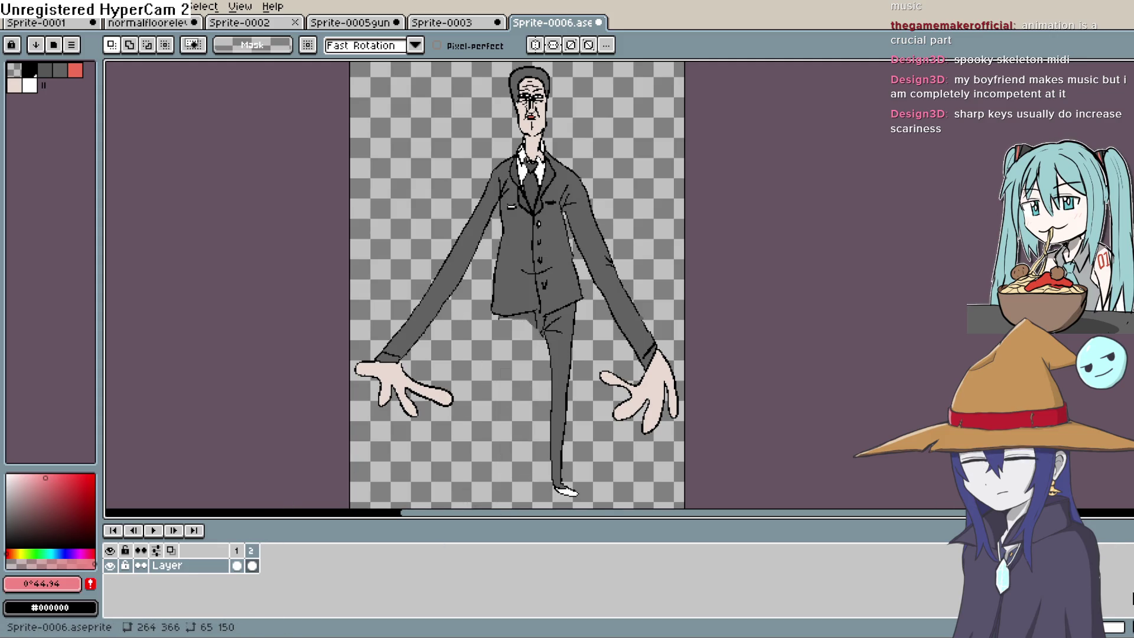
pyautogui.click(171, 550)
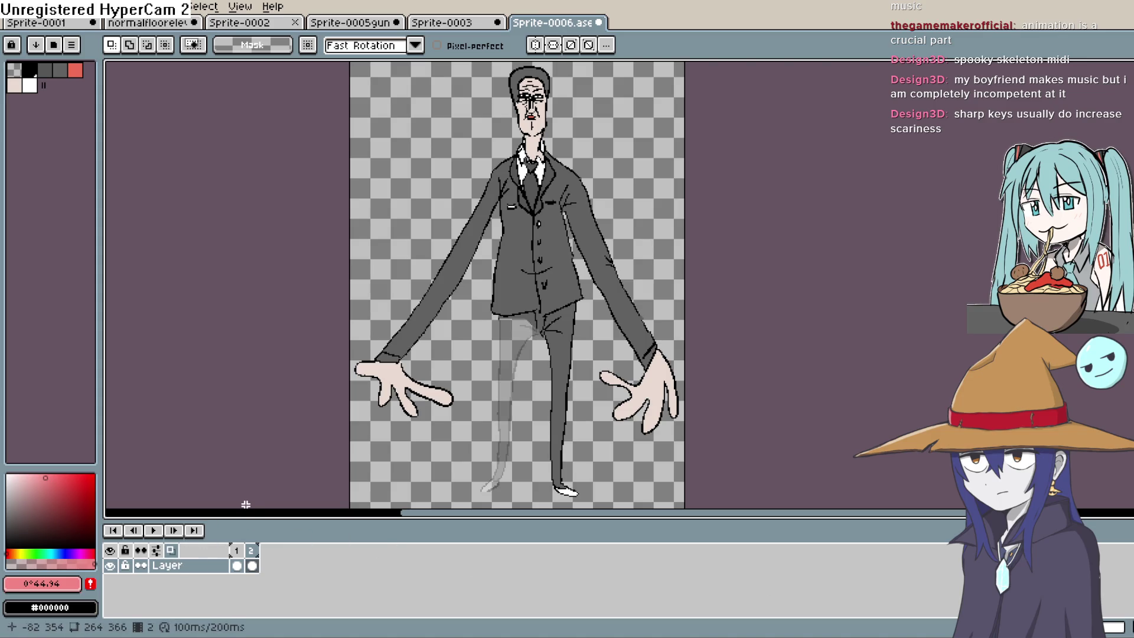
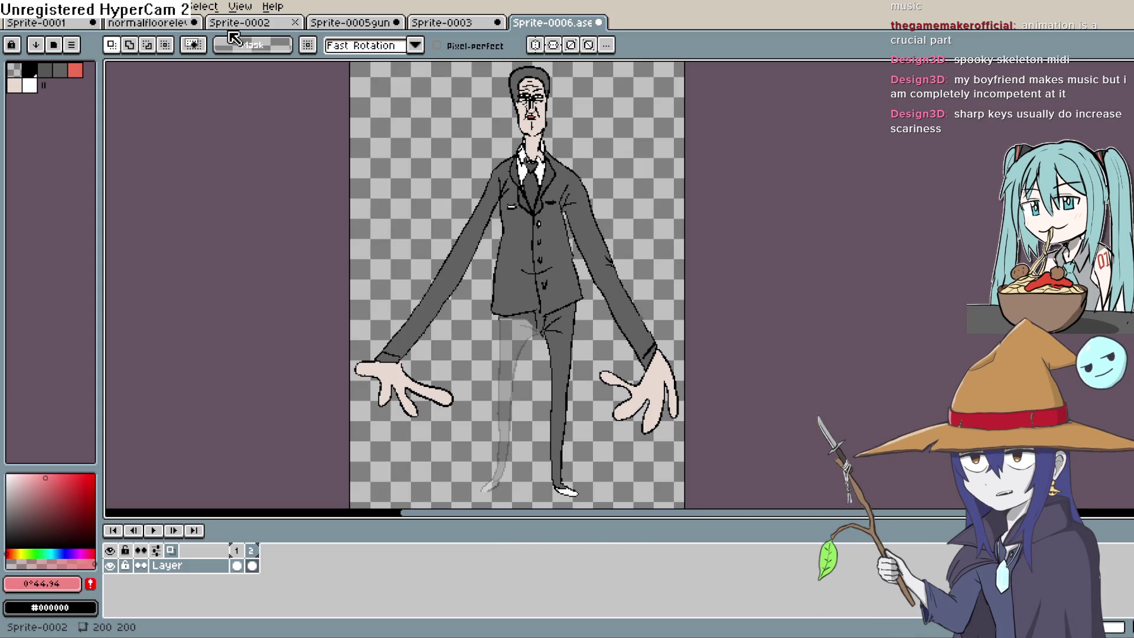
# Step: Draw a diagonal leg line on frame 2 with the Pencil, then undo it
pyautogui.hotkey('shift', 'b')
pyautogui.scroll(-3, 511, 283)
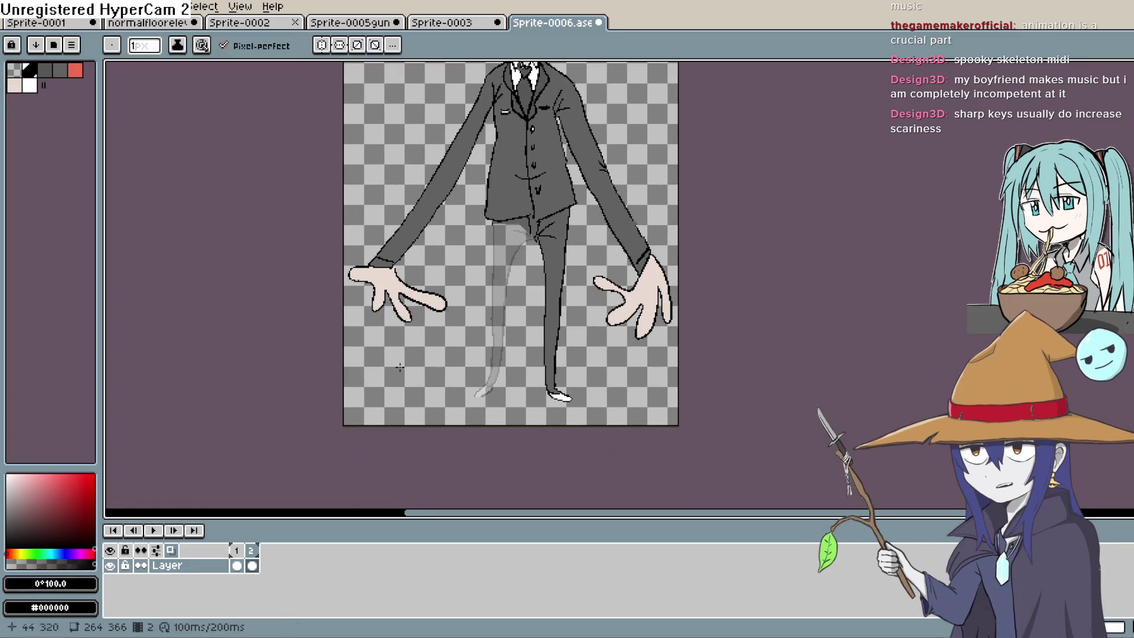
pyautogui.moveTo(525, 251); pyautogui.dragTo(483, 267)
pyautogui.scroll(-1, 483, 267)
pyautogui.scroll(3, 472, 248)
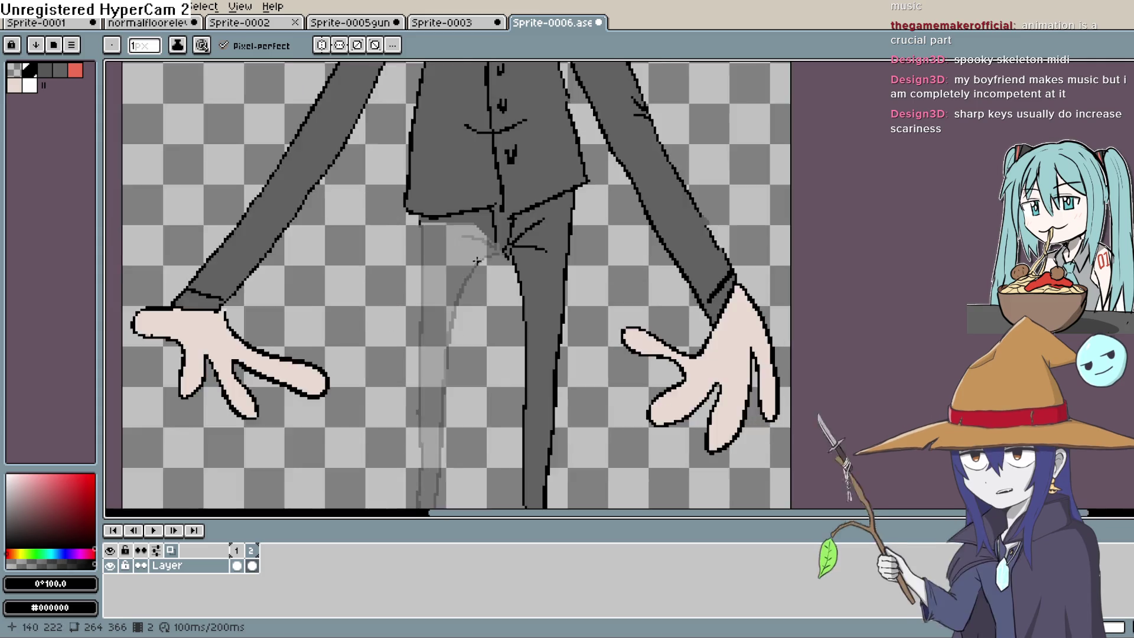
pyautogui.scroll(-1, 461, 227)
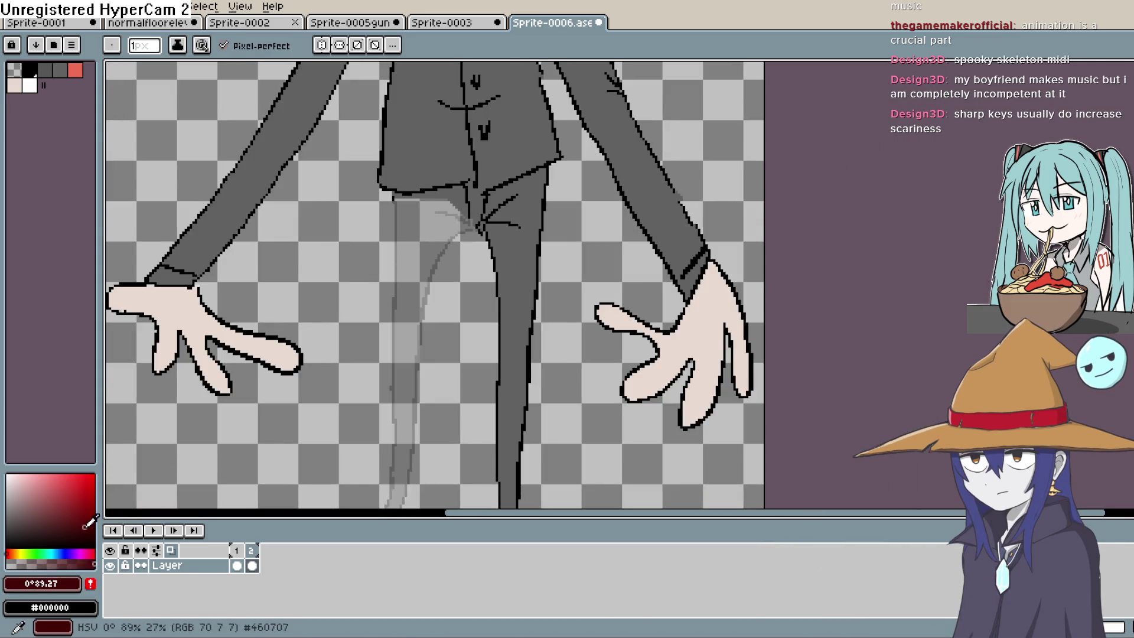
pyautogui.moveTo(440, 191)
pyautogui.mouseDown()
pyautogui.moveTo(482, 88)
pyautogui.moveTo(435, 138)
pyautogui.moveTo(510, 286)
pyautogui.mouseUp()
pyautogui.hotkey('ctrl', 'z')
# Step: Sketch the bent-knee outline of the raised leg on frame 2
pyautogui.moveTo(443, 145)
pyautogui.mouseDown()
pyautogui.moveTo(406, 166)
pyautogui.moveTo(384, 225)
pyautogui.moveTo(482, 409)
pyautogui.moveTo(499, 368)
pyautogui.mouseUp()
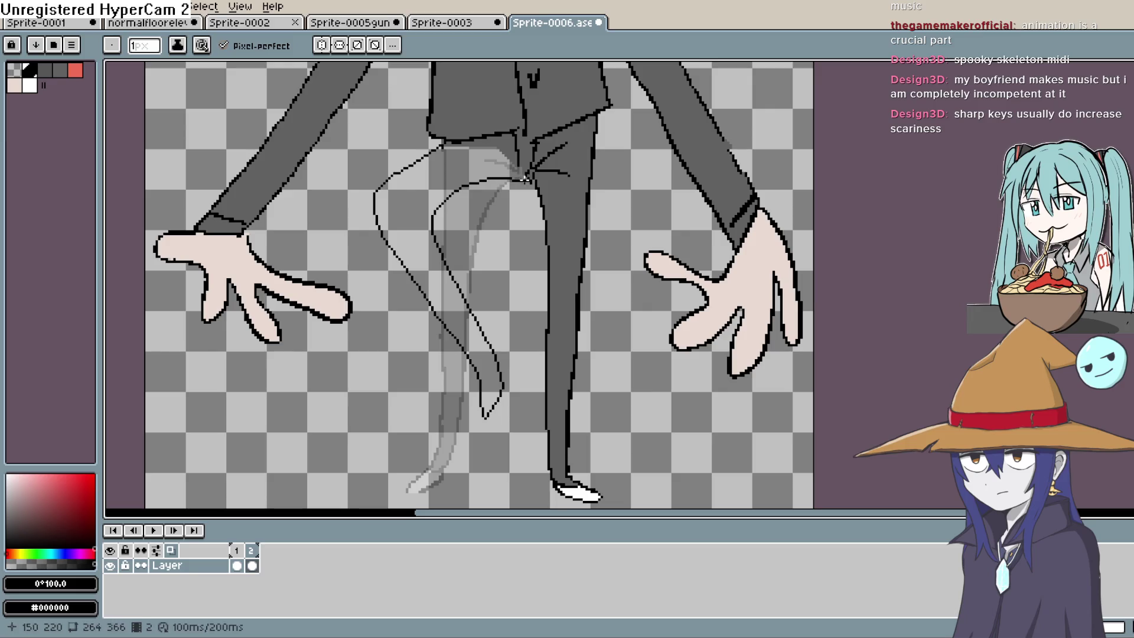
pyautogui.moveTo(483, 166); pyautogui.dragTo(450, 72)
pyautogui.moveTo(452, 324)
pyautogui.mouseDown()
pyautogui.moveTo(458, 358)
pyautogui.moveTo(473, 304)
pyautogui.moveTo(517, 398)
pyautogui.mouseUp()
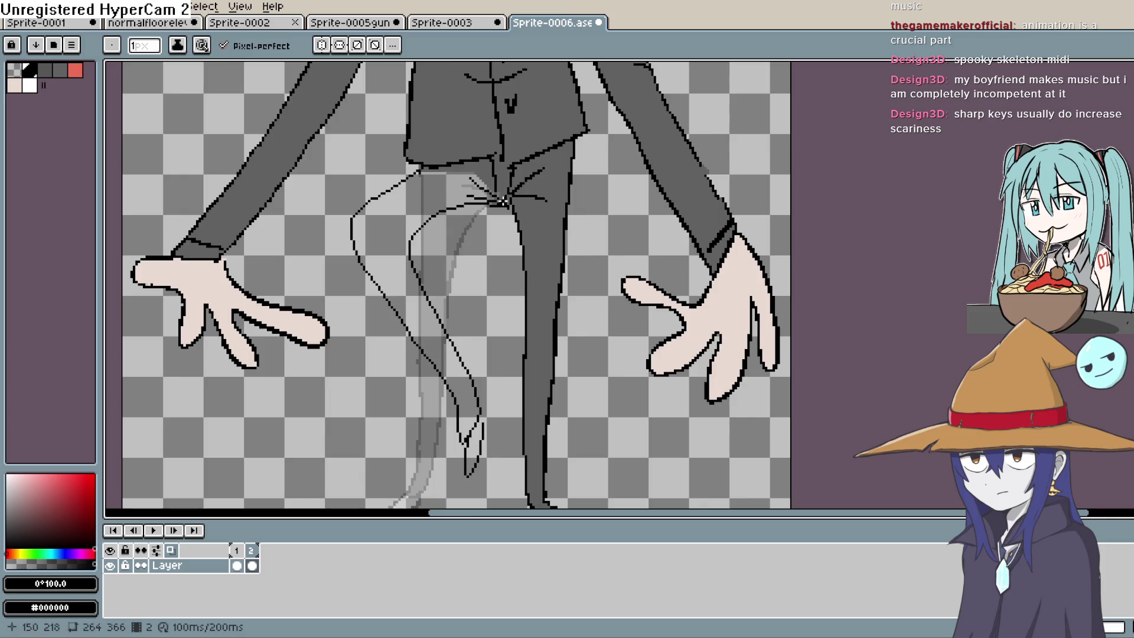
pyautogui.scroll(-2, 501, 201)
pyautogui.moveTo(611, 250)
pyautogui.mouseDown()
pyautogui.moveTo(520, 326)
pyautogui.moveTo(499, 297)
pyautogui.mouseUp()
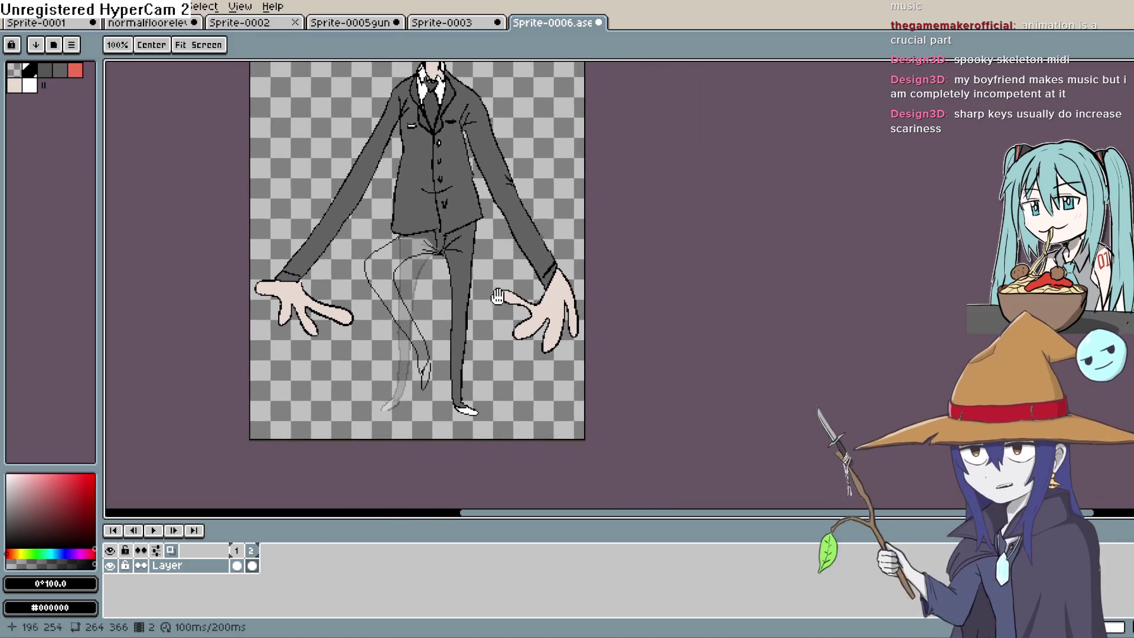
# Step: Eyedrop the suit's grey and bucket-fill the raised leg with it
pyautogui.press('i')
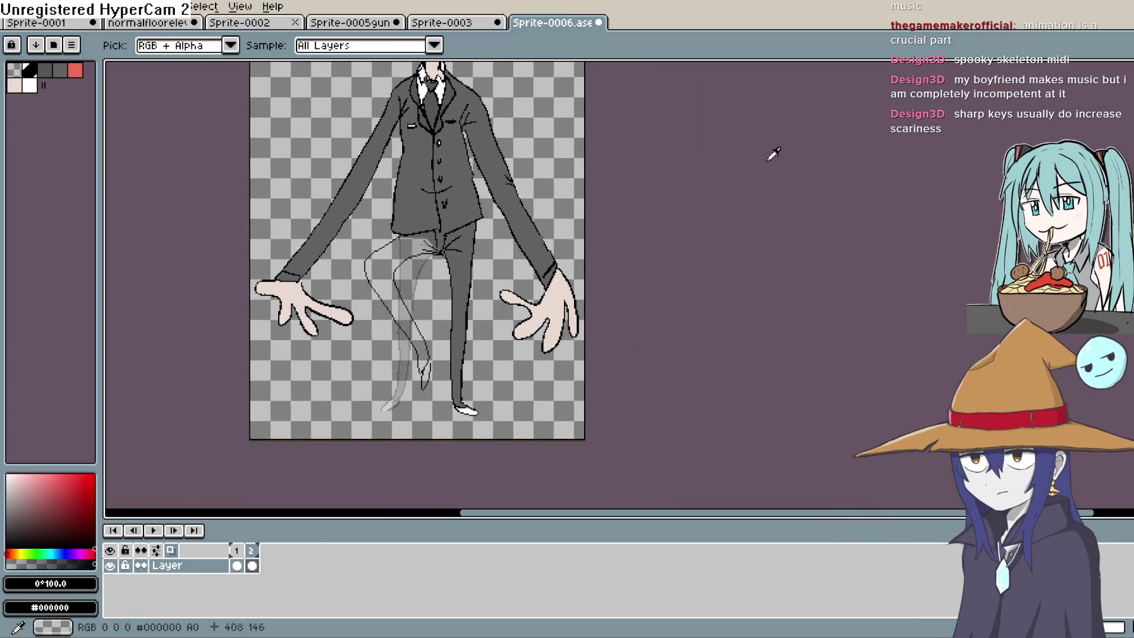
pyautogui.click(497, 225)
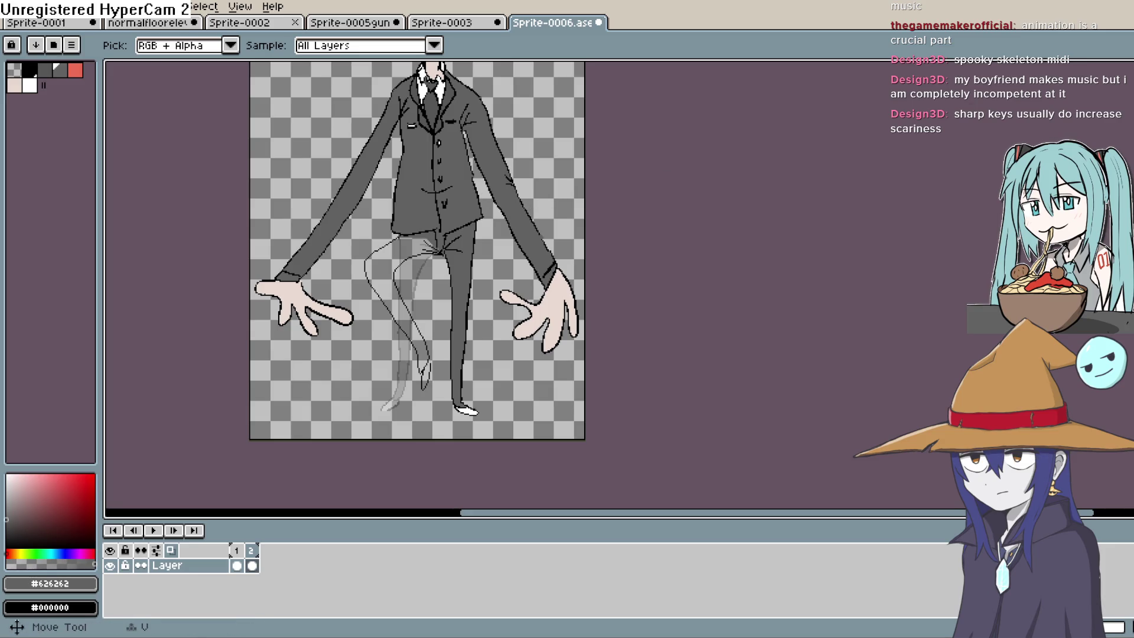
pyautogui.press('w')
pyautogui.click(403, 249)
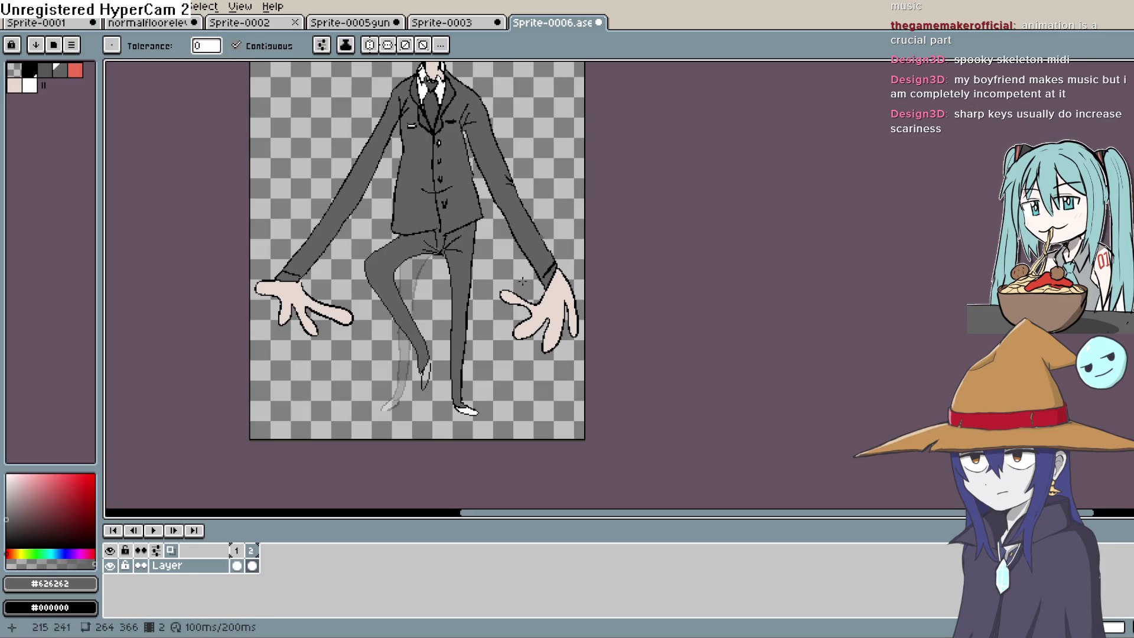
# Step: Pick black, sample the shoe's white, and undo the stray white background fill
pyautogui.press('b')
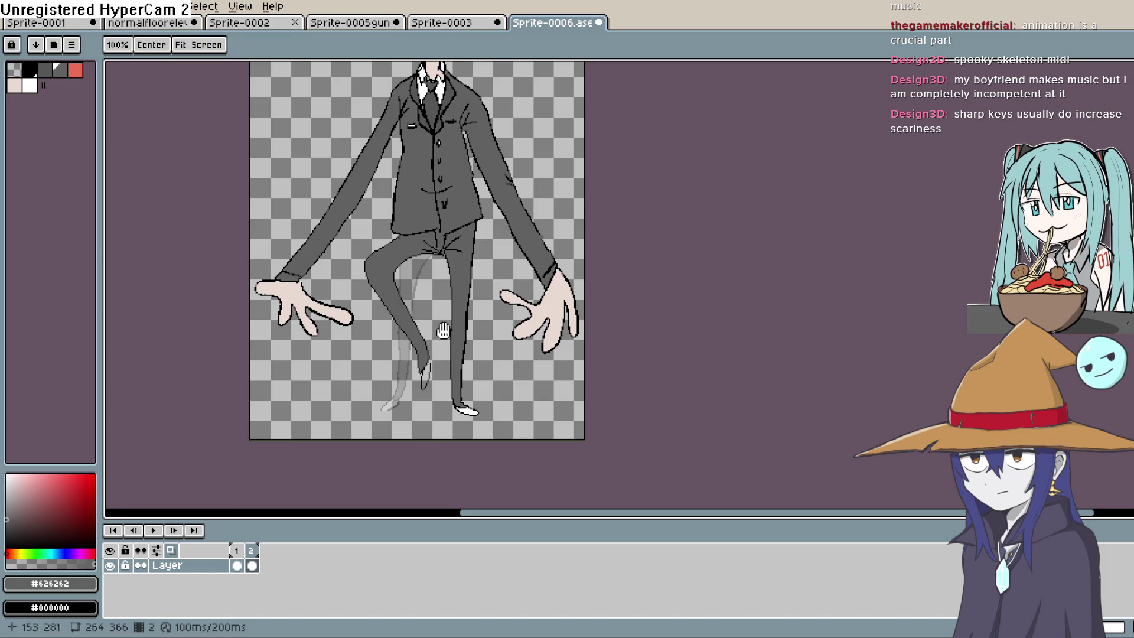
pyautogui.scroll(3, 645, 202)
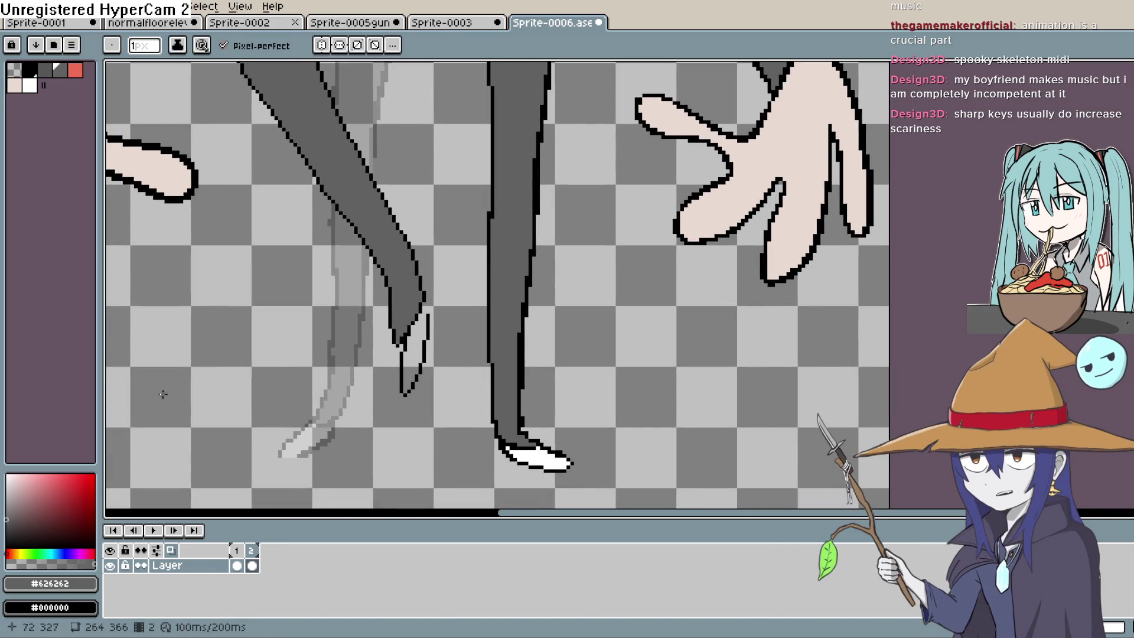
pyautogui.keyDown('alt'); pyautogui.click(394, 357); pyautogui.keyUp('alt')
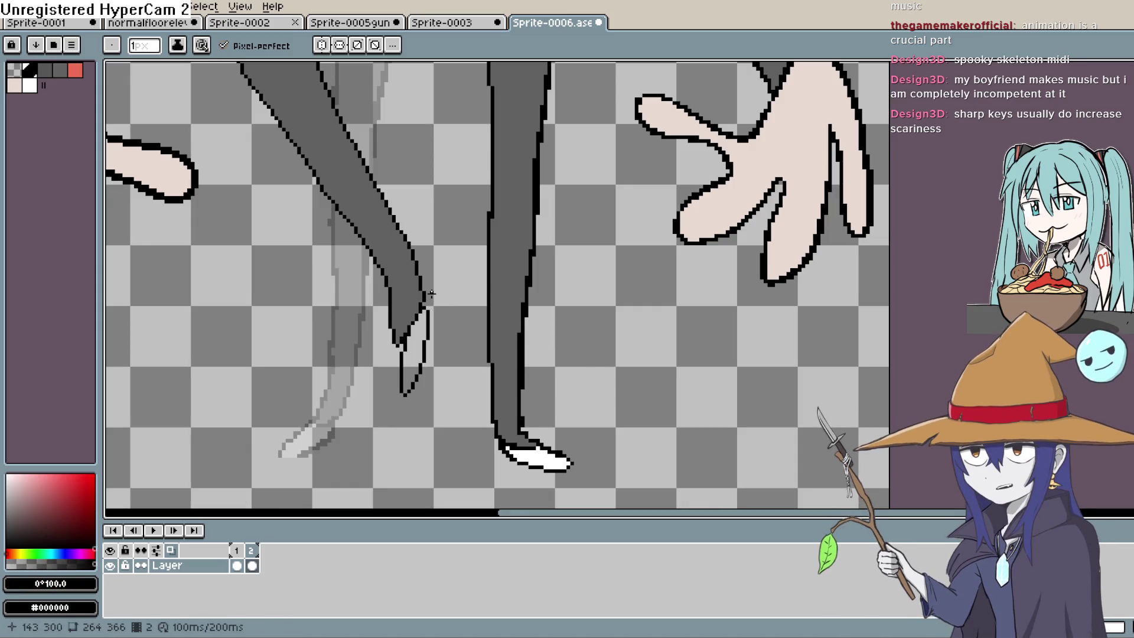
pyautogui.press('i')
pyautogui.click(542, 440)
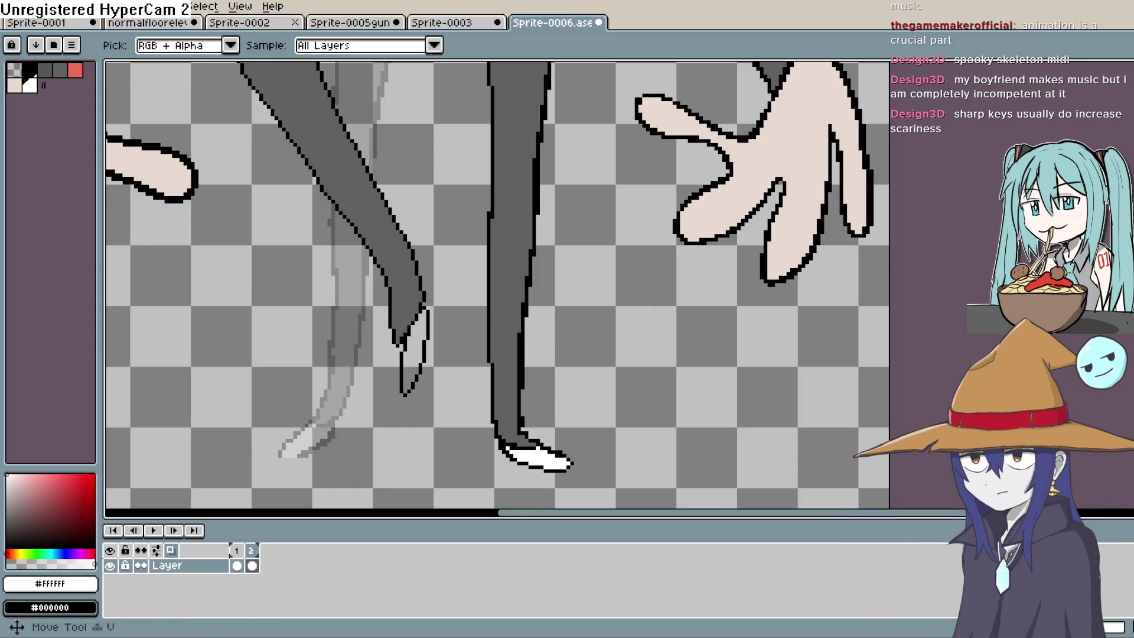
pyautogui.press('g')
pyautogui.click(934, 211)
pyautogui.hotkey('ctrl', 'z')
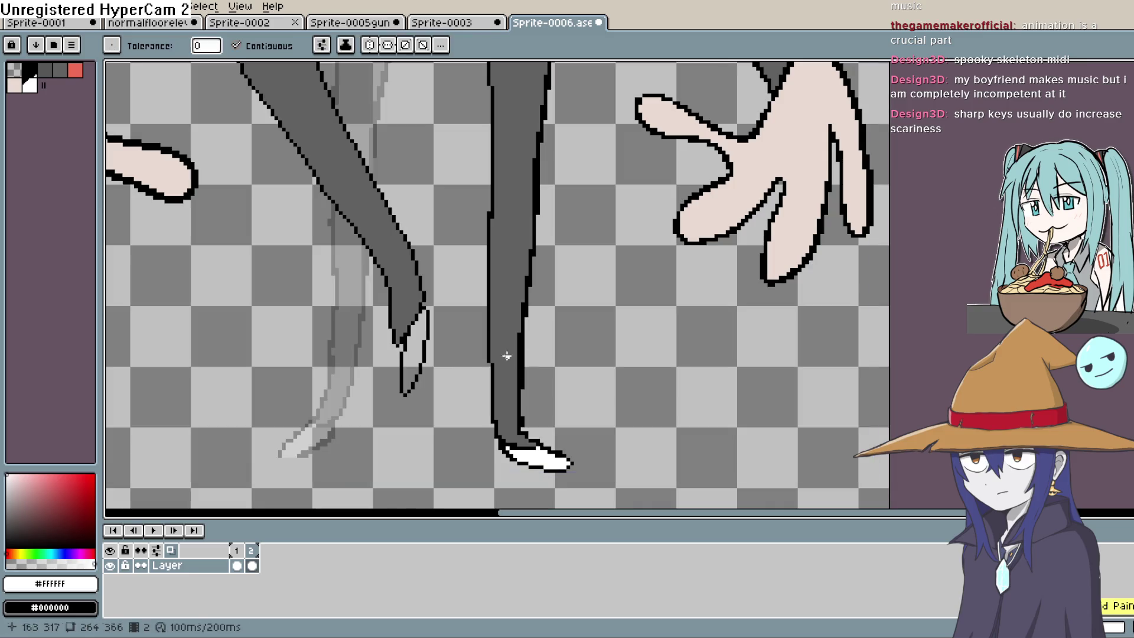
pyautogui.scroll(-4, 520, 355)
pyautogui.scroll(2, 593, 440)
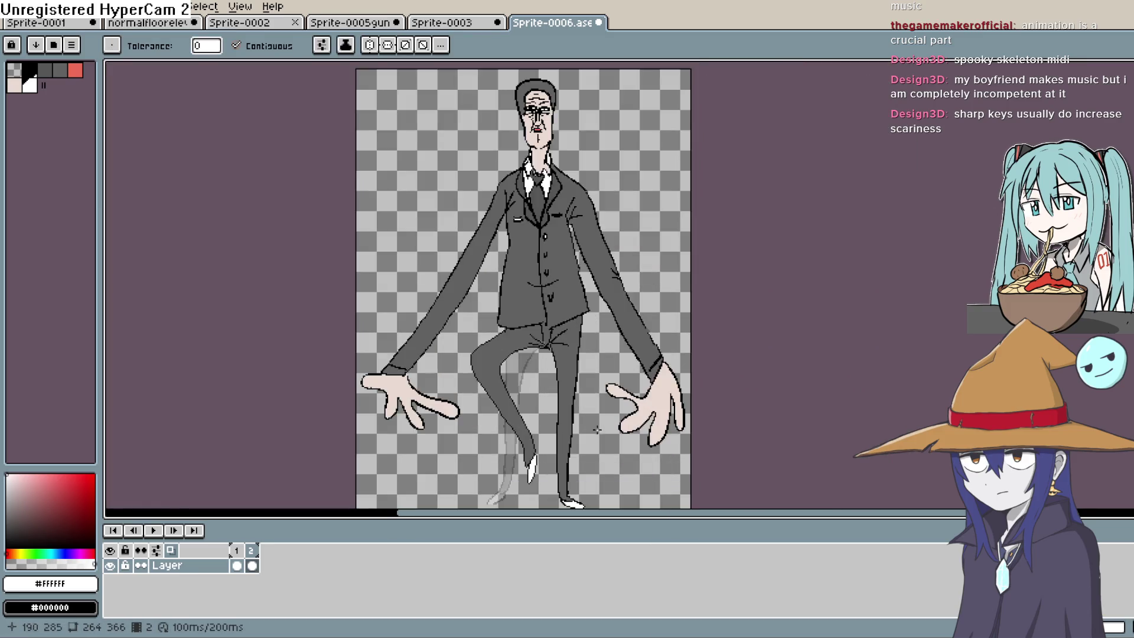
pyautogui.doubleClick(247, 569)
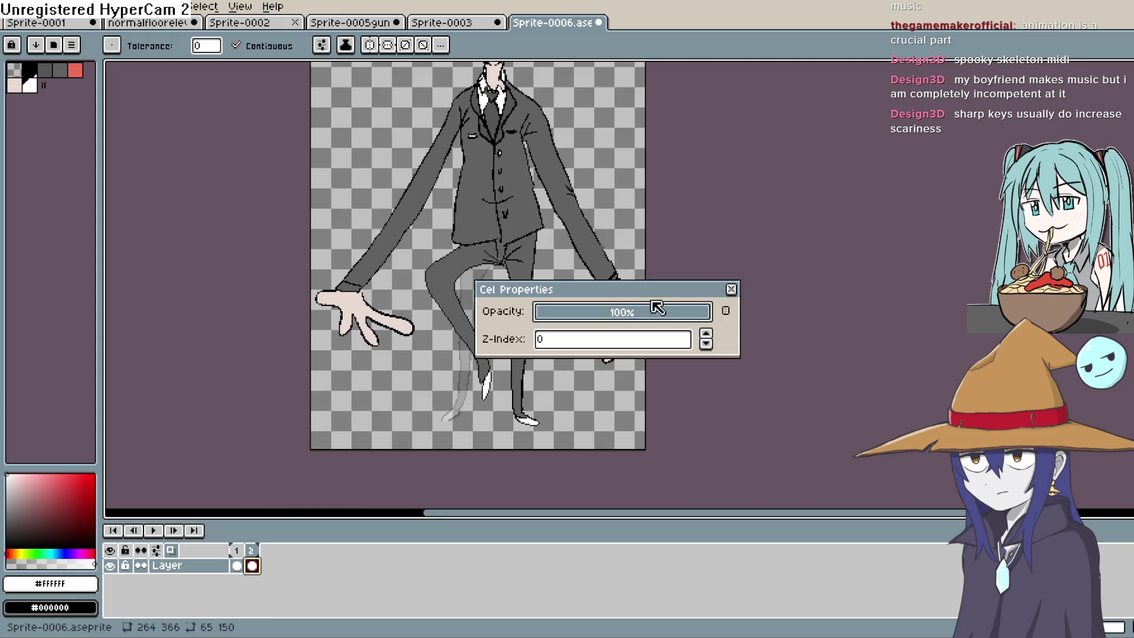
pyautogui.click(723, 286)
pyautogui.doubleClick(252, 566)
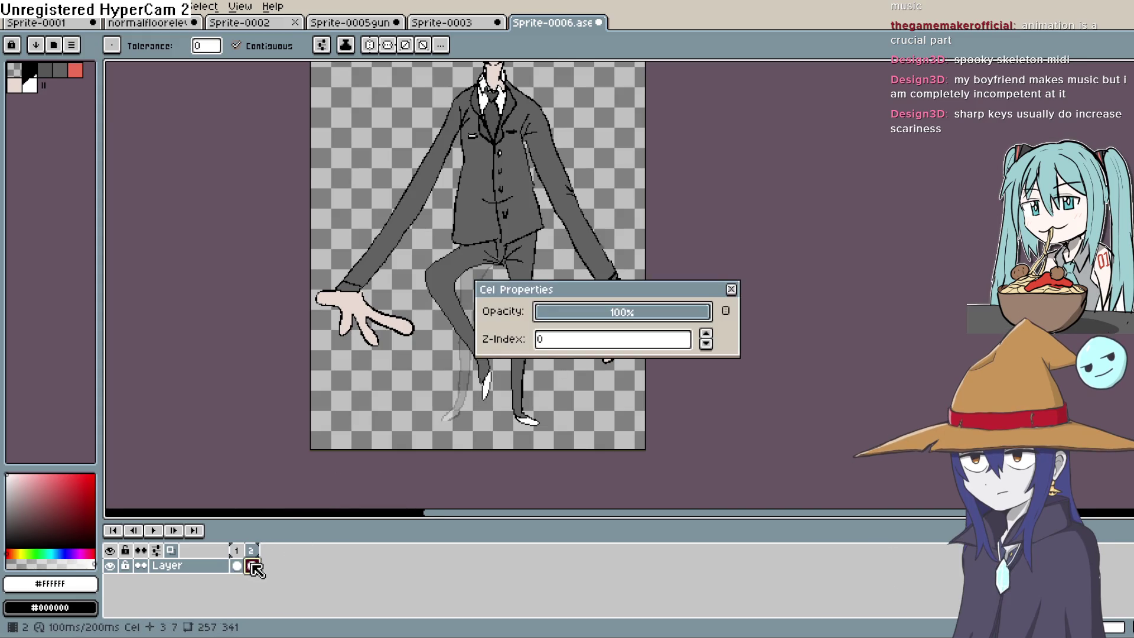
pyautogui.click(735, 287)
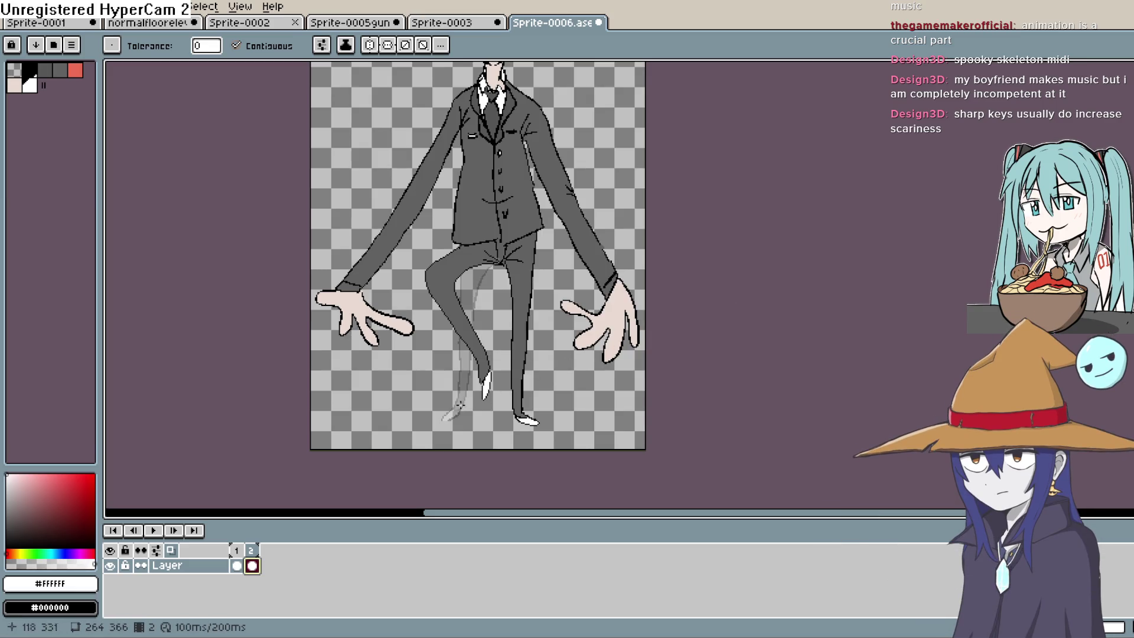
pyautogui.press('Return')
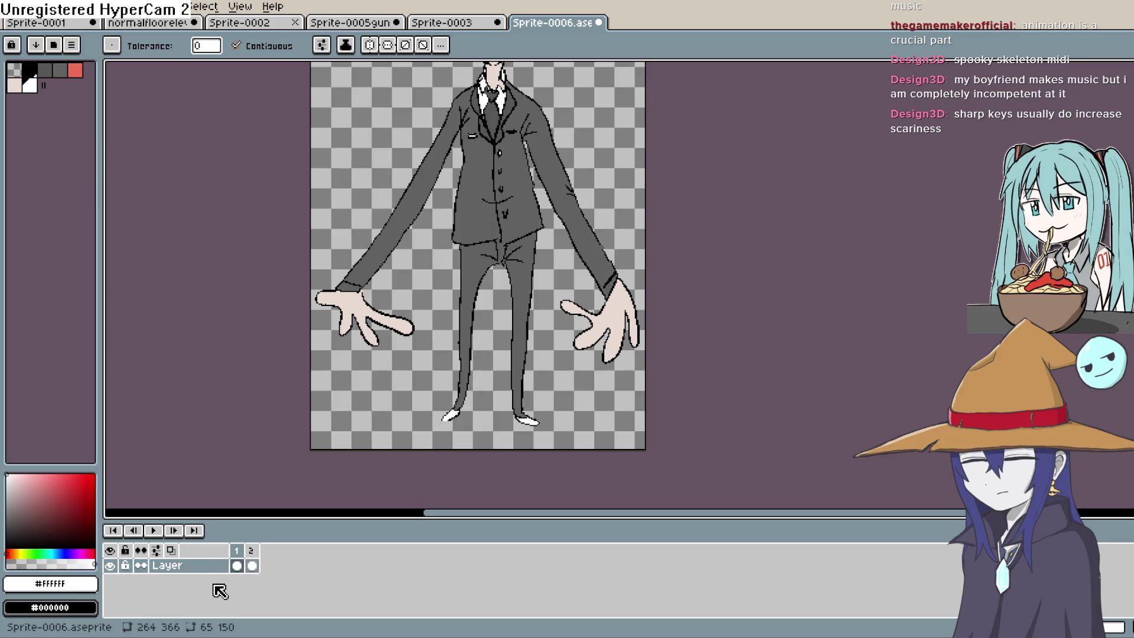
pyautogui.press('Return')
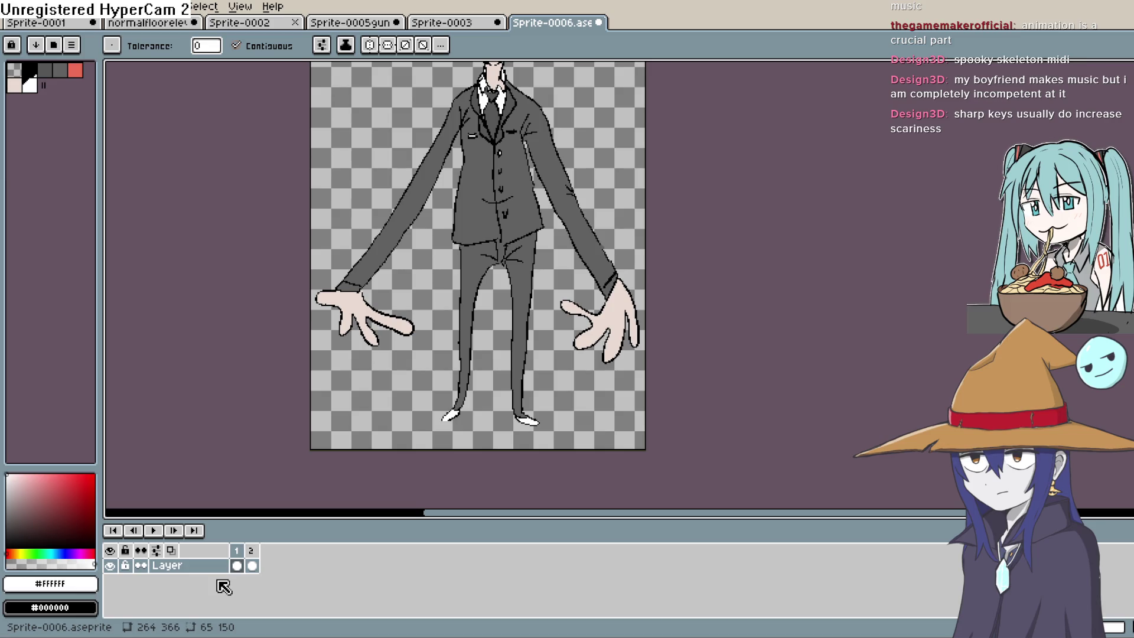
pyautogui.moveTo(545, 346)
pyautogui.mouseDown()
pyautogui.moveTo(522, 374)
pyautogui.moveTo(486, 382)
pyautogui.mouseUp()
pyautogui.click(253, 566)
pyautogui.click(238, 566)
pyautogui.click(253, 566)
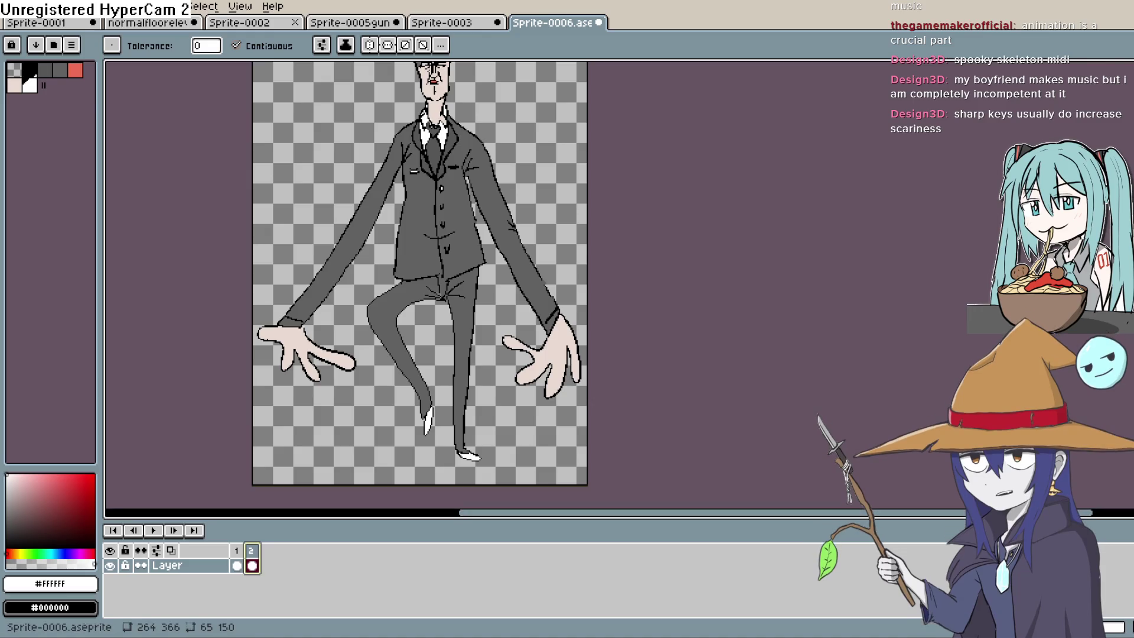
pyautogui.hotkey('alt', 'n')
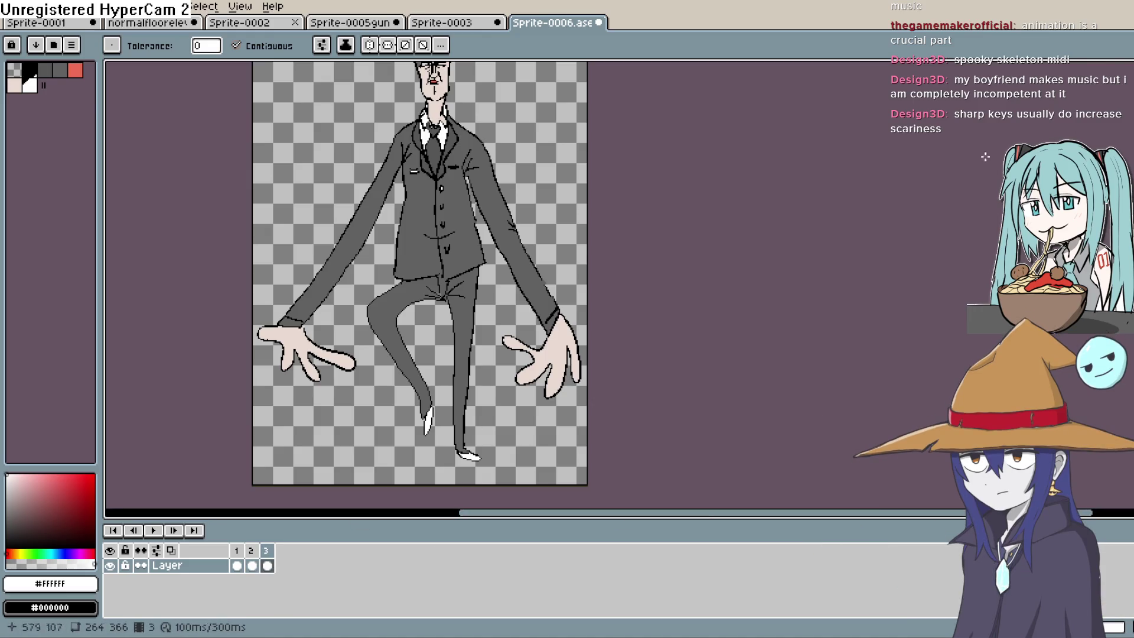
# Step: Lasso the old bent leg on frame 3 and delete it
pyautogui.press('m')
pyautogui.moveTo(396, 280)
pyautogui.mouseDown()
pyautogui.moveTo(362, 322)
pyautogui.moveTo(400, 410)
pyautogui.moveTo(443, 429)
pyautogui.mouseUp()
pyautogui.moveTo(435, 314); pyautogui.dragTo(451, 309)
pyautogui.press('Delete')
pyautogui.press('b')
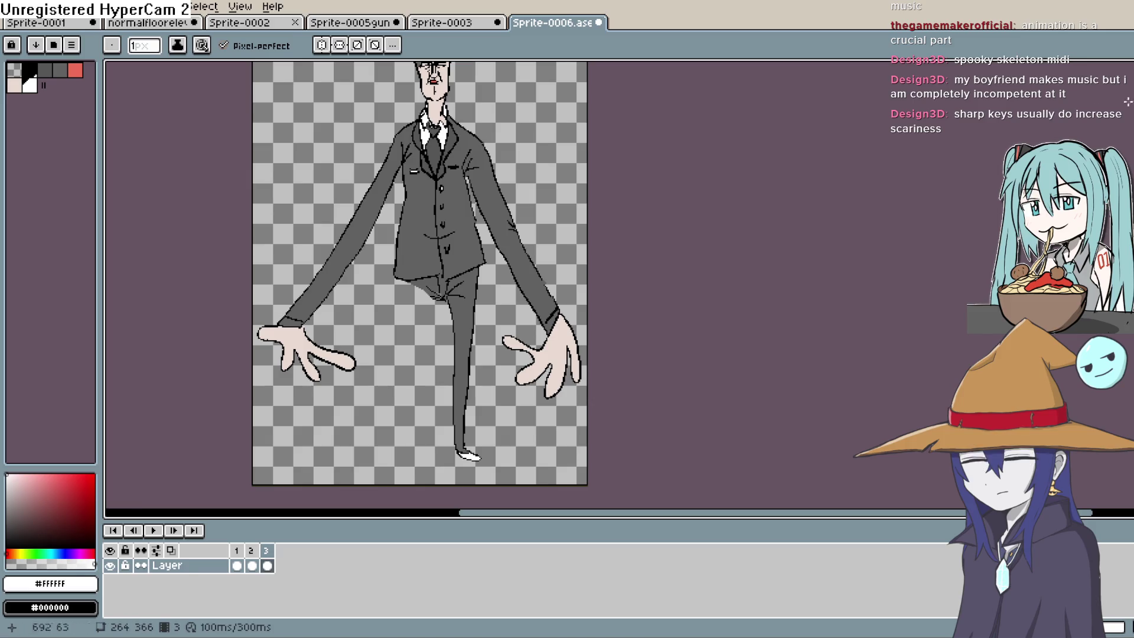
# Step: Turn on onion skin and draw a new black leg outline over the ghost
pyautogui.click(187, 550)
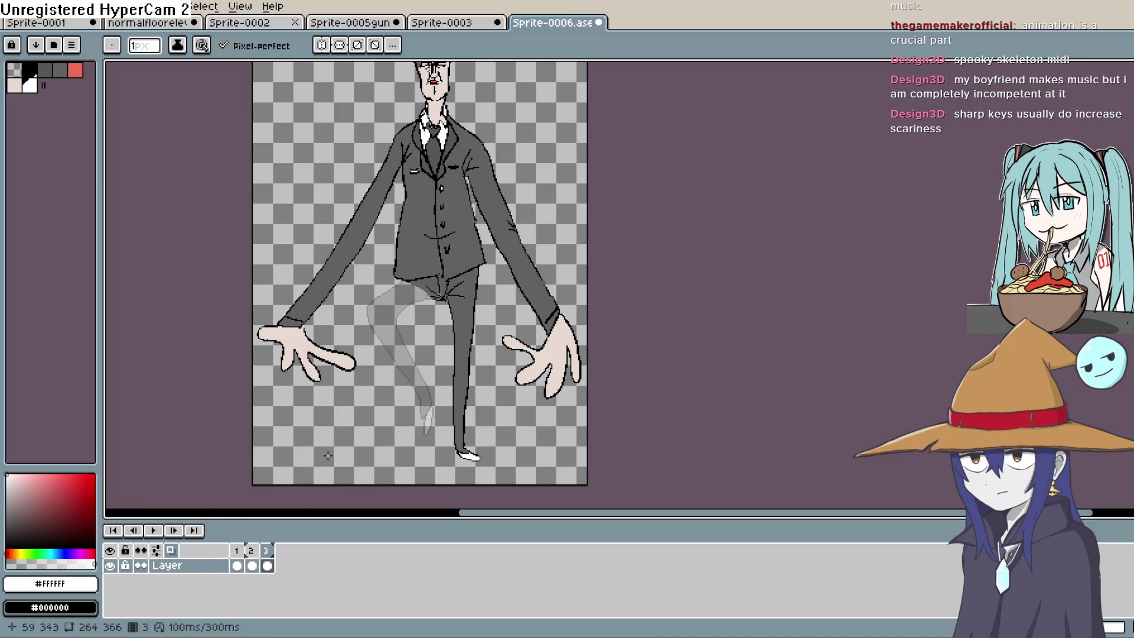
pyautogui.scroll(-1, 405, 272)
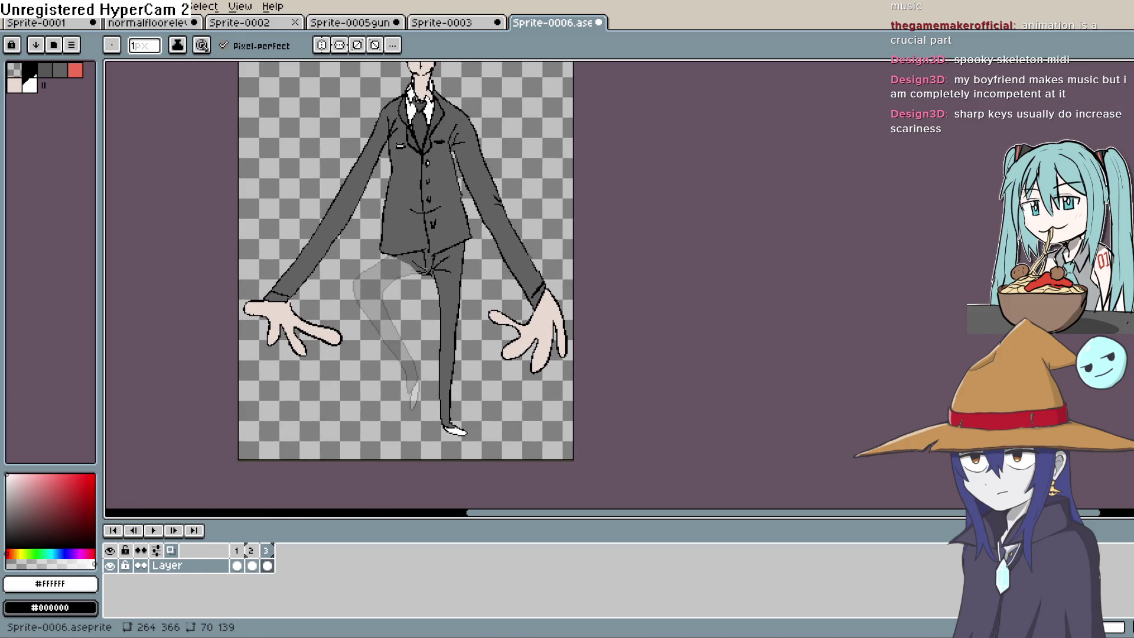
pyautogui.scroll(-1, 439, 288)
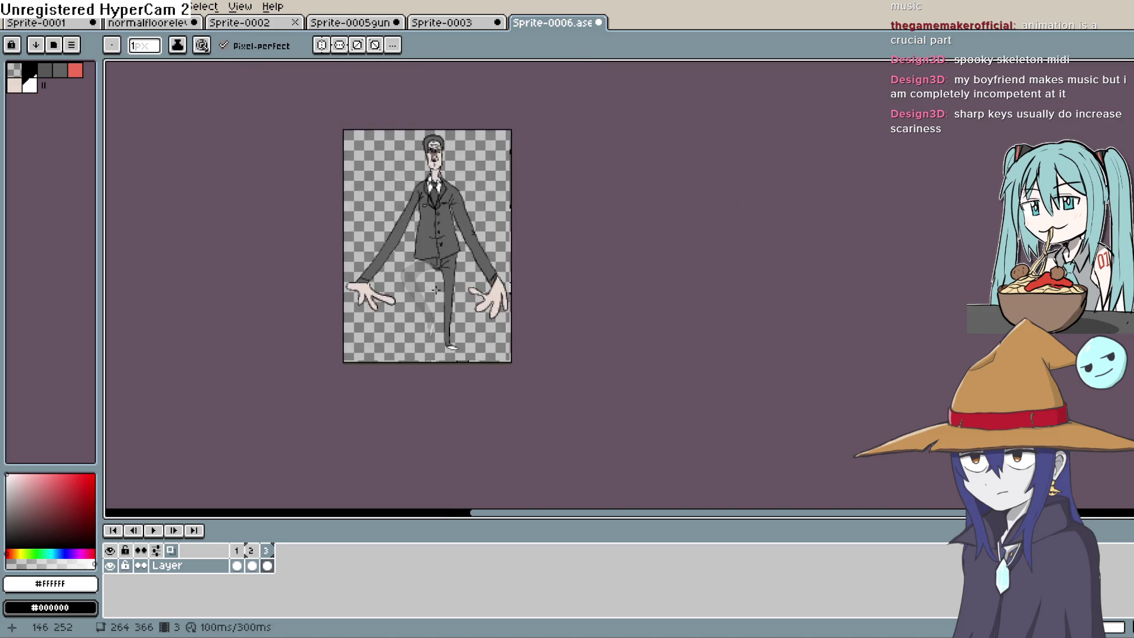
pyautogui.scroll(5, 440, 288)
pyautogui.scroll(-1, 439, 288)
pyautogui.scroll(1, 561, 192)
pyautogui.scroll(-2, 561, 245)
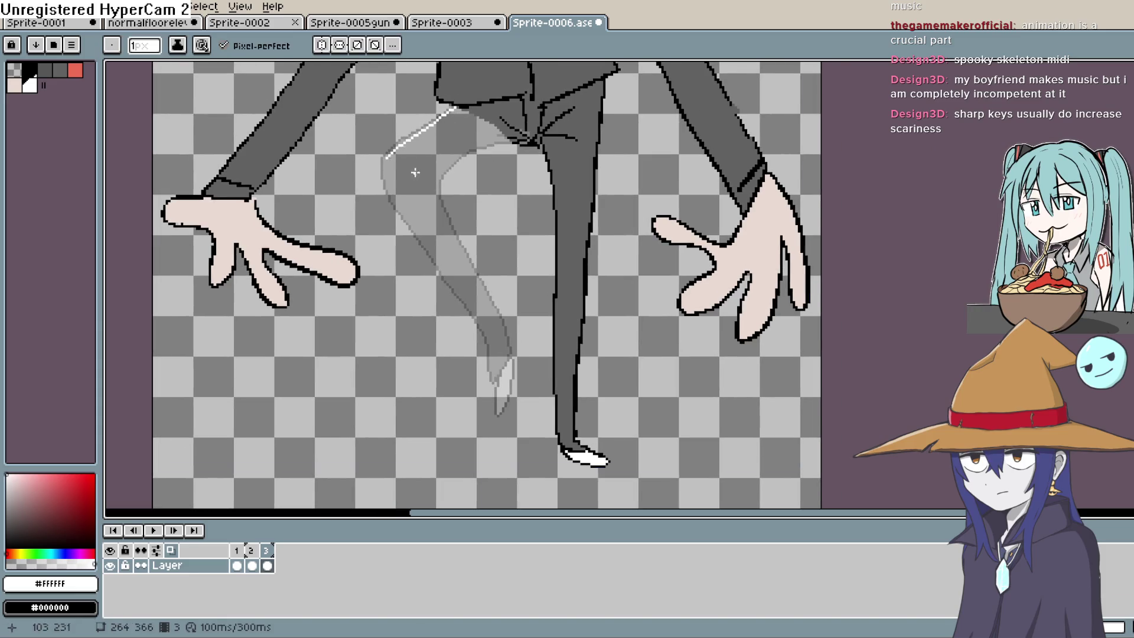
pyautogui.moveTo(72, 516); pyautogui.dragTo(96, 548)
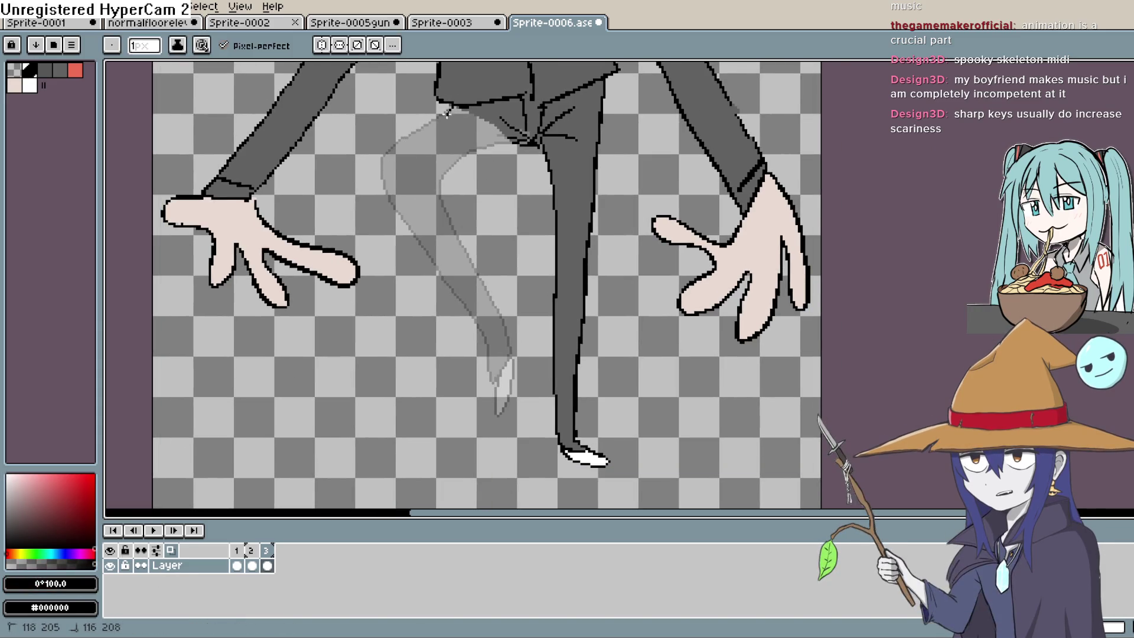
pyautogui.moveTo(390, 179)
pyautogui.mouseDown()
pyautogui.moveTo(499, 384)
pyautogui.moveTo(510, 349)
pyautogui.moveTo(436, 191)
pyautogui.mouseUp()
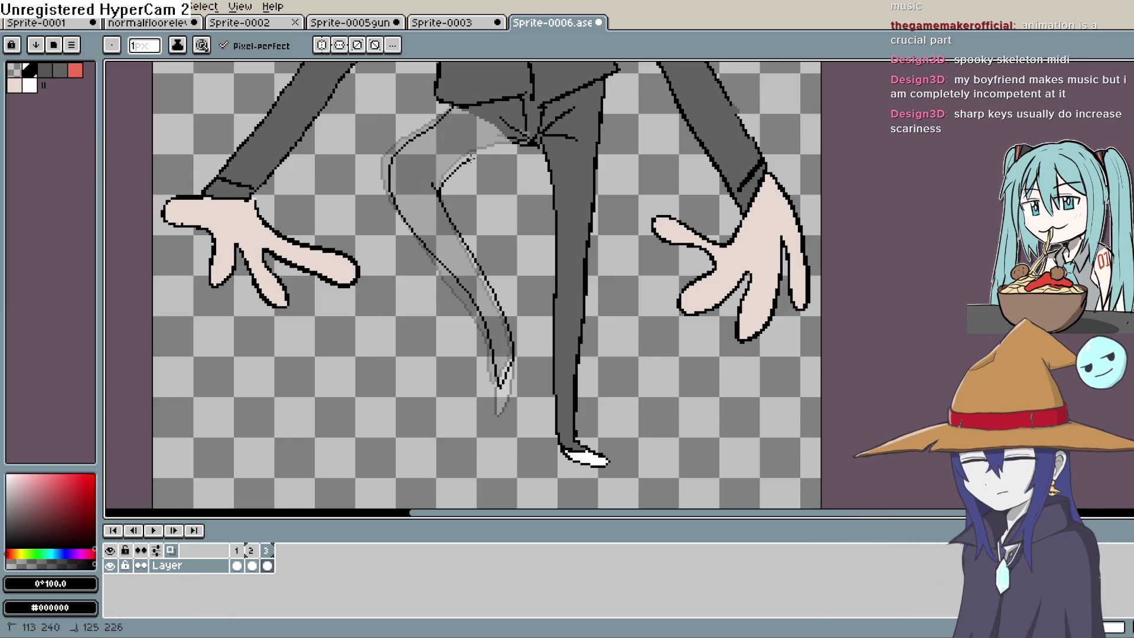
# Step: Sample the trouser grey and fill the raised left trouser leg with it
pyautogui.scroll(-2, 504, 340)
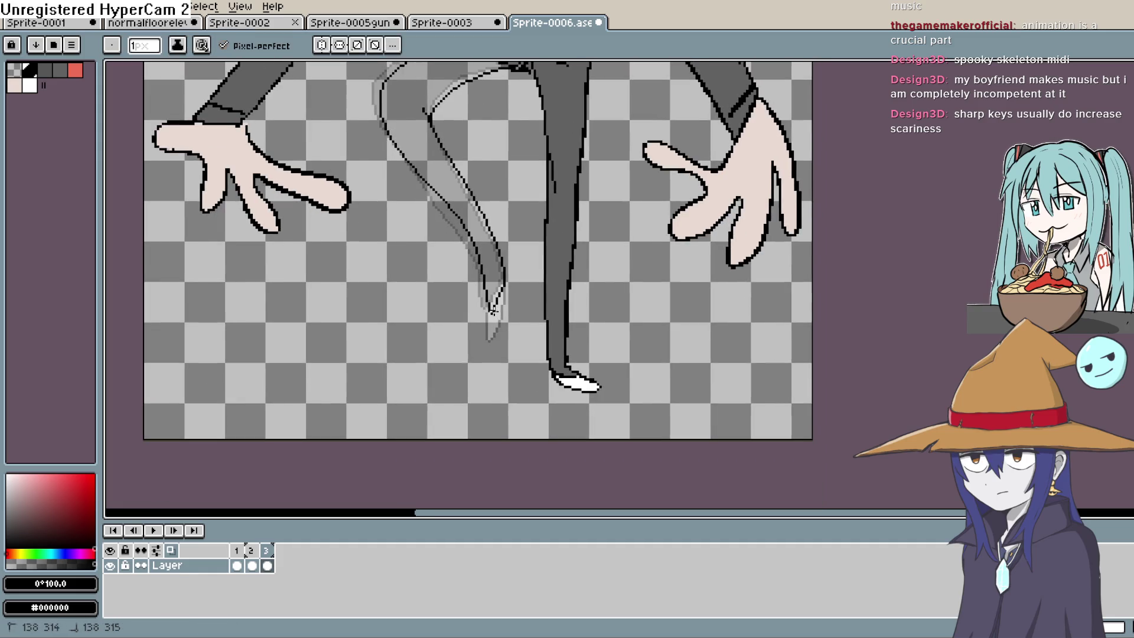
pyautogui.moveTo(501, 288); pyautogui.dragTo(449, 378)
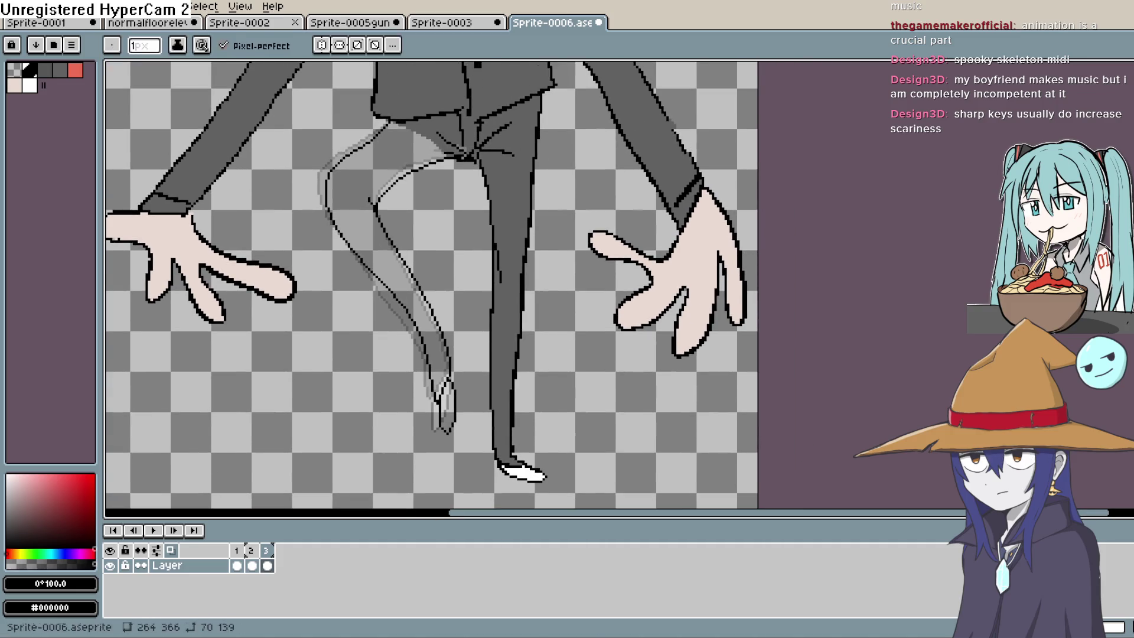
pyautogui.click(504, 172)
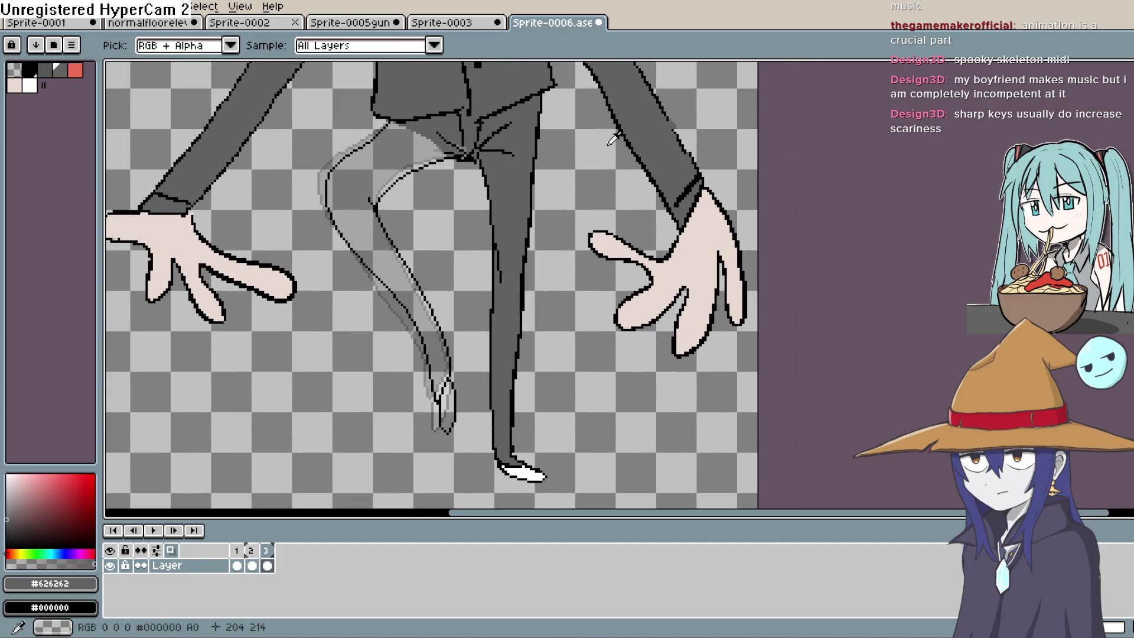
pyautogui.press('g')
pyautogui.click(414, 157)
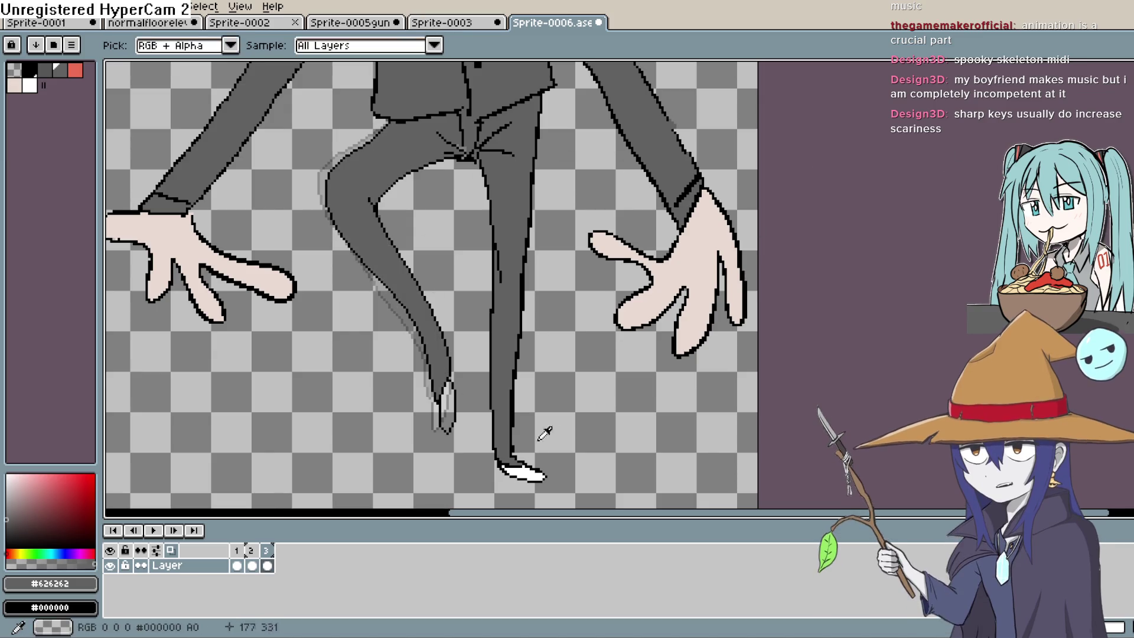
# Step: Pick white from the shoe, zoom out and play the animation
pyautogui.keyDown('alt'); pyautogui.click(529, 473); pyautogui.keyUp('alt')
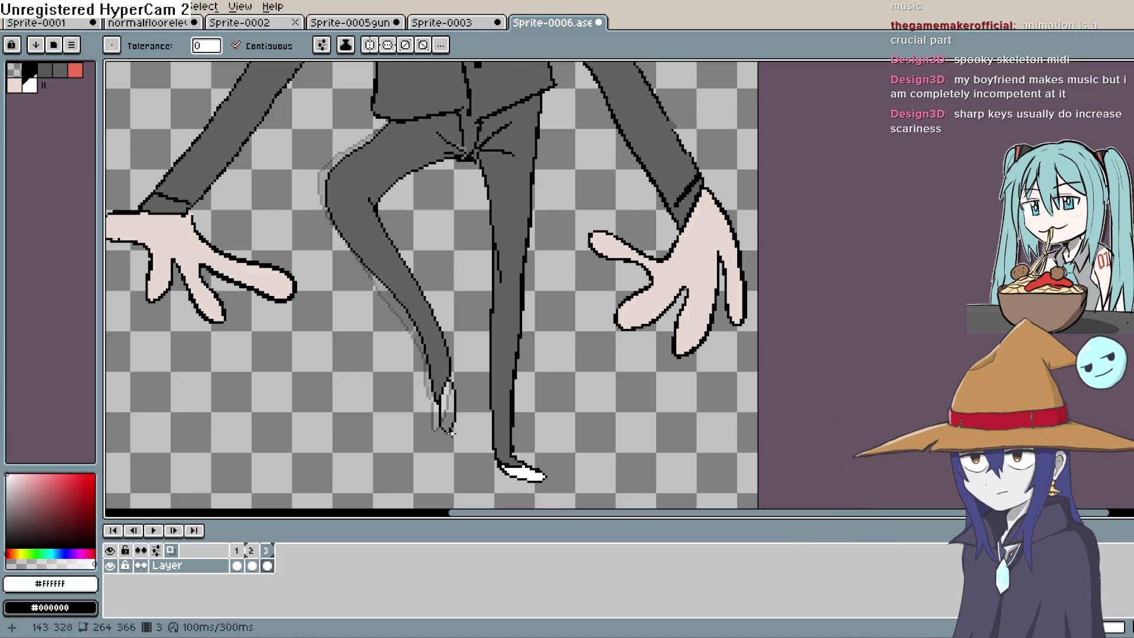
pyautogui.scroll(-1, 462, 401)
pyautogui.scroll(-1, 291, 470)
pyautogui.click(155, 532)
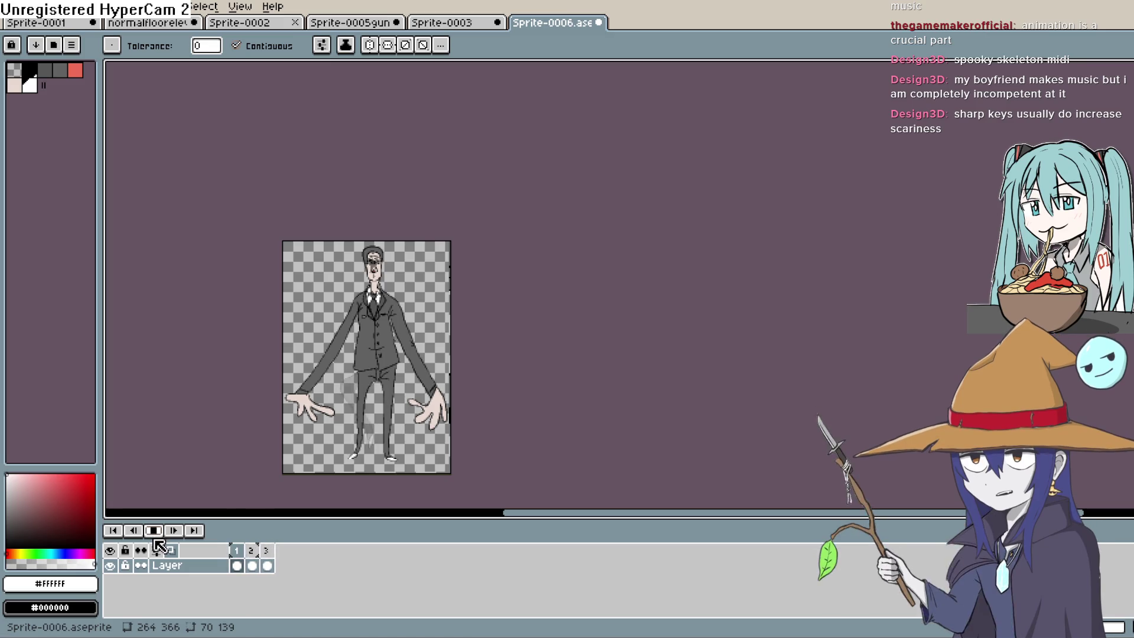
# Step: Stop playback and step between frames 2 and 3 to compare leg poses
pyautogui.scroll(2, 498, 385)
pyautogui.moveTo(498, 384)
pyautogui.mouseDown()
pyautogui.moveTo(579, 327)
pyautogui.moveTo(595, 280)
pyautogui.mouseUp()
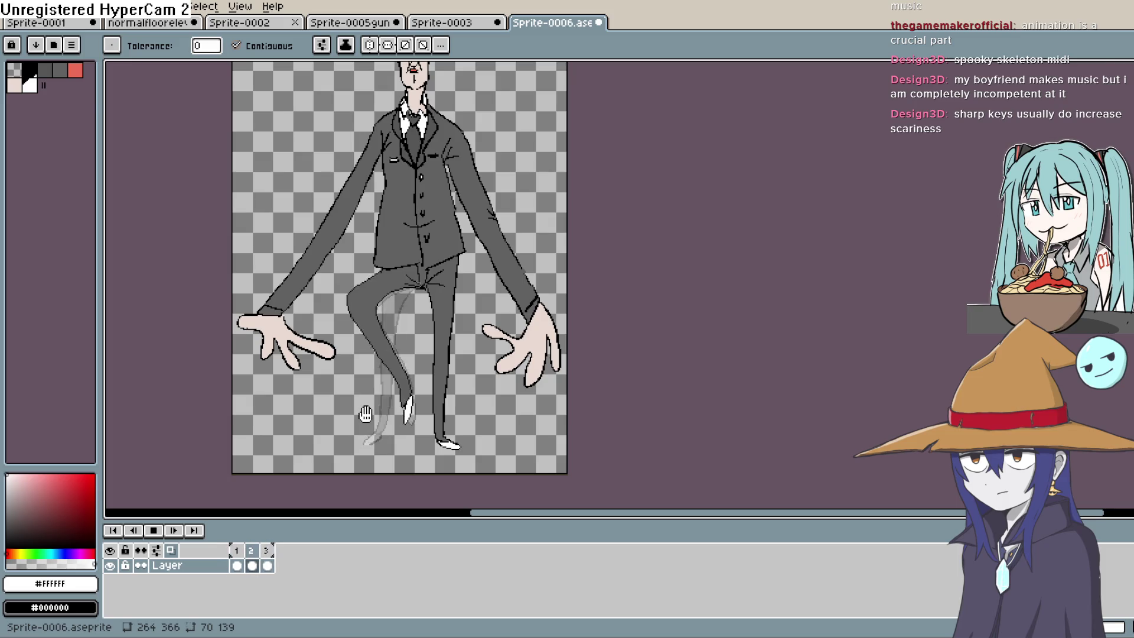
pyautogui.click(258, 566)
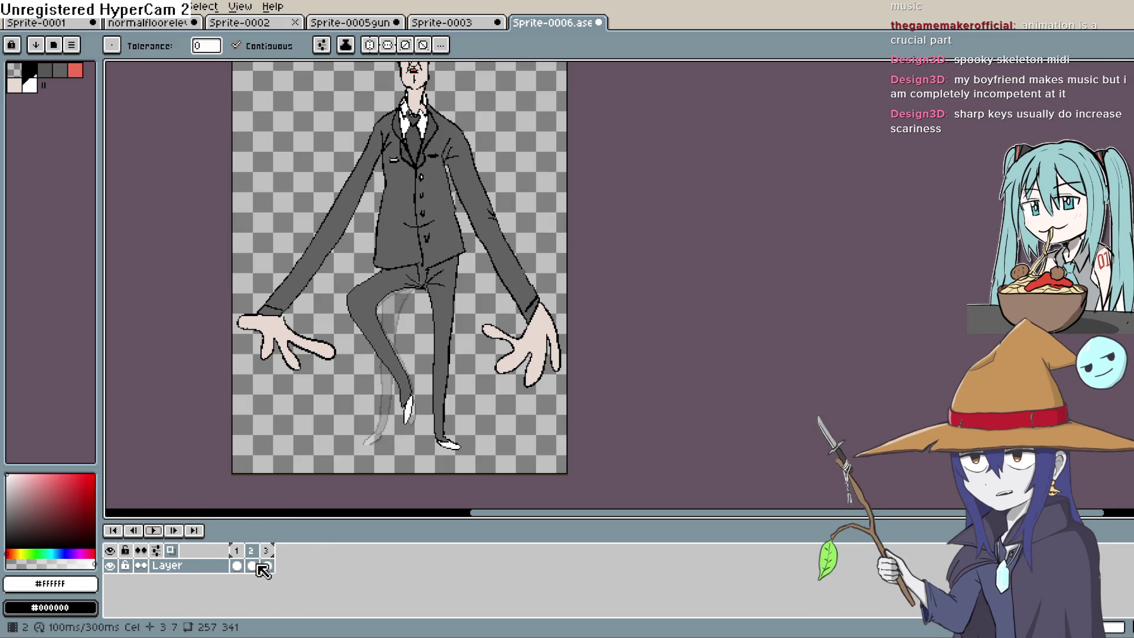
pyautogui.click(269, 567)
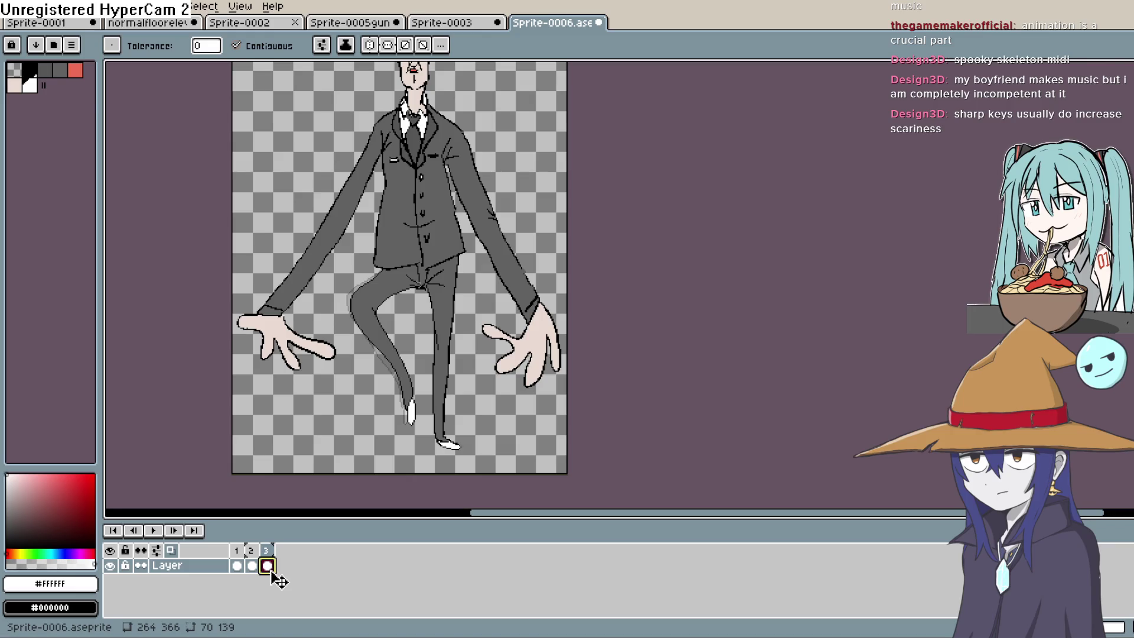
pyautogui.click(252, 567)
pyautogui.click(267, 567)
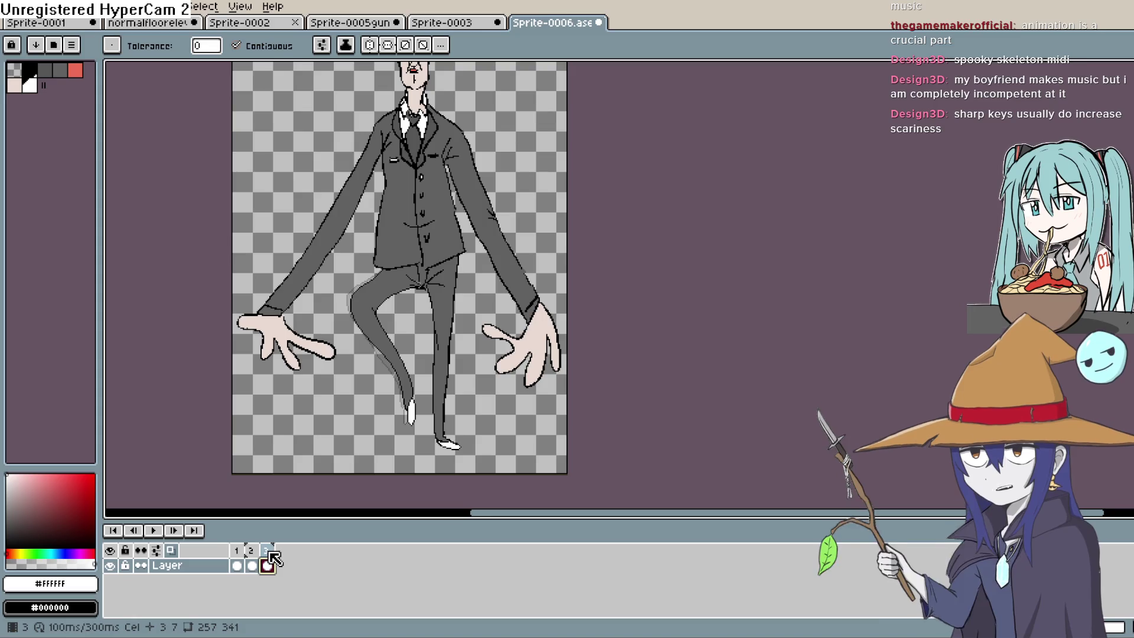
# Step: Lasso the raised leg on frame 4 and delete it
pyautogui.press('h')
pyautogui.moveTo(447, 378); pyautogui.dragTo(438, 355)
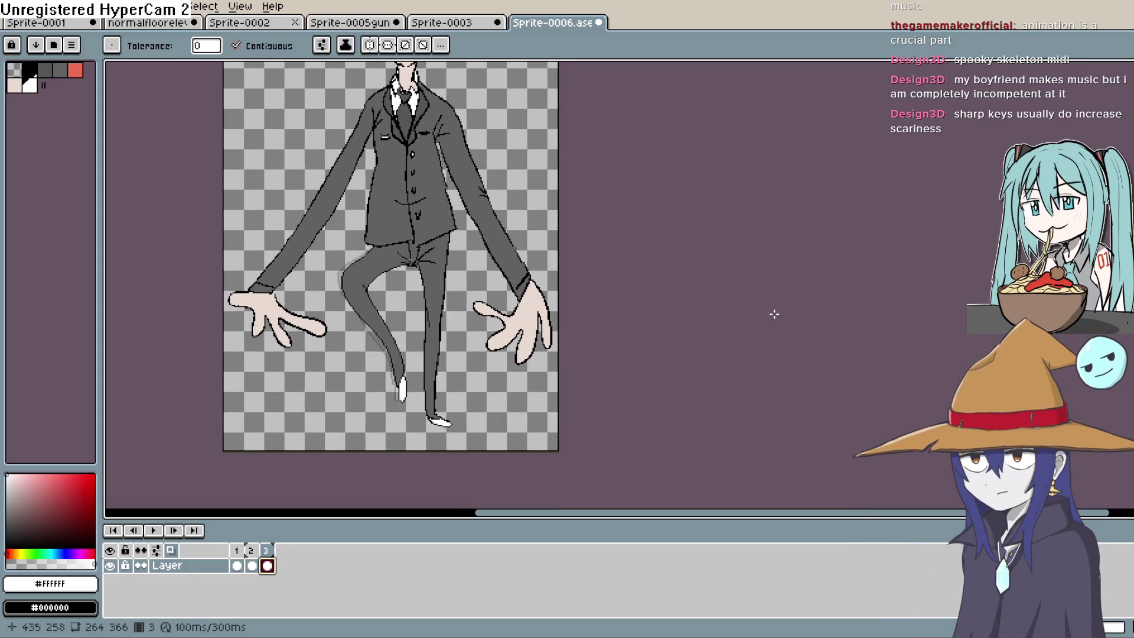
pyautogui.click(1123, 88)
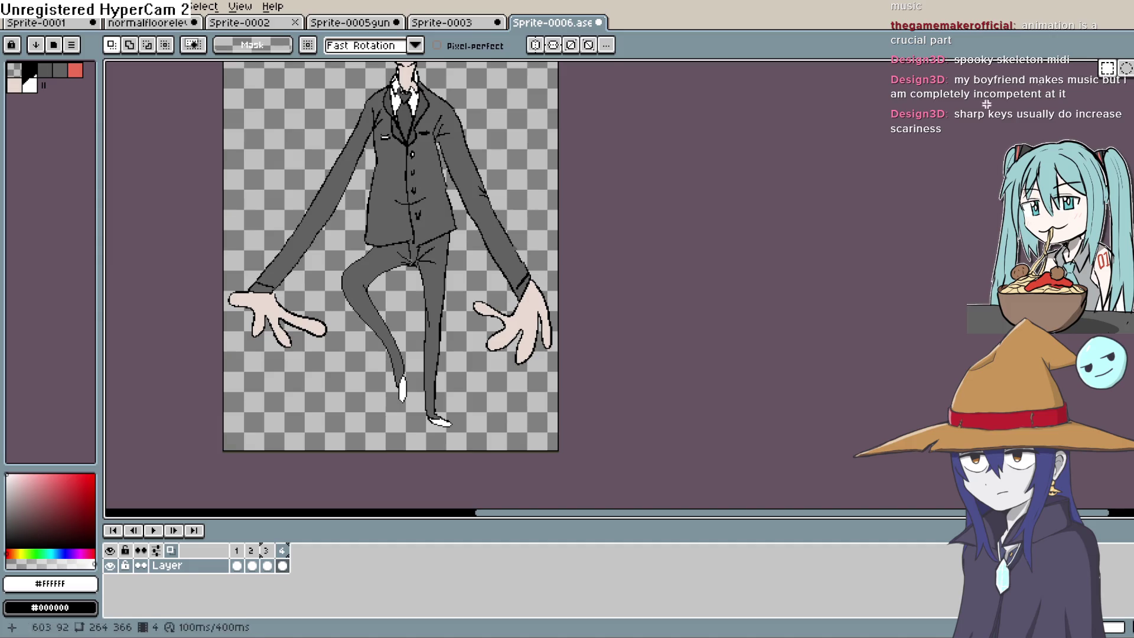
pyautogui.moveTo(416, 415); pyautogui.dragTo(408, 317)
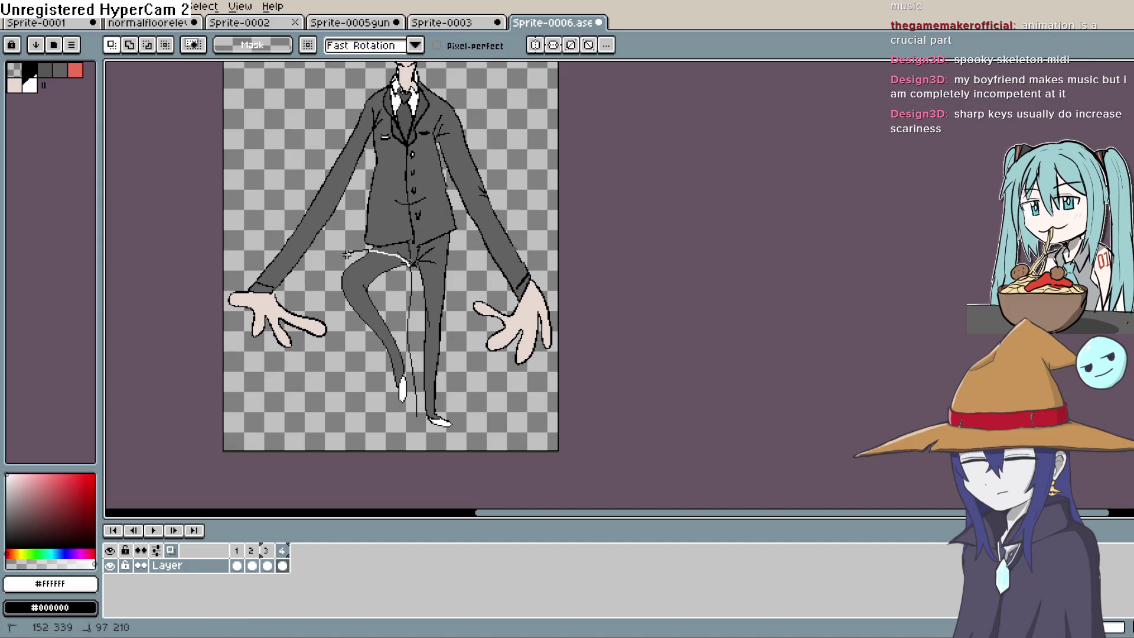
pyautogui.moveTo(410, 417); pyautogui.dragTo(412, 416)
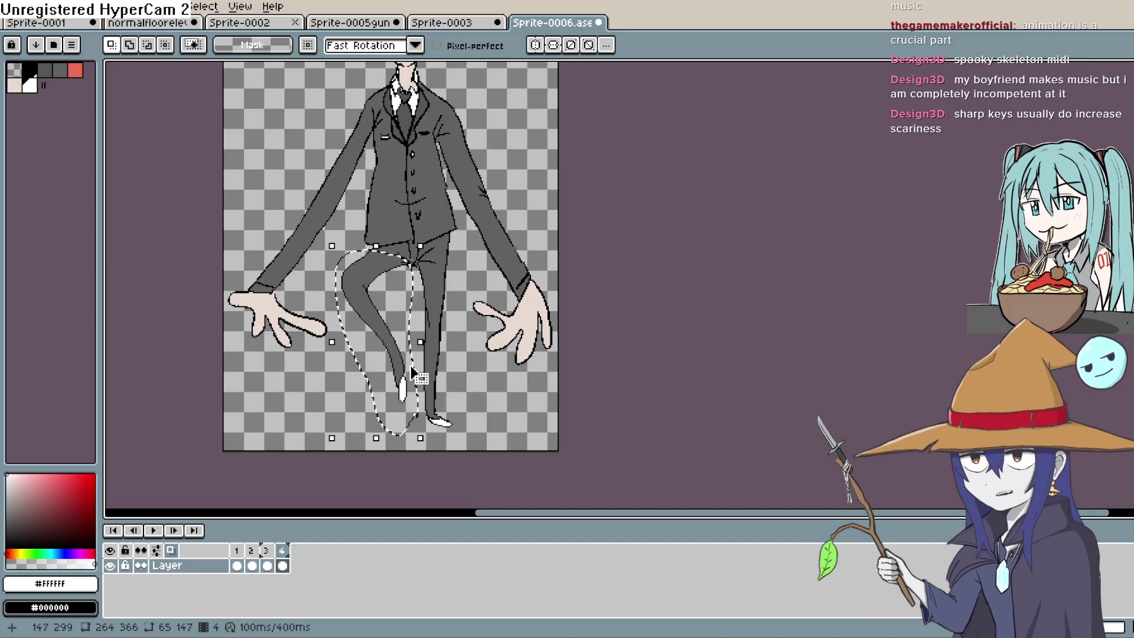
pyautogui.press('Delete')
# Step: Sketch thin 1px Pencil lines for the lowered leg over the onion-skin ghost
pyautogui.hotkey('shift', 'b')
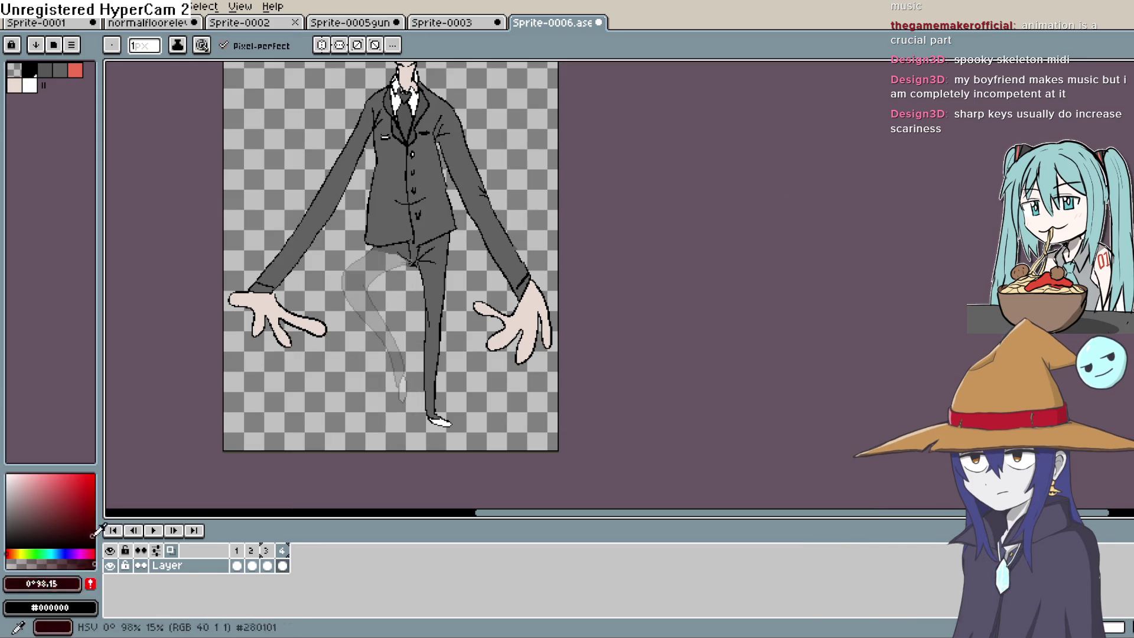
pyautogui.moveTo(375, 251)
pyautogui.mouseDown()
pyautogui.moveTo(382, 224)
pyautogui.moveTo(373, 255)
pyautogui.mouseUp()
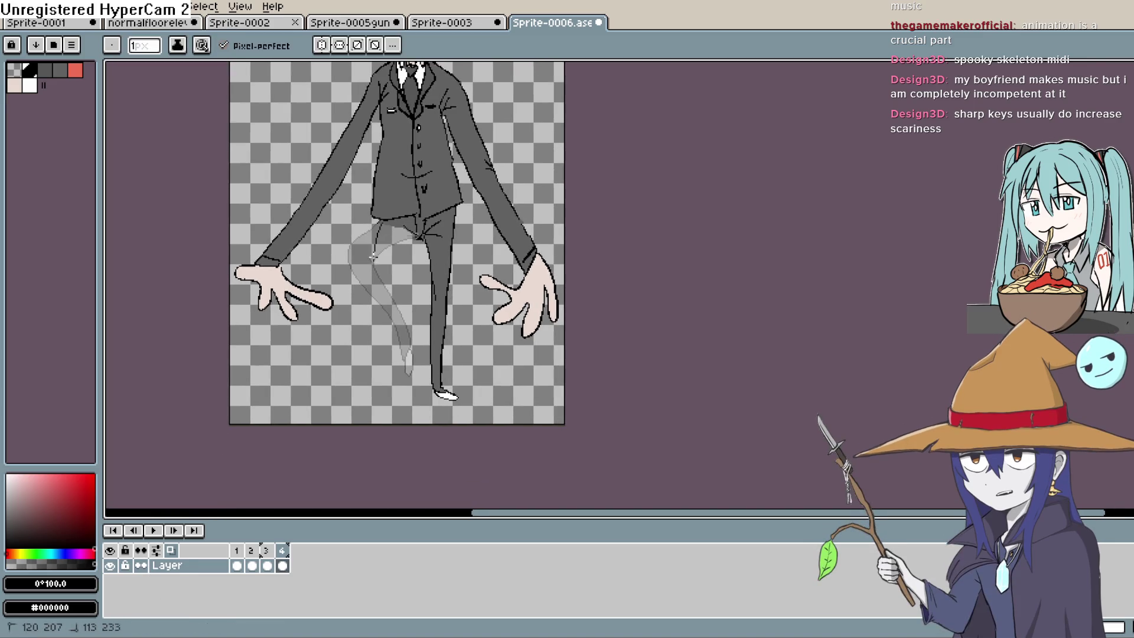
pyautogui.moveTo(389, 324); pyautogui.dragTo(404, 396)
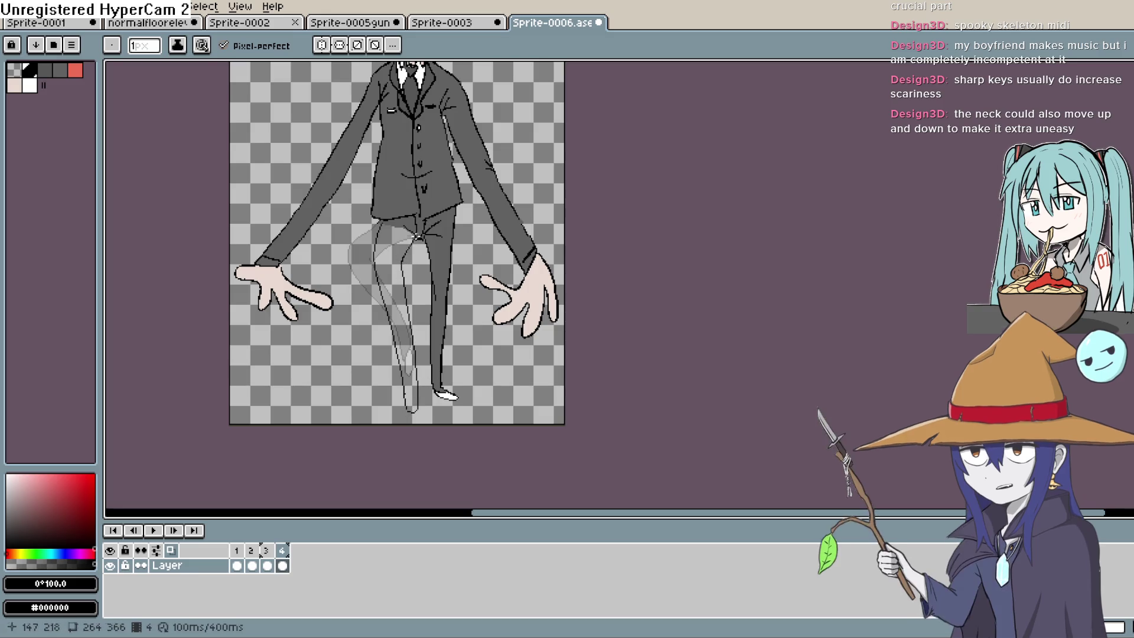
pyautogui.scroll(-3, 409, 331)
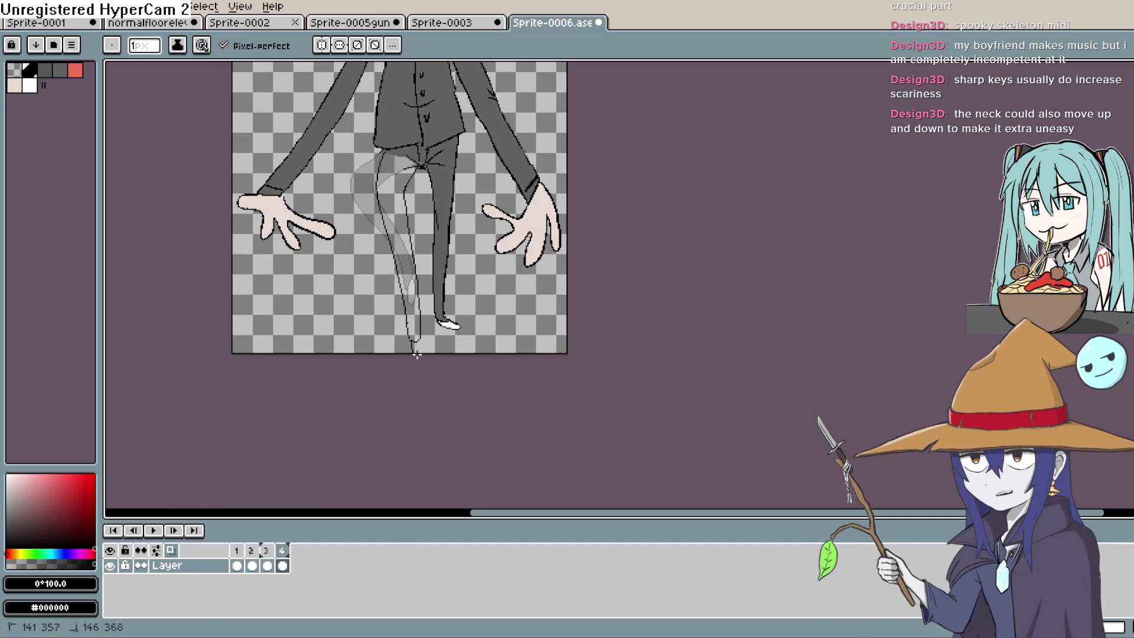
pyautogui.press('h')
pyautogui.moveTo(497, 270)
pyautogui.mouseDown()
pyautogui.moveTo(489, 393)
pyautogui.moveTo(487, 350)
pyautogui.mouseUp()
pyautogui.press('b')
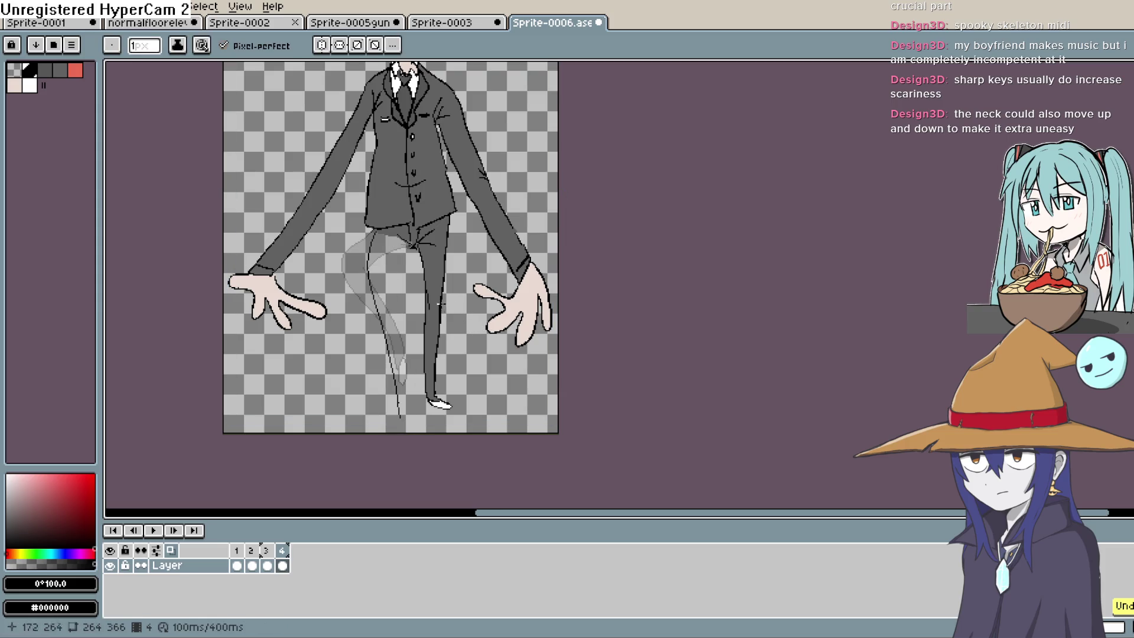
pyautogui.moveTo(376, 232)
pyautogui.mouseDown()
pyautogui.moveTo(371, 295)
pyautogui.moveTo(403, 421)
pyautogui.moveTo(404, 349)
pyautogui.moveTo(391, 316)
pyautogui.mouseUp()
pyautogui.moveTo(439, 395)
pyautogui.mouseDown()
pyautogui.moveTo(443, 329)
pyautogui.moveTo(453, 384)
pyautogui.mouseUp()
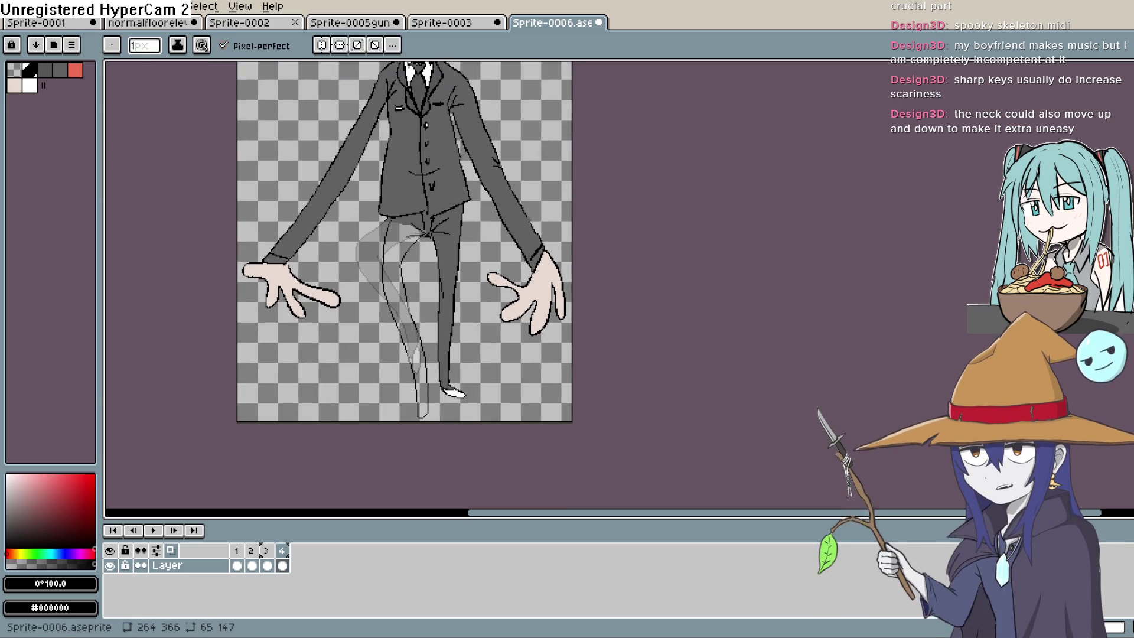
pyautogui.click(40, 6)
pyautogui.moveTo(171, 194)
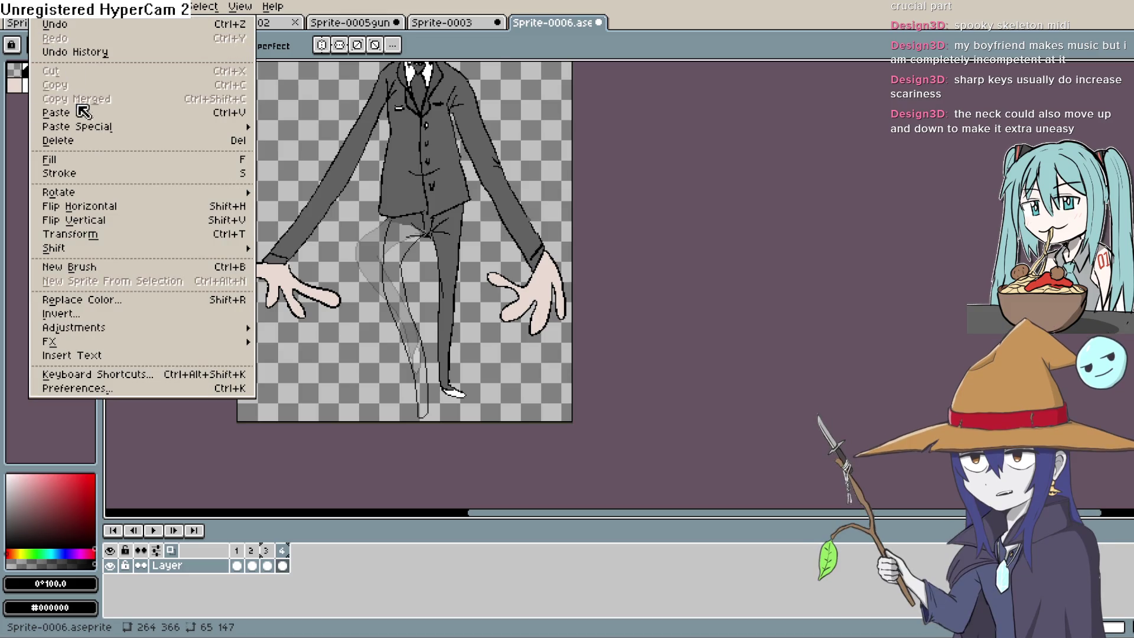
# Step: Extend the canvas height from 366 to 415 px via Canvas Size
pyautogui.moveTo(77, 7)
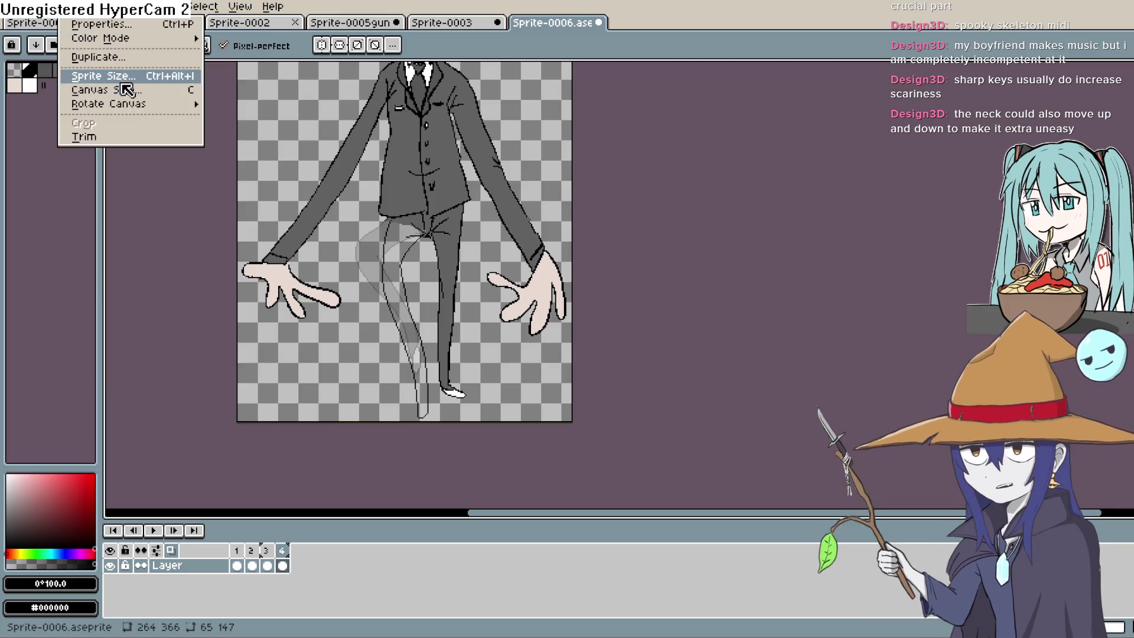
pyautogui.click(125, 91)
pyautogui.moveTo(442, 421); pyautogui.dragTo(442, 484)
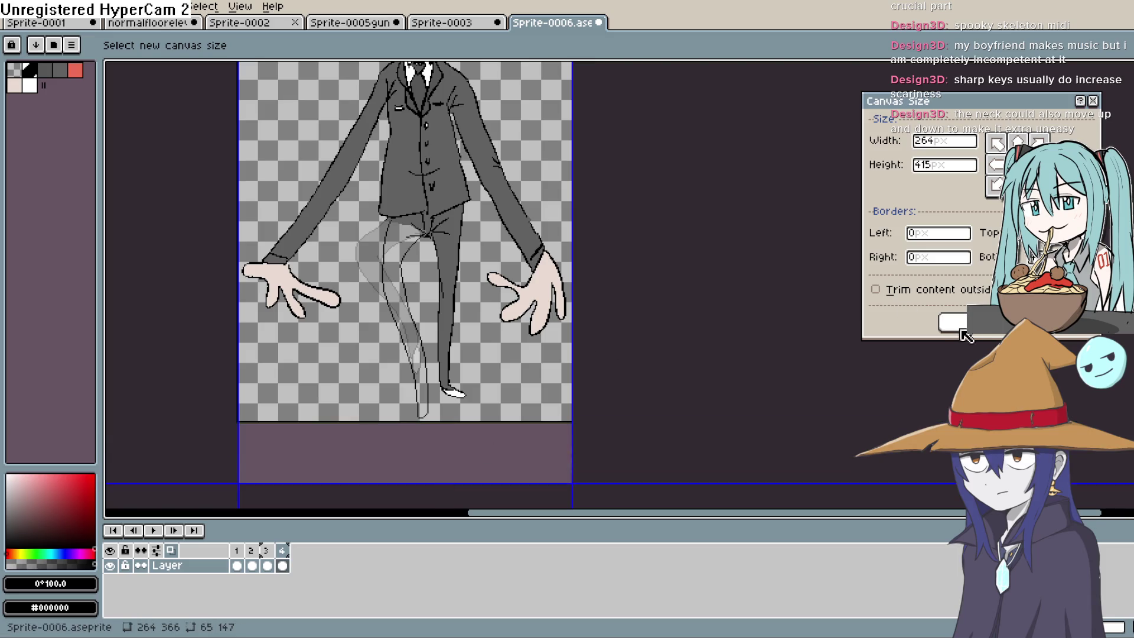
pyautogui.click(952, 322)
pyautogui.moveTo(209, 159); pyautogui.dragTo(262, 104)
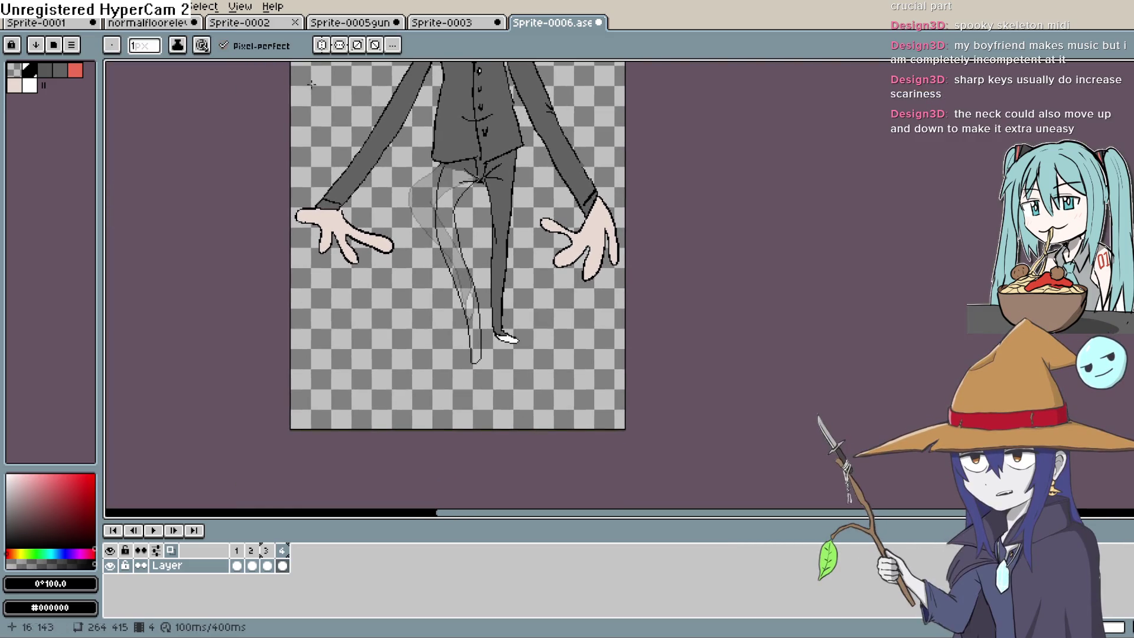
# Step: Pencil the hooked foot at the leg's bottom and lasso the standing right leg
pyautogui.scroll(3, 511, 350)
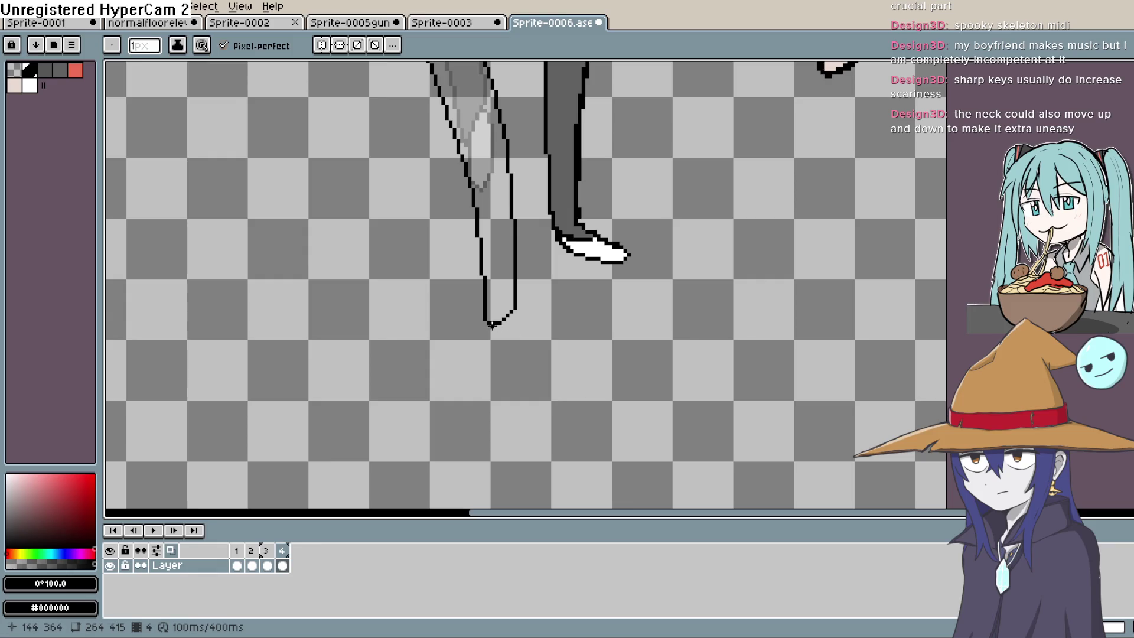
pyautogui.moveTo(519, 349); pyautogui.dragTo(516, 312)
pyautogui.scroll(-3, 498, 470)
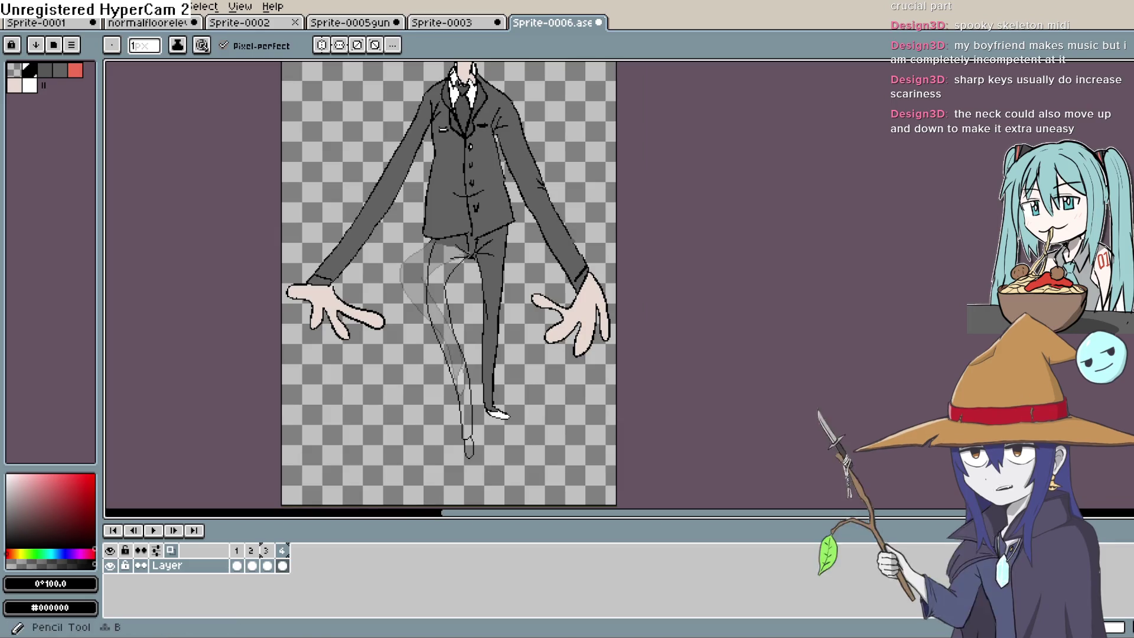
pyautogui.press('m')
pyautogui.moveTo(514, 236)
pyautogui.mouseDown()
pyautogui.moveTo(512, 388)
pyautogui.moveTo(490, 434)
pyautogui.mouseUp()
pyautogui.moveTo(476, 381)
pyautogui.mouseDown()
pyautogui.moveTo(473, 268)
pyautogui.moveTo(514, 237)
pyautogui.mouseUp()
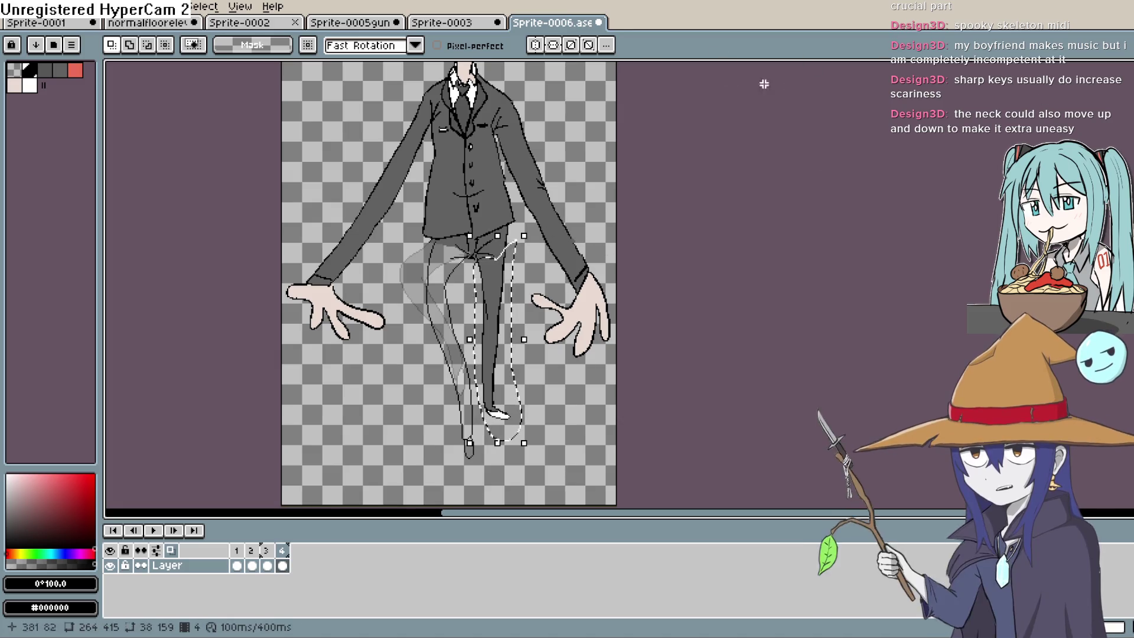
# Step: Browse the Edit menu, then deselect the right leg and return to the Pencil
pyautogui.click(45, 7)
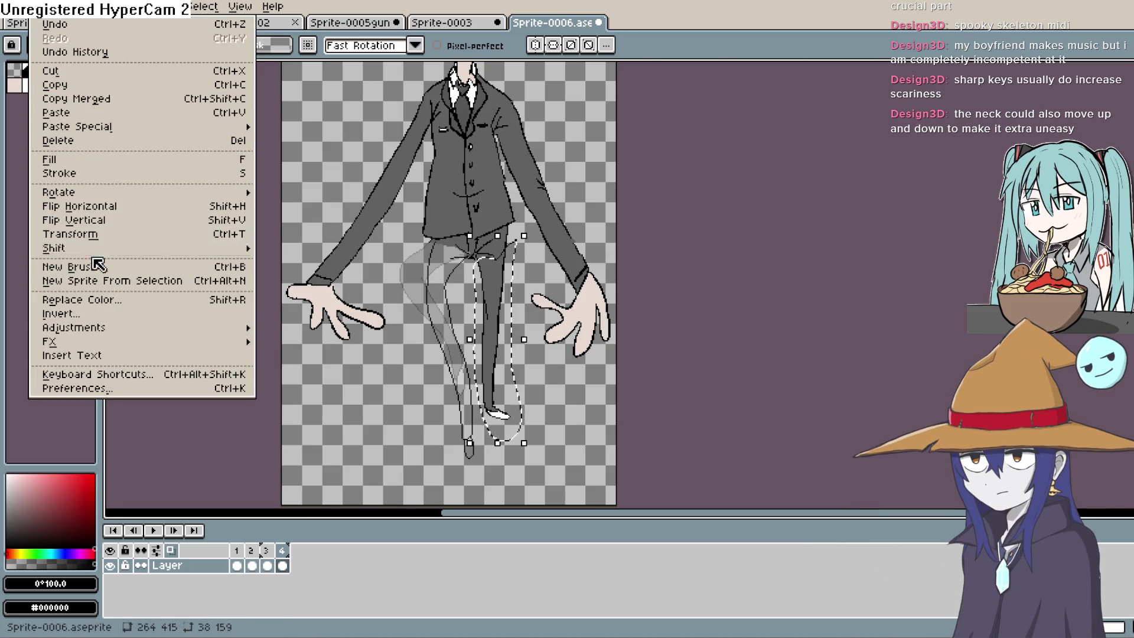
pyautogui.moveTo(77, 8)
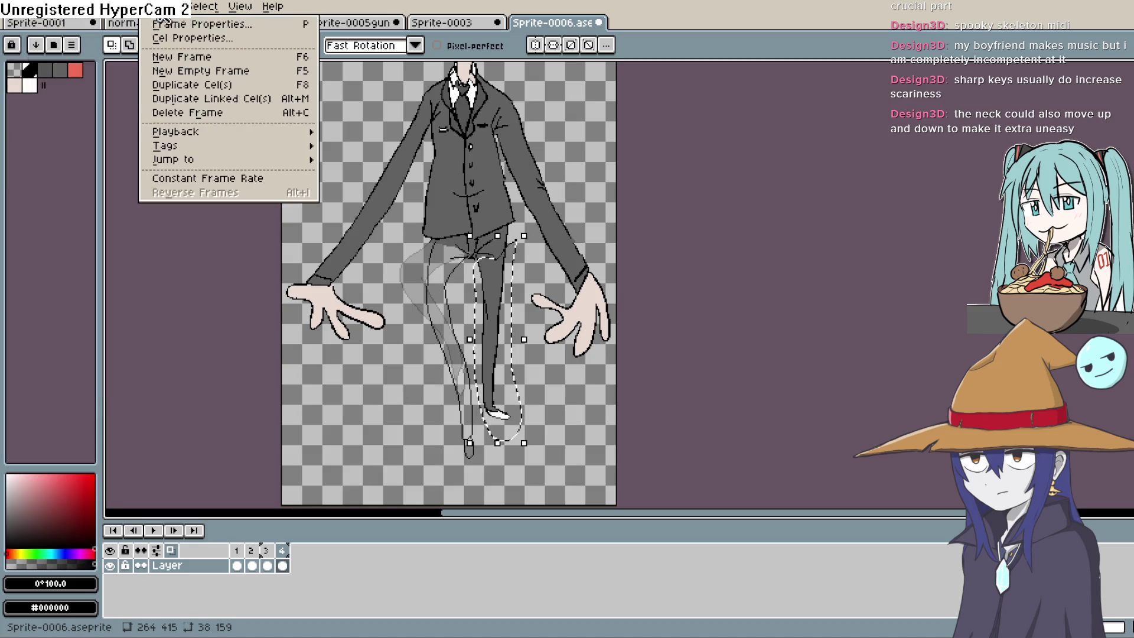
pyautogui.moveTo(272, 7)
pyautogui.press('Escape')
pyautogui.press('Escape')
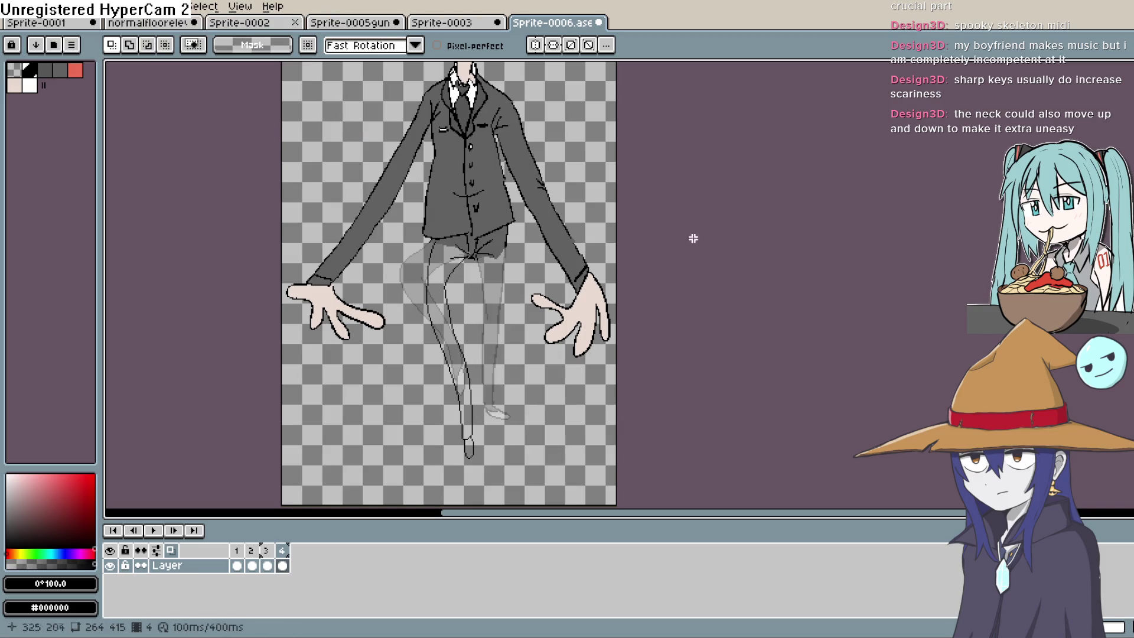
pyautogui.press('b')
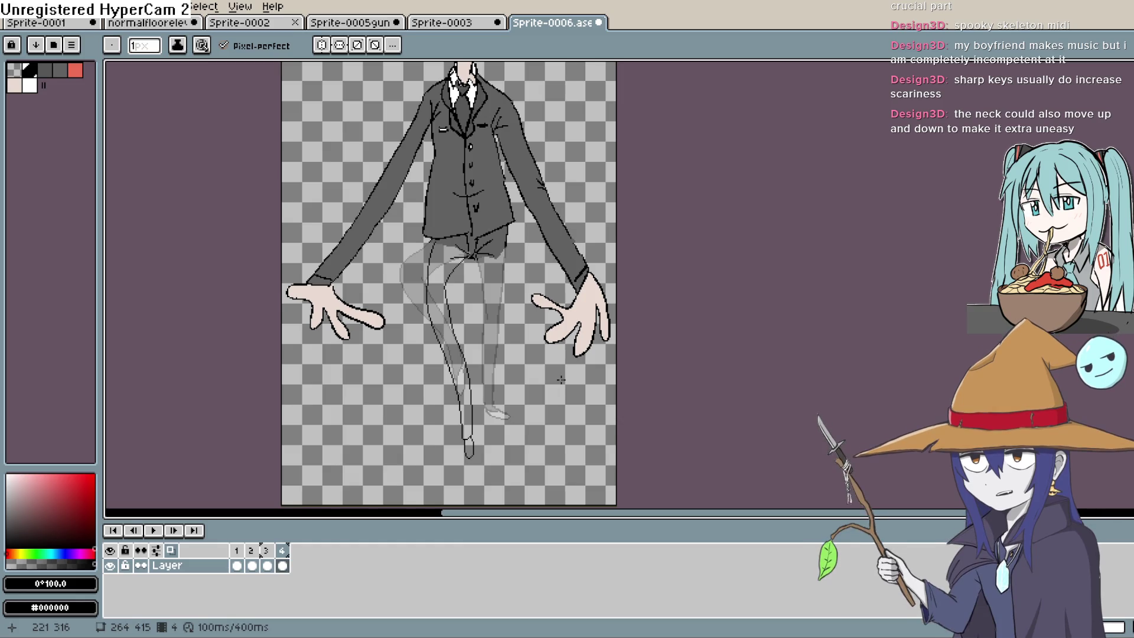
# Step: Draw short black strokes finishing the foot and right leg on frame 4
pyautogui.scroll(3, 452, 241)
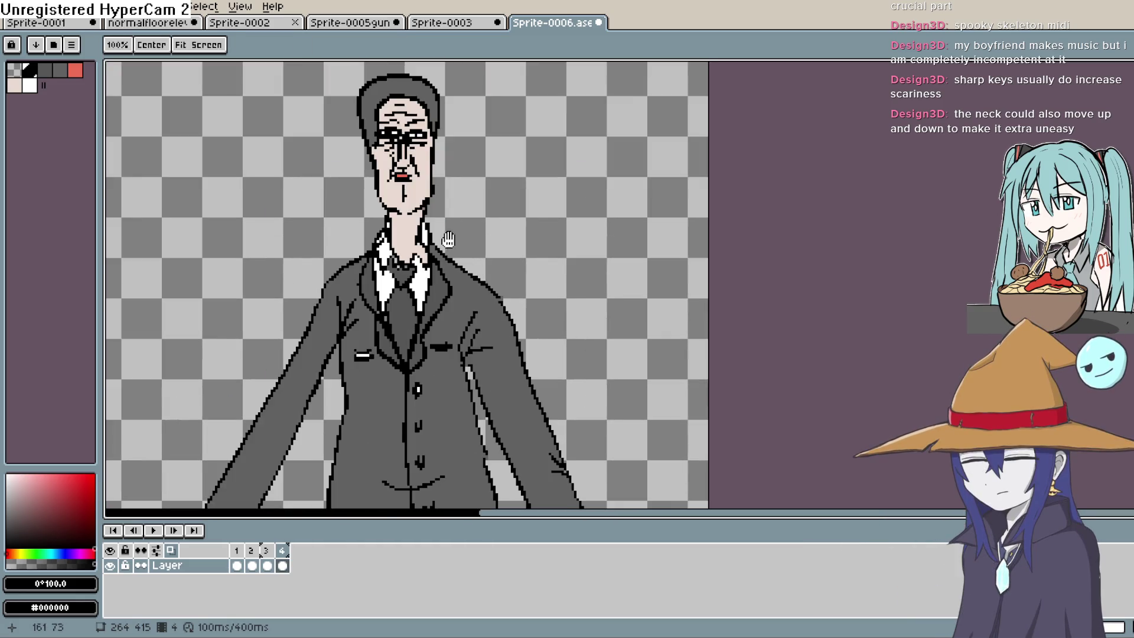
pyautogui.scroll(-1, 452, 242)
pyautogui.scroll(2, 448, 253)
pyautogui.press('space')
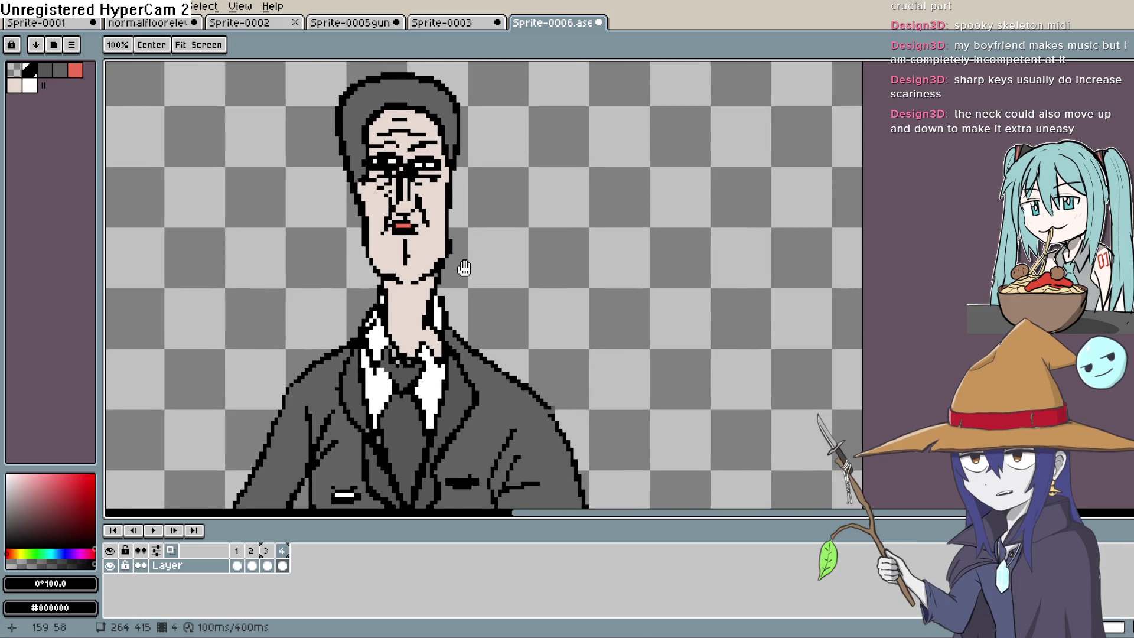
pyautogui.moveTo(488, 387)
pyautogui.mouseDown()
pyautogui.moveTo(475, 246)
pyautogui.moveTo(482, 94)
pyautogui.mouseUp()
pyautogui.moveTo(487, 414)
pyautogui.mouseDown()
pyautogui.moveTo(496, 118)
pyautogui.moveTo(508, 148)
pyautogui.mouseUp()
pyautogui.moveTo(511, 295)
pyautogui.mouseDown()
pyautogui.moveTo(515, 128)
pyautogui.moveTo(481, 353)
pyautogui.moveTo(495, 167)
pyautogui.moveTo(483, 401)
pyautogui.moveTo(458, 408)
pyautogui.moveTo(465, 279)
pyautogui.mouseUp()
pyautogui.press('space')
pyautogui.press('space')
pyautogui.moveTo(488, 236); pyautogui.dragTo(489, 375)
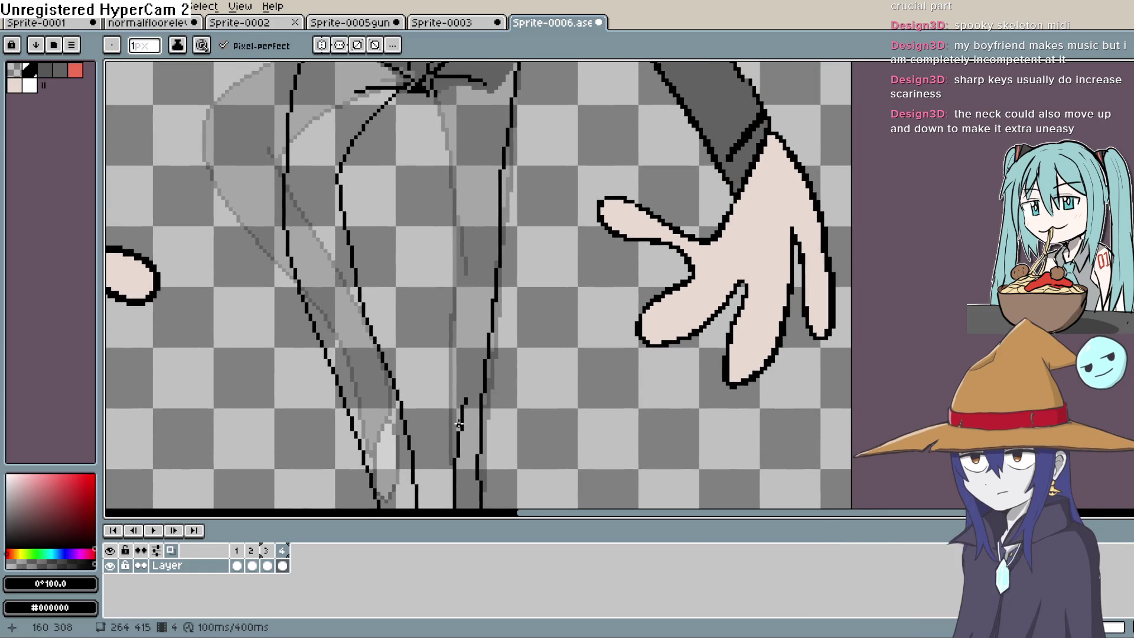
pyautogui.press('space')
pyautogui.moveTo(502, 502); pyautogui.dragTo(485, 248)
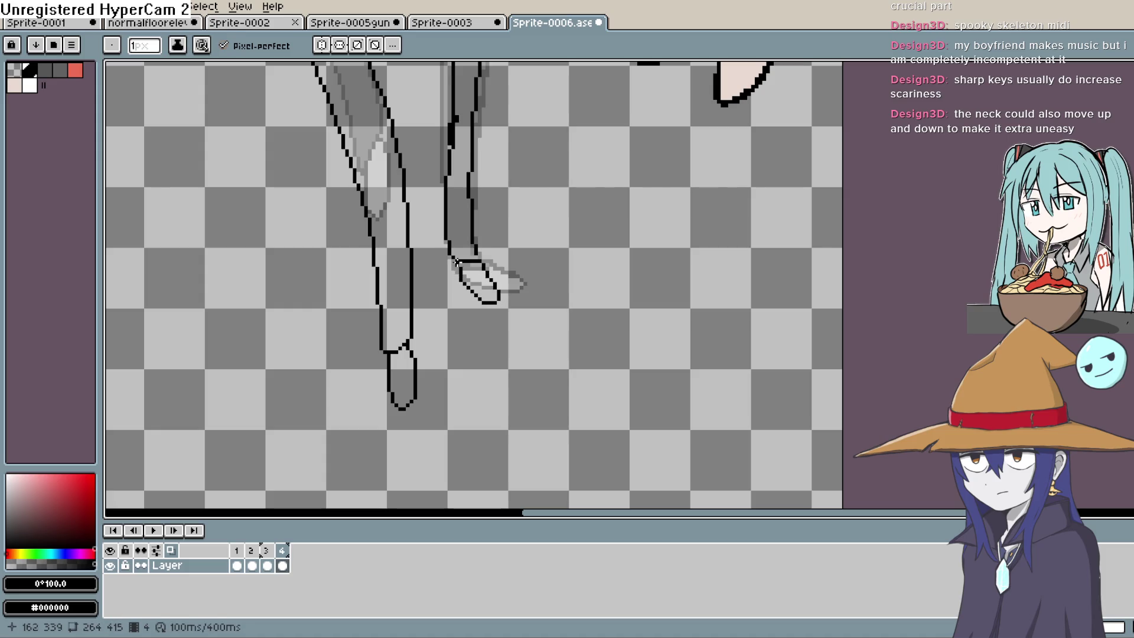
# Step: Zoom out, play and stop the animation, then view frames 2 and 3
pyautogui.scroll(-2, 564, 358)
pyautogui.click(160, 537)
pyautogui.click(286, 567)
pyautogui.doubleClick(252, 566)
pyautogui.click(732, 291)
pyautogui.click(268, 567)
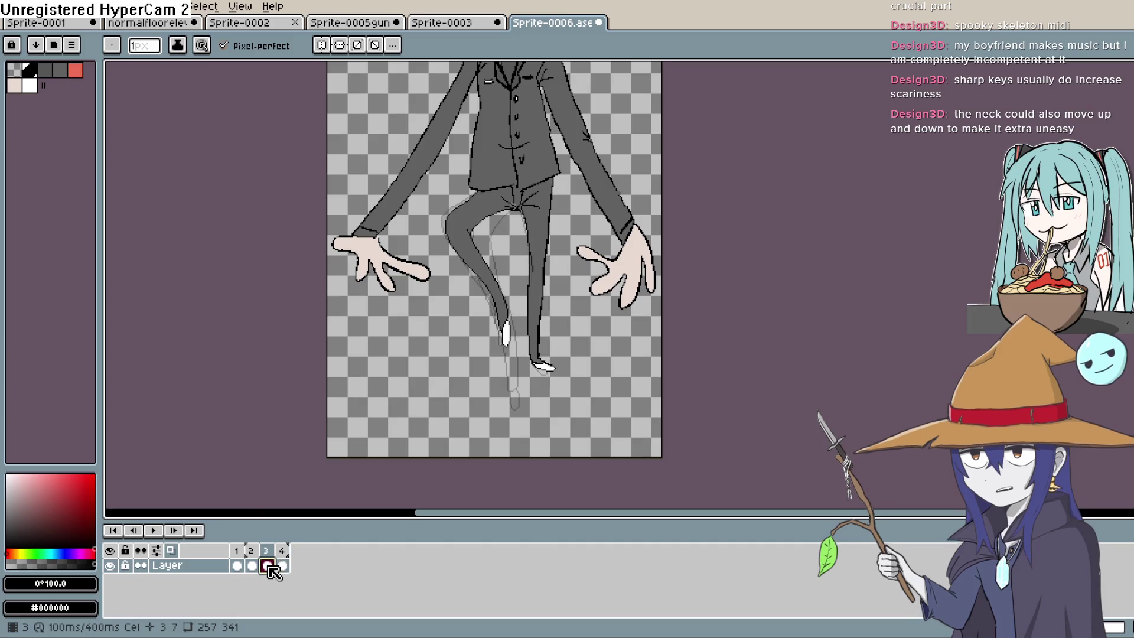
# Step: Compare frames 3 and 4, then add frame 5 as a copy with Alt+N
pyautogui.click(284, 567)
pyautogui.click(270, 569)
pyautogui.click(282, 567)
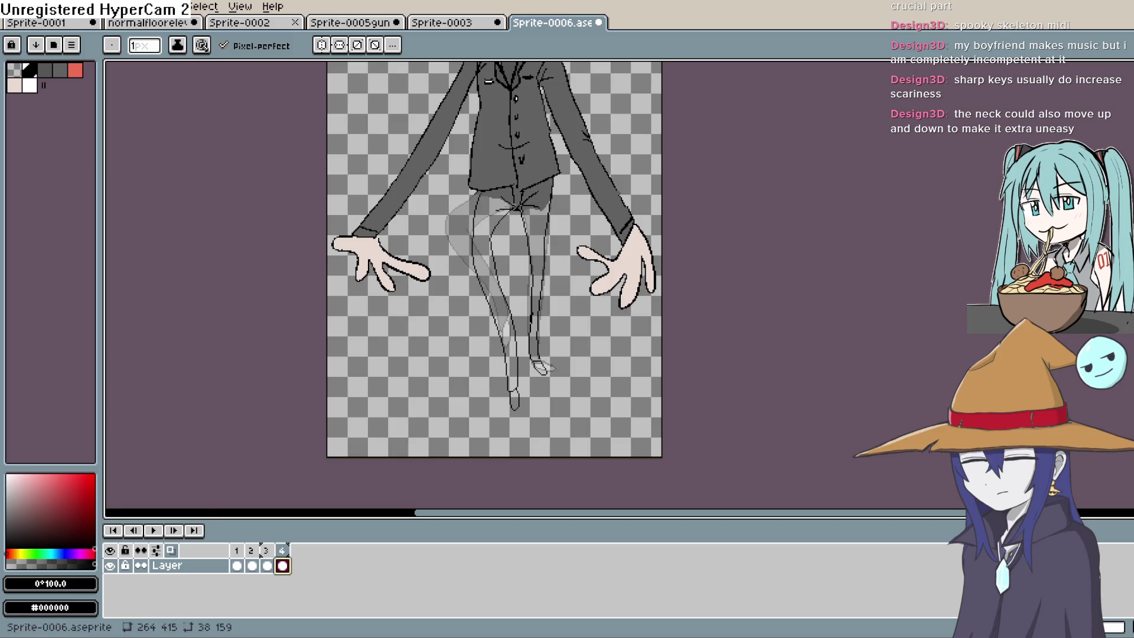
pyautogui.hotkey('alt', 'n')
# Step: Lasso the lifted left leg on frame 5 and delete it
pyautogui.press('m')
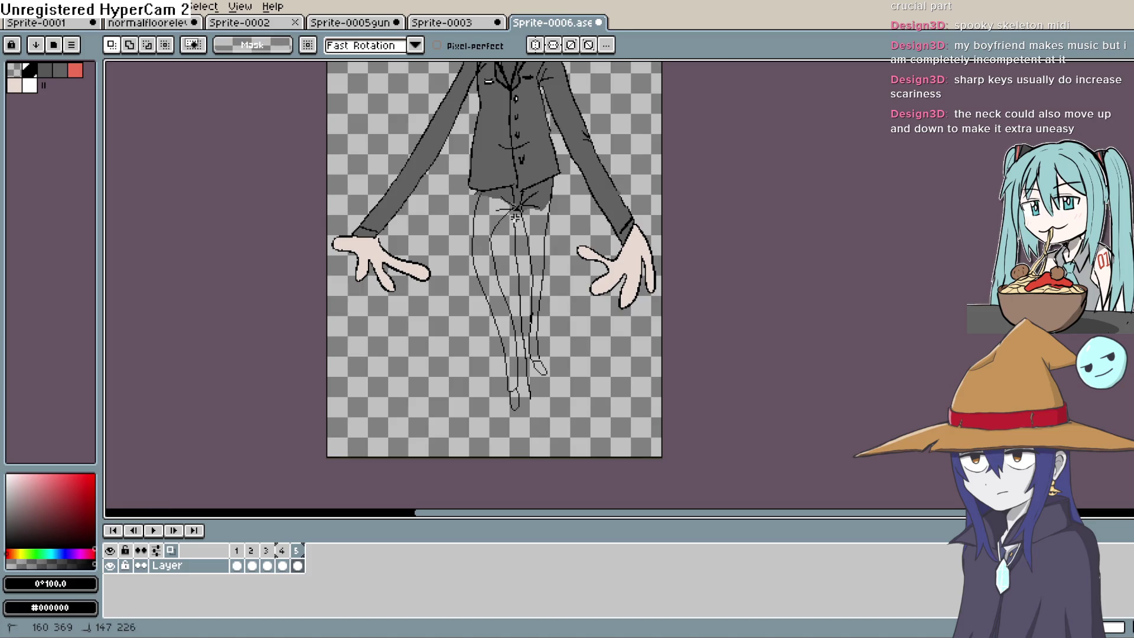
pyautogui.moveTo(461, 243); pyautogui.dragTo(473, 201)
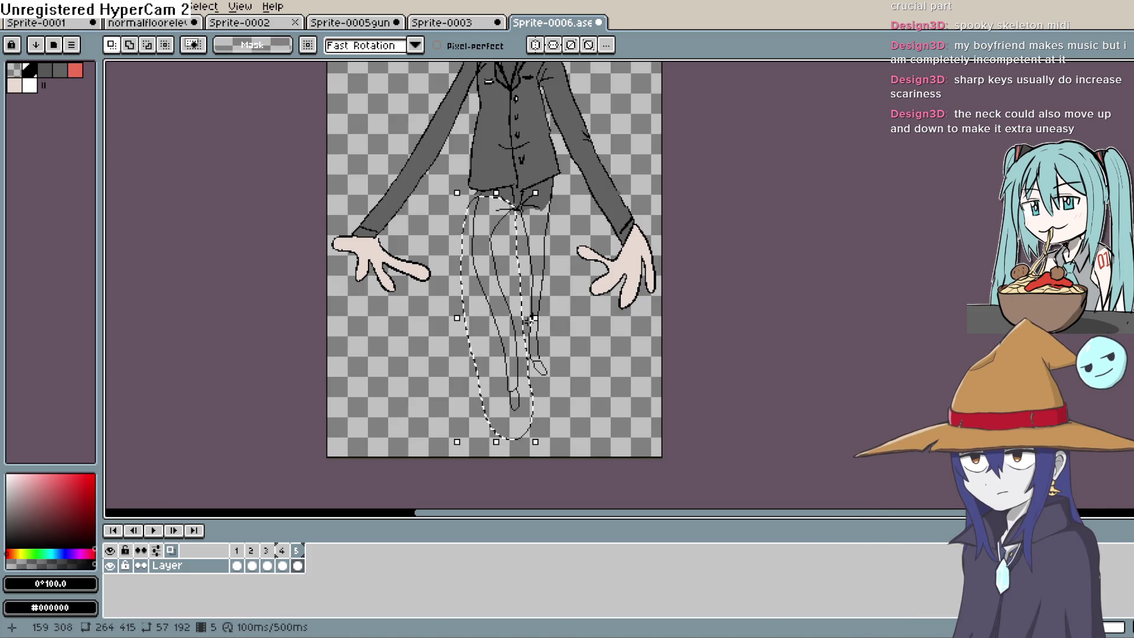
pyautogui.press('Delete')
pyautogui.press('b')
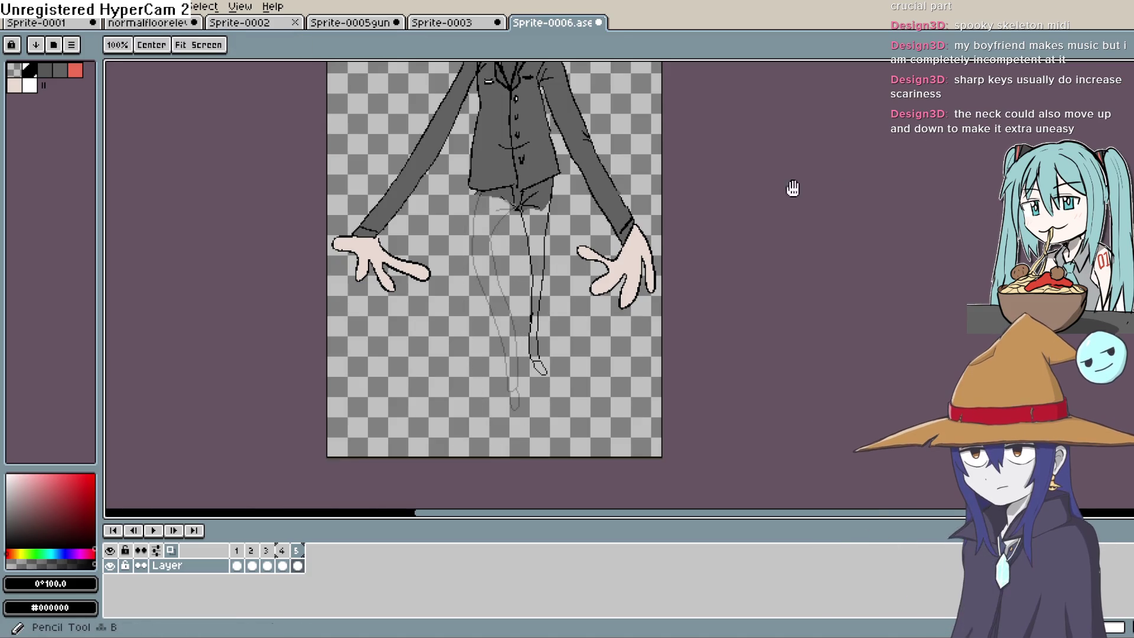
# Step: Draw a new straighter leg line from the hip down
pyautogui.scroll(2, 555, 286)
pyautogui.moveTo(405, 101); pyautogui.dragTo(400, 236)
pyautogui.moveTo(465, 489); pyautogui.dragTo(445, 344)
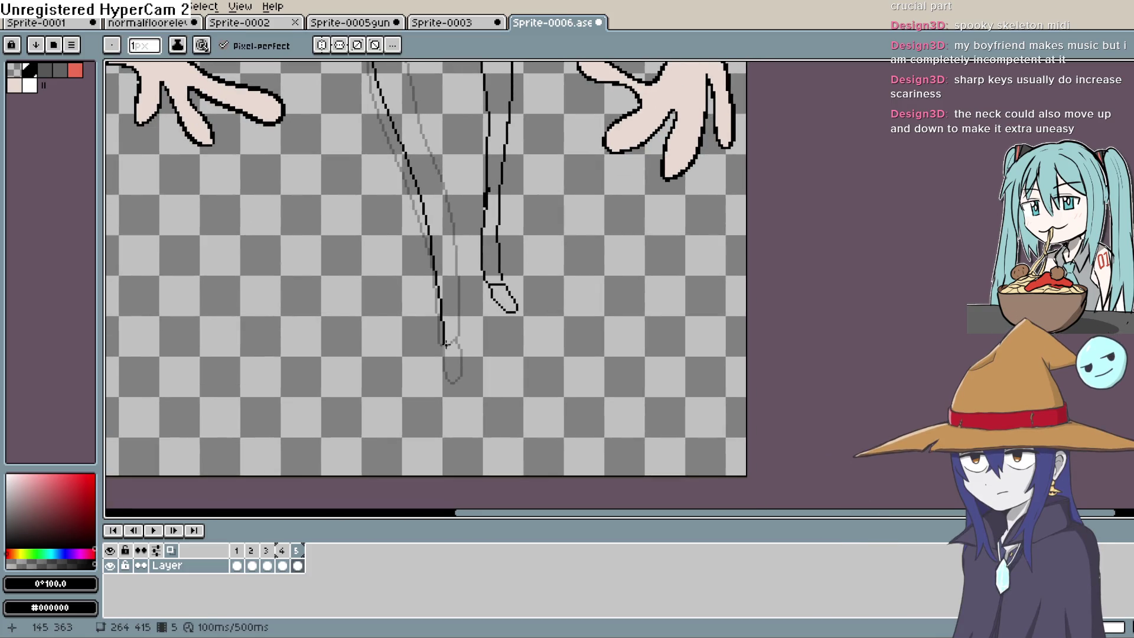
pyautogui.moveTo(459, 249); pyautogui.dragTo(480, 395)
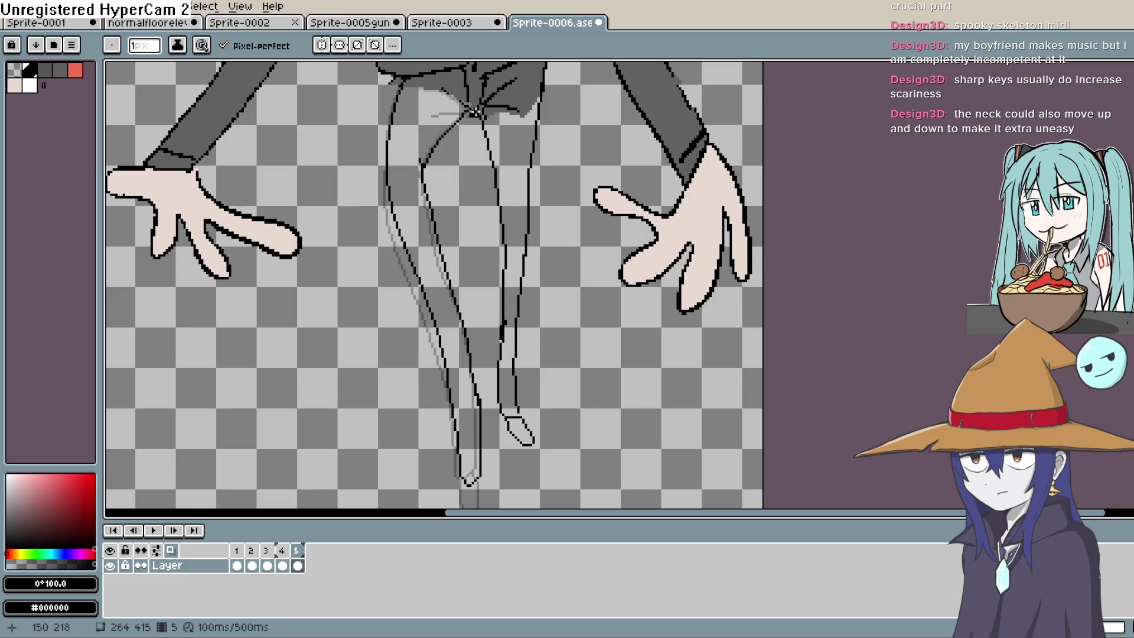
pyautogui.scroll(-3, 505, 128)
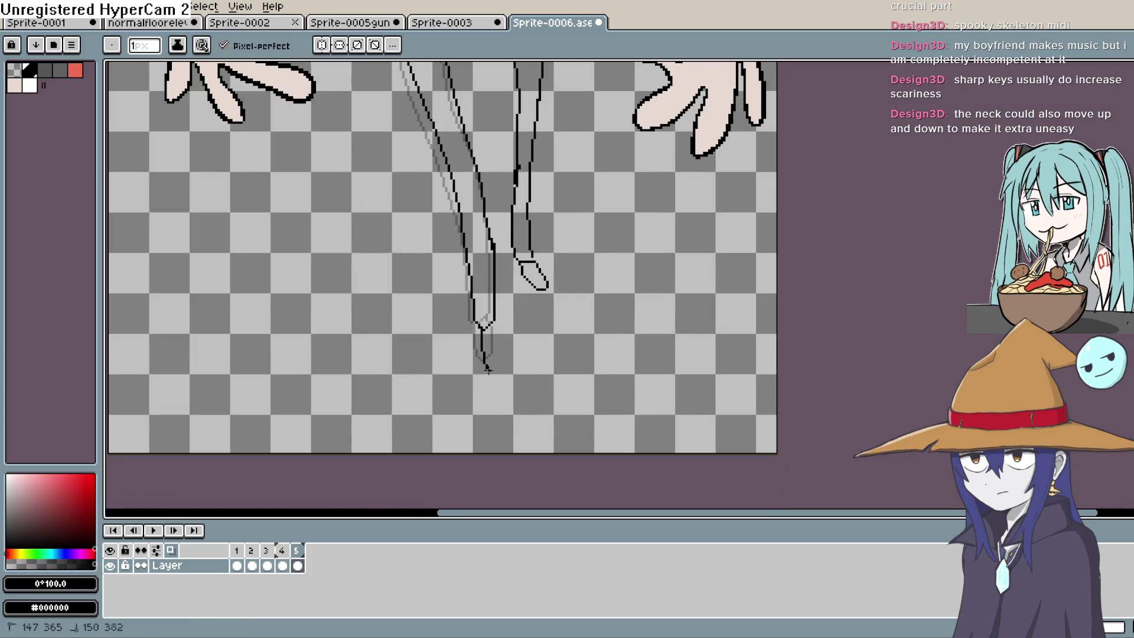
pyautogui.scroll(3, 494, 317)
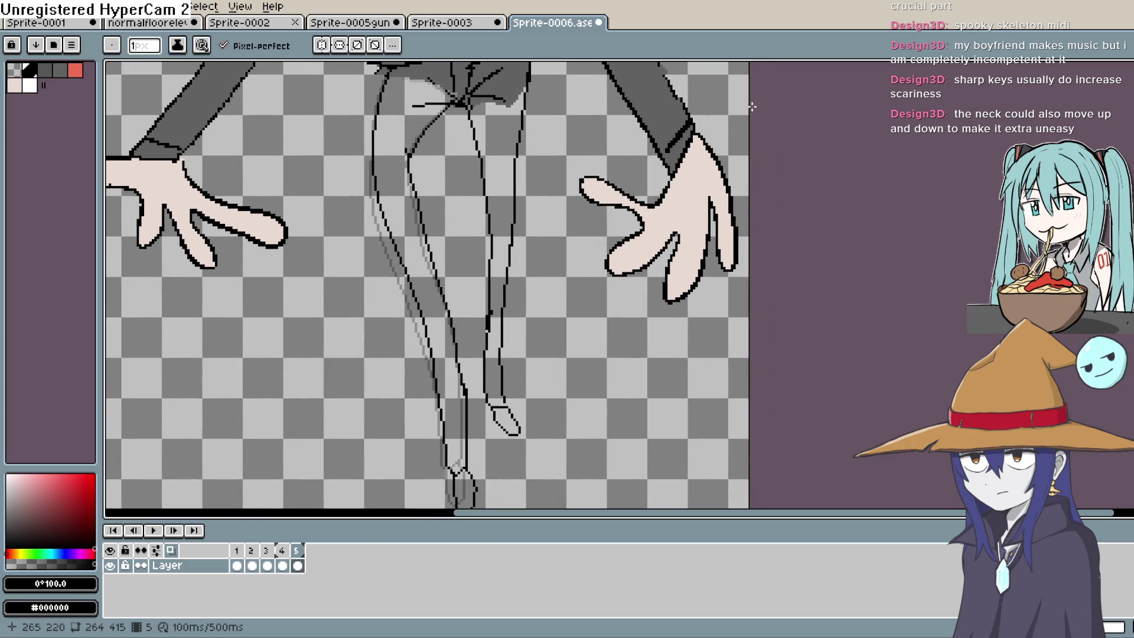
# Step: Select the inner-leg line with the freehand lasso and erase it
pyautogui.press('q')
pyautogui.scroll(1, 534, 225)
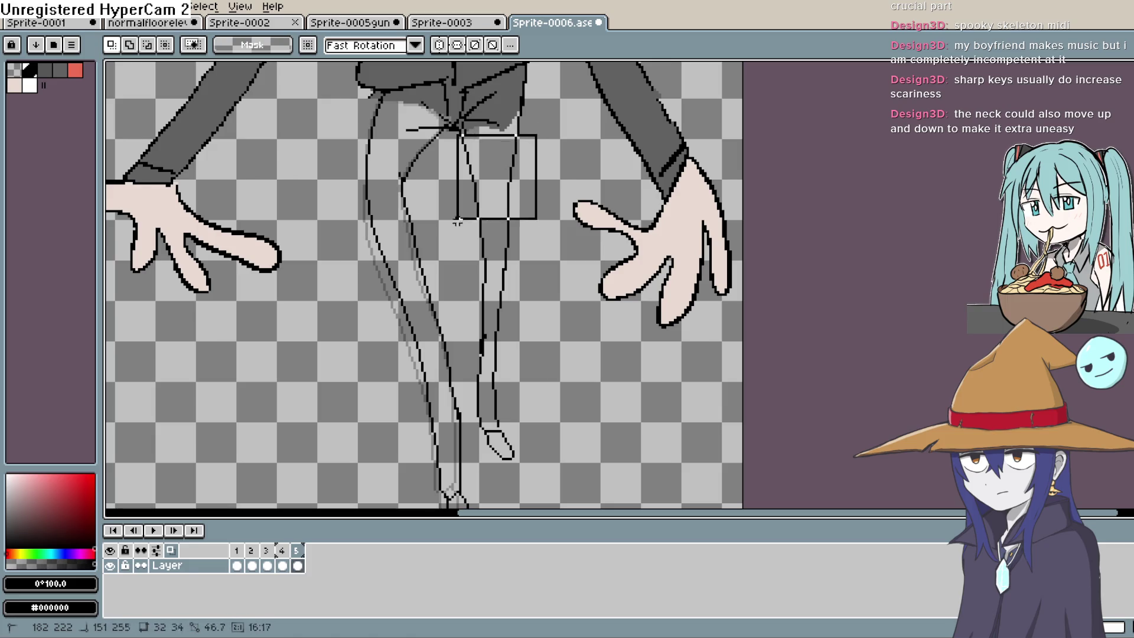
pyautogui.moveTo(463, 319); pyautogui.dragTo(472, 451)
pyautogui.moveTo(470, 476); pyautogui.dragTo(470, 473)
pyautogui.hotkey('ctrl', 'd')
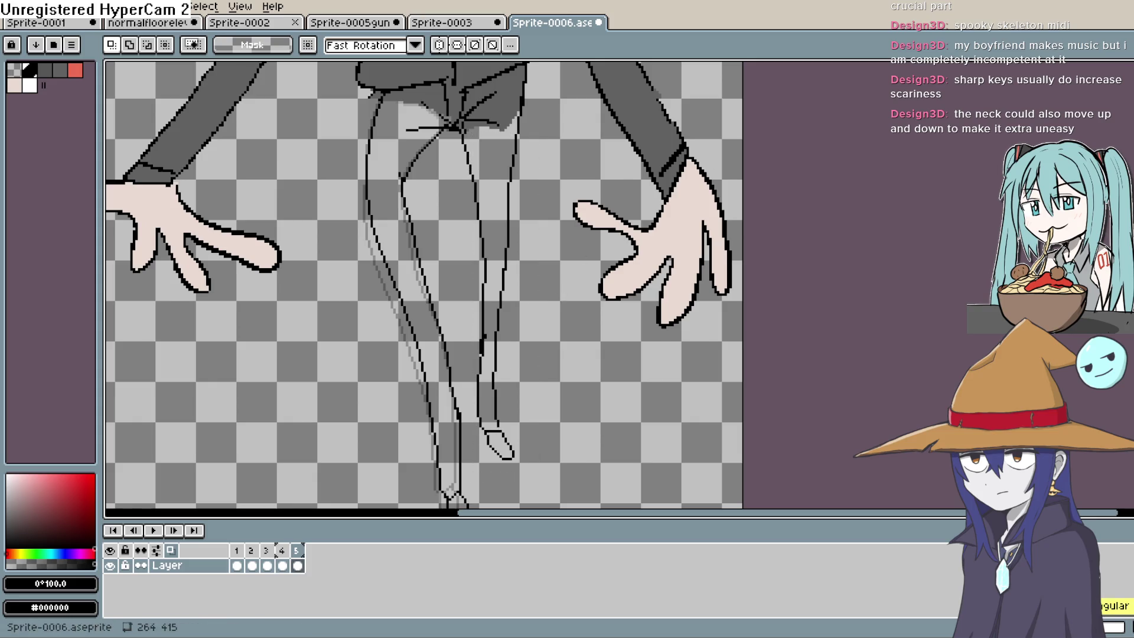
pyautogui.click(1125, 68)
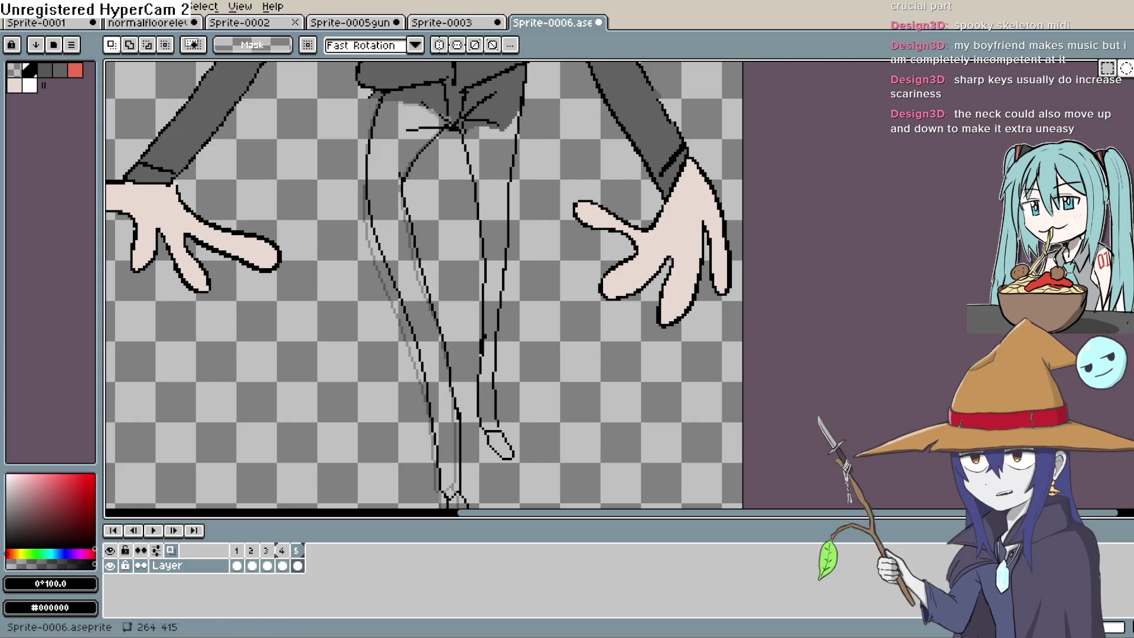
pyautogui.click(1055, 82)
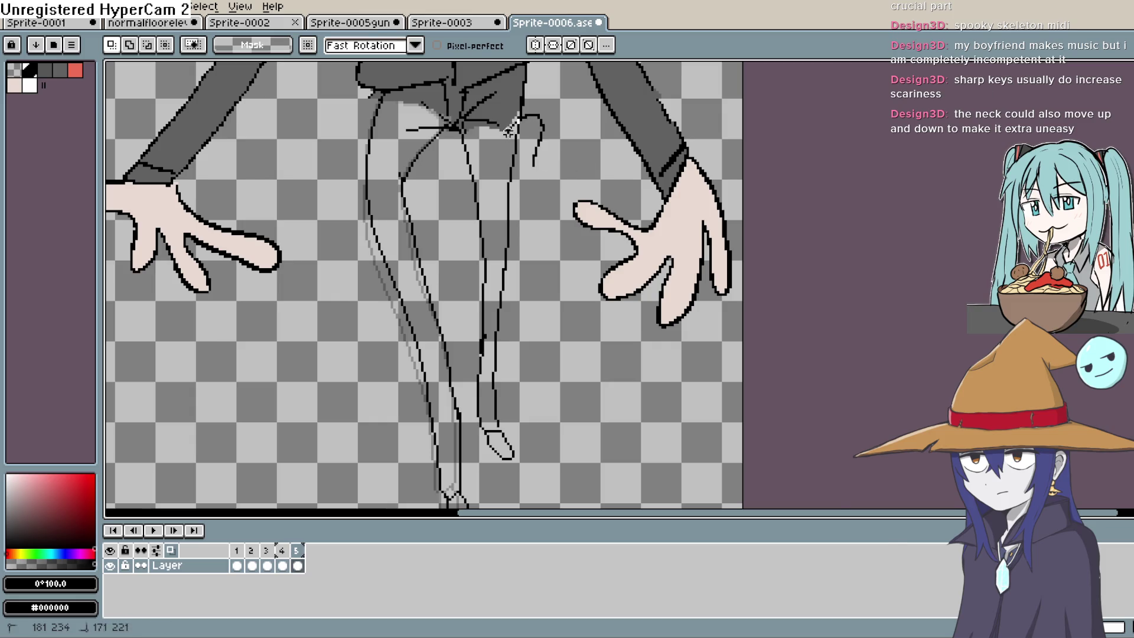
pyautogui.moveTo(509, 128)
pyautogui.mouseDown()
pyautogui.moveTo(458, 218)
pyautogui.moveTo(463, 378)
pyautogui.moveTo(467, 435)
pyautogui.moveTo(526, 473)
pyautogui.moveTo(531, 121)
pyautogui.mouseUp()
pyautogui.press('Delete')
# Step: Redraw the inner-leg line in black from the ankle upward
pyautogui.press('b')
pyautogui.moveTo(651, 269); pyautogui.dragTo(620, 265)
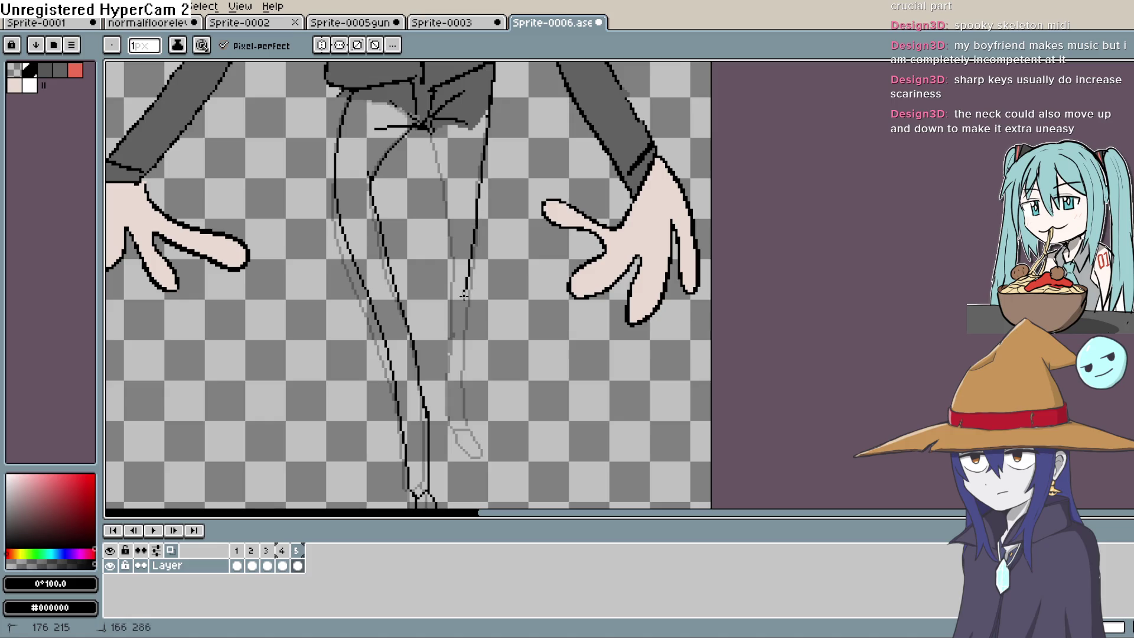
pyautogui.moveTo(460, 423); pyautogui.dragTo(447, 398)
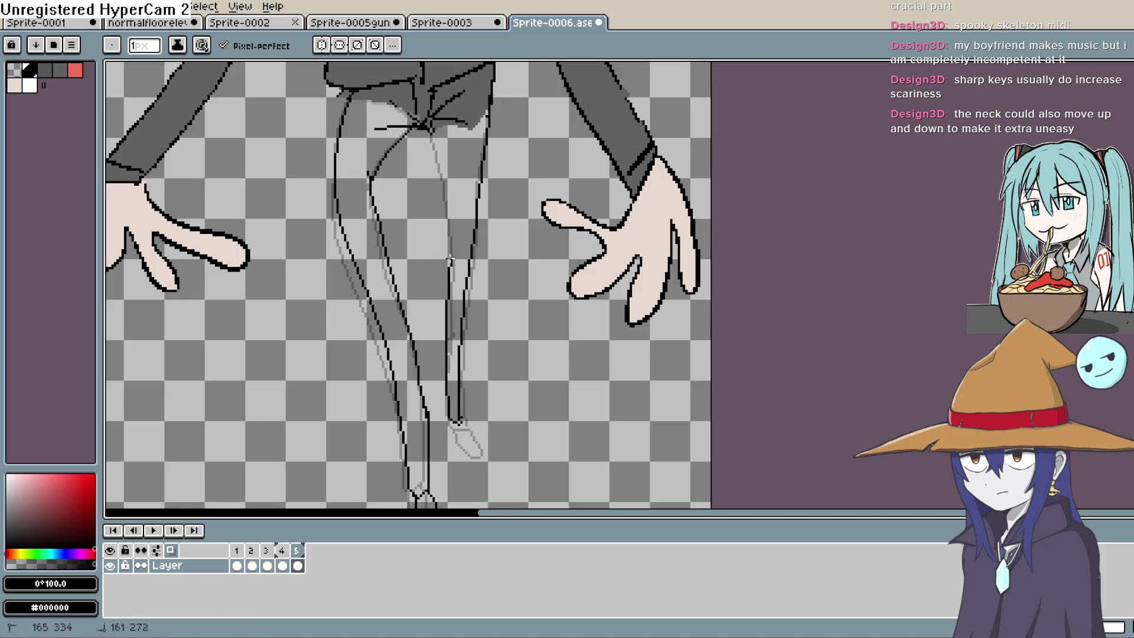
pyautogui.moveTo(449, 263); pyautogui.dragTo(447, 195)
pyautogui.moveTo(494, 258); pyautogui.dragTo(486, 116)
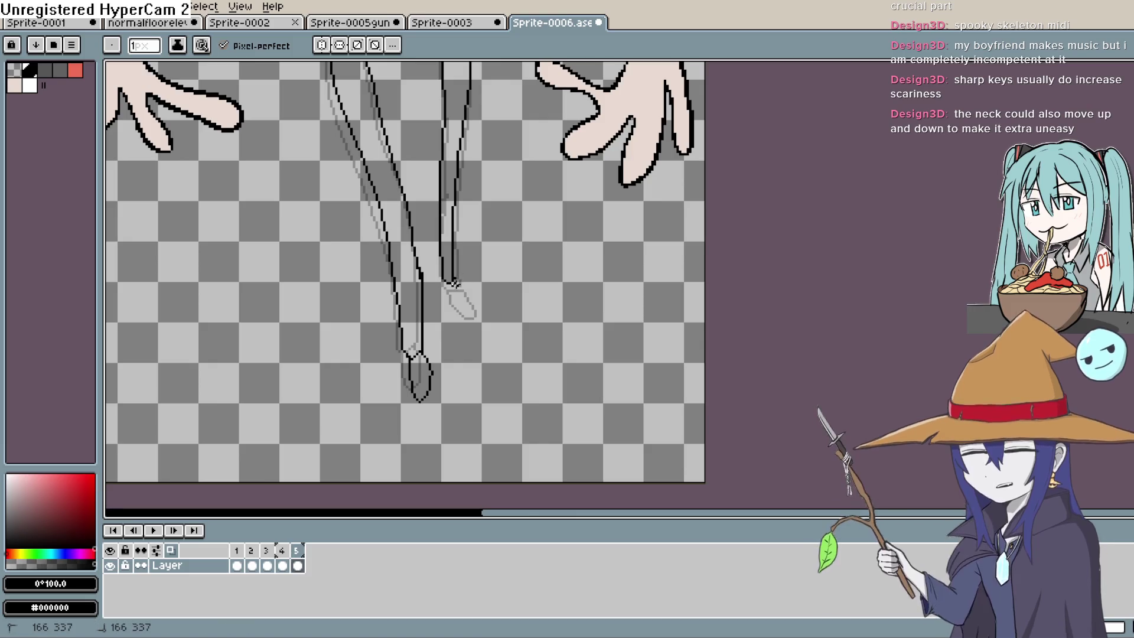
pyautogui.scroll(-2, 514, 291)
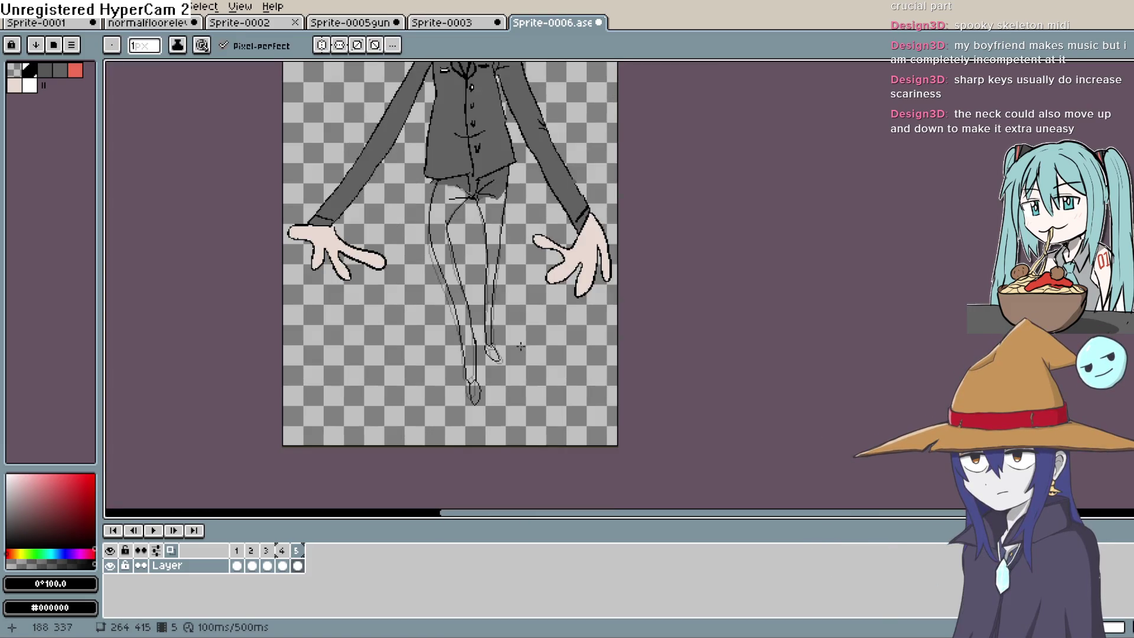
pyautogui.scroll(-1, 520, 346)
pyautogui.press('space')
pyautogui.moveTo(443, 359)
pyautogui.mouseDown()
pyautogui.moveTo(440, 404)
pyautogui.moveTo(431, 394)
pyautogui.mouseUp()
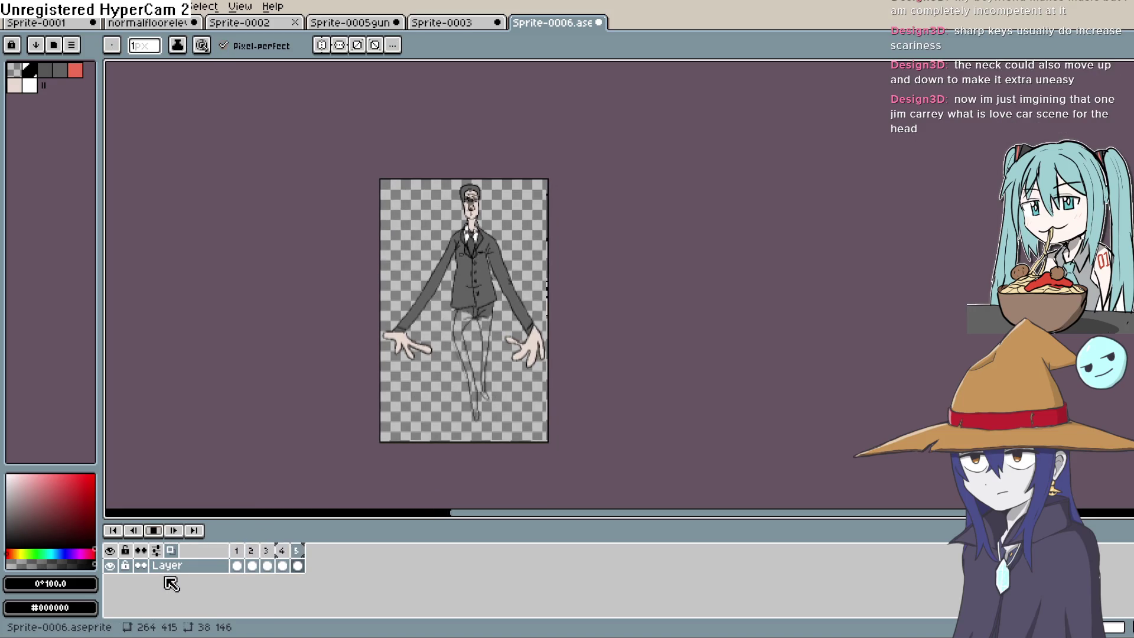
pyautogui.click(238, 565)
pyautogui.click(254, 568)
pyautogui.click(269, 568)
pyautogui.click(283, 567)
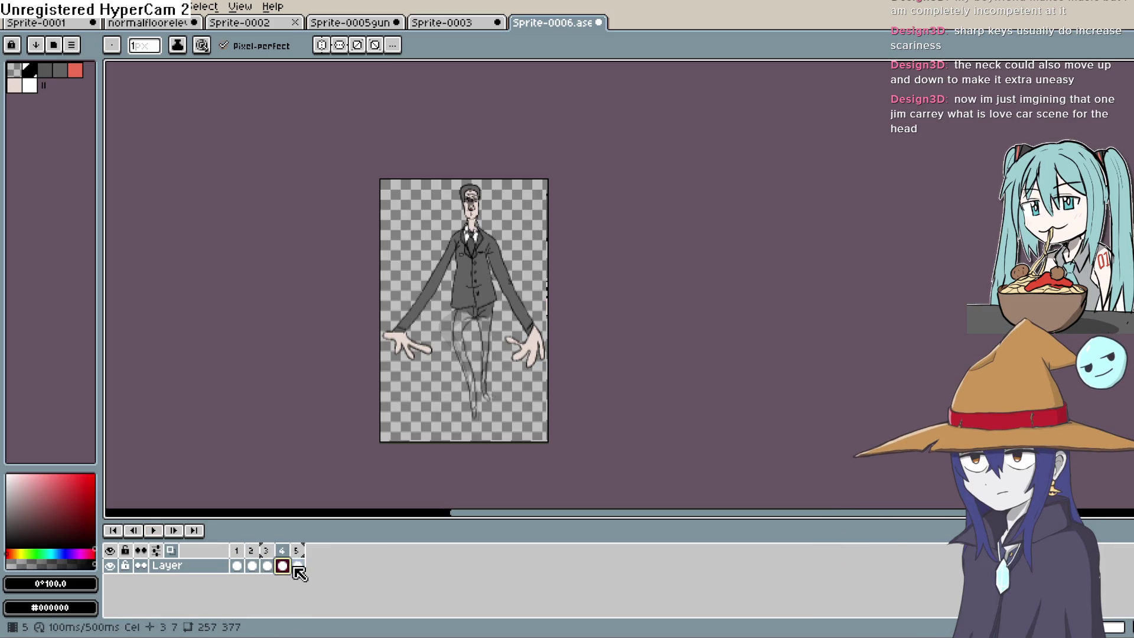
pyautogui.click(297, 565)
pyautogui.scroll(-1, 488, 378)
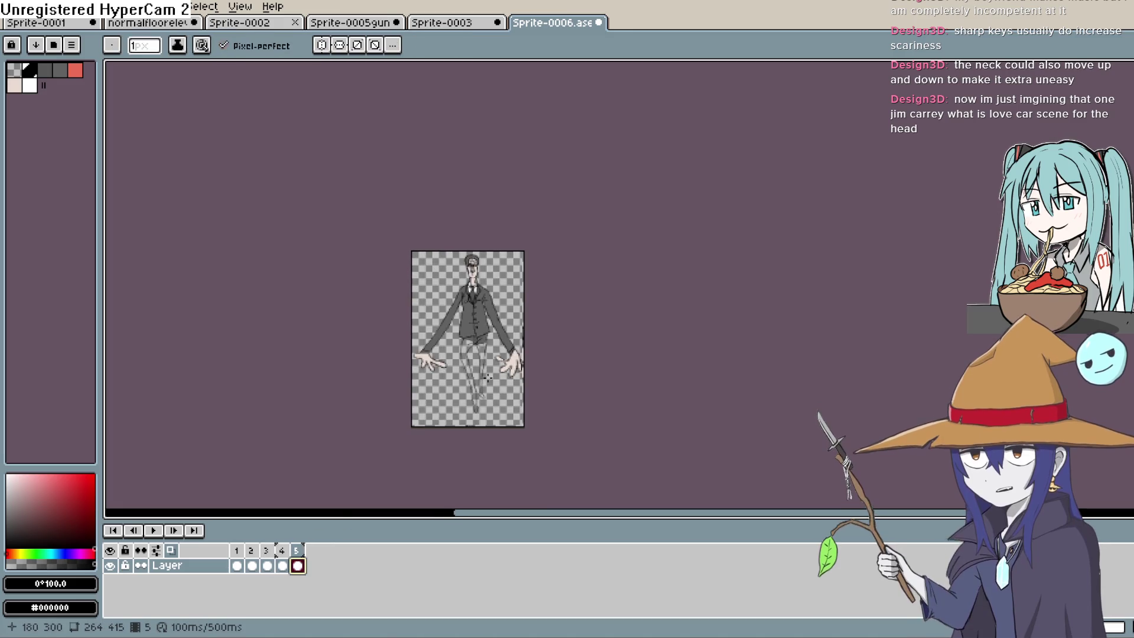
pyautogui.scroll(3, 488, 378)
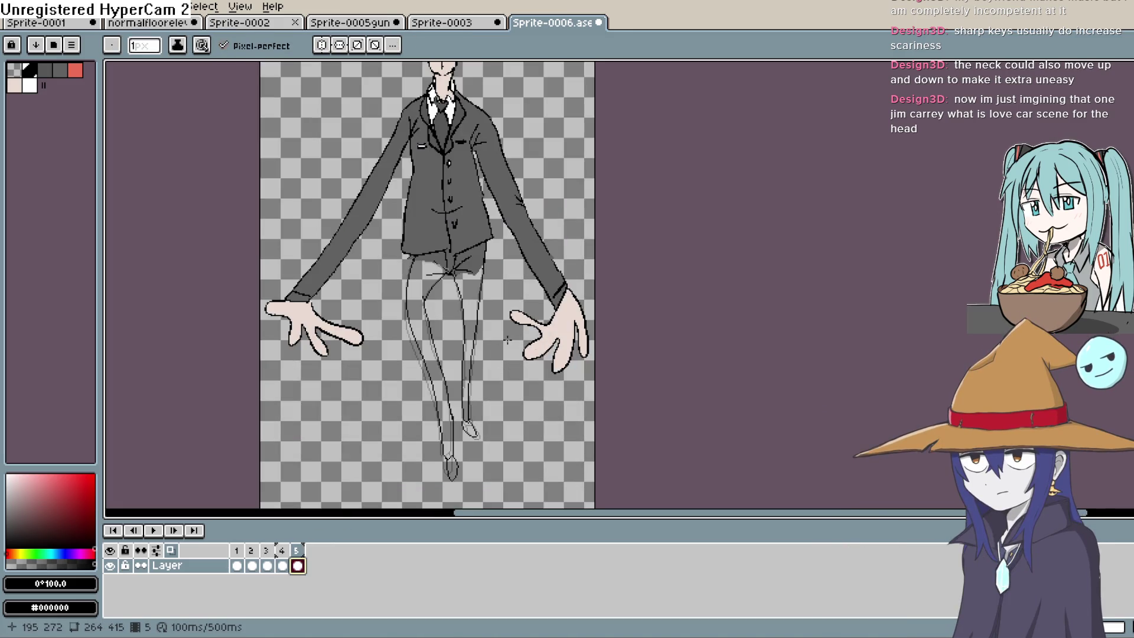
pyautogui.moveTo(543, 284); pyautogui.dragTo(523, 221)
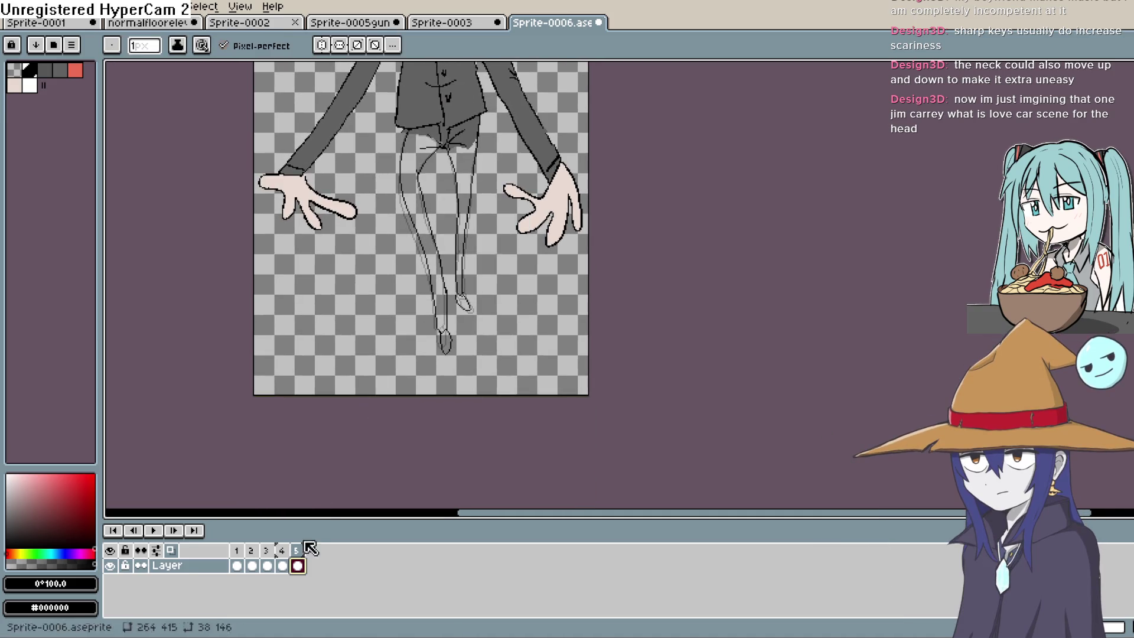
# Step: Lasso frame 2's left leg, add the pose as a new frame 3, and delete that leg
pyautogui.click(253, 566)
pyautogui.press('Left')
pyautogui.press('Right')
pyautogui.press('q')
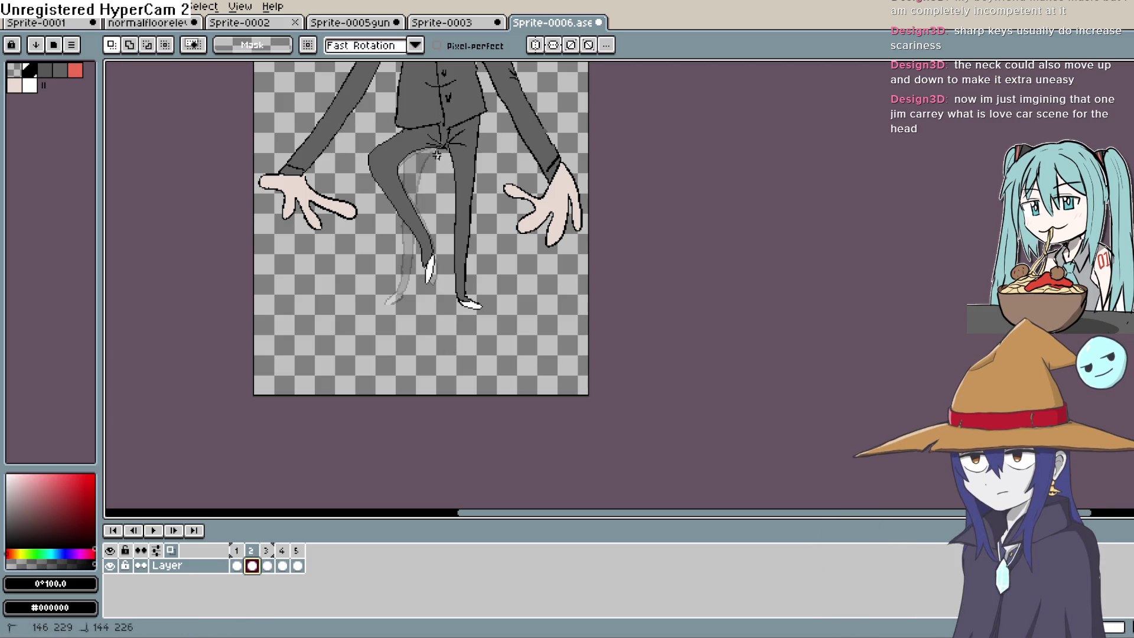
pyautogui.moveTo(399, 131); pyautogui.dragTo(370, 200)
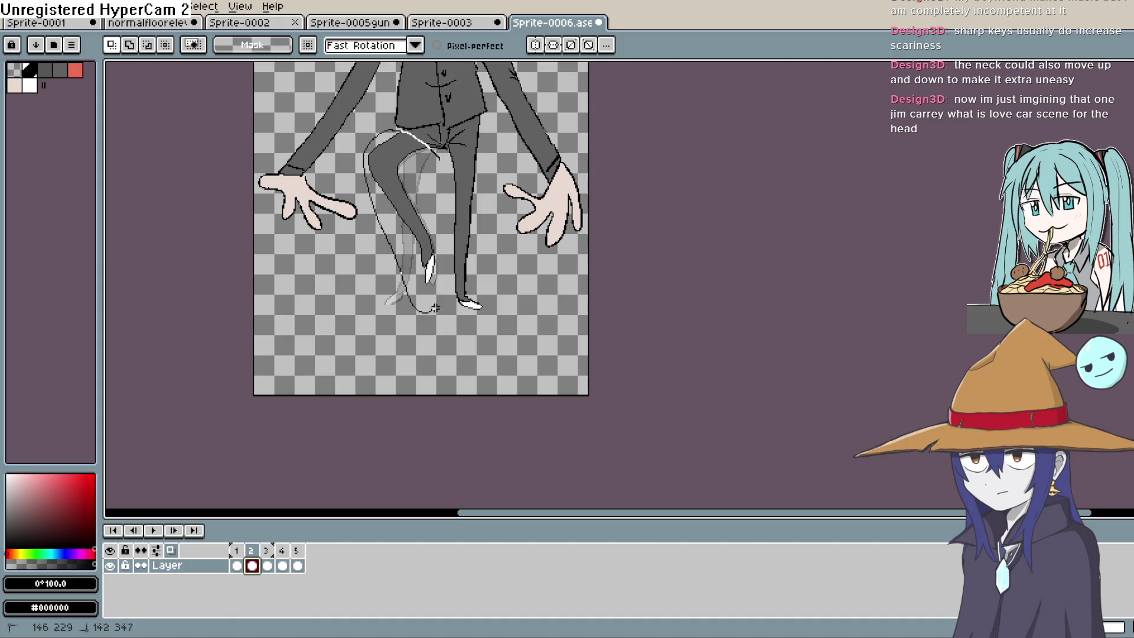
pyautogui.moveTo(440, 185); pyautogui.dragTo(439, 167)
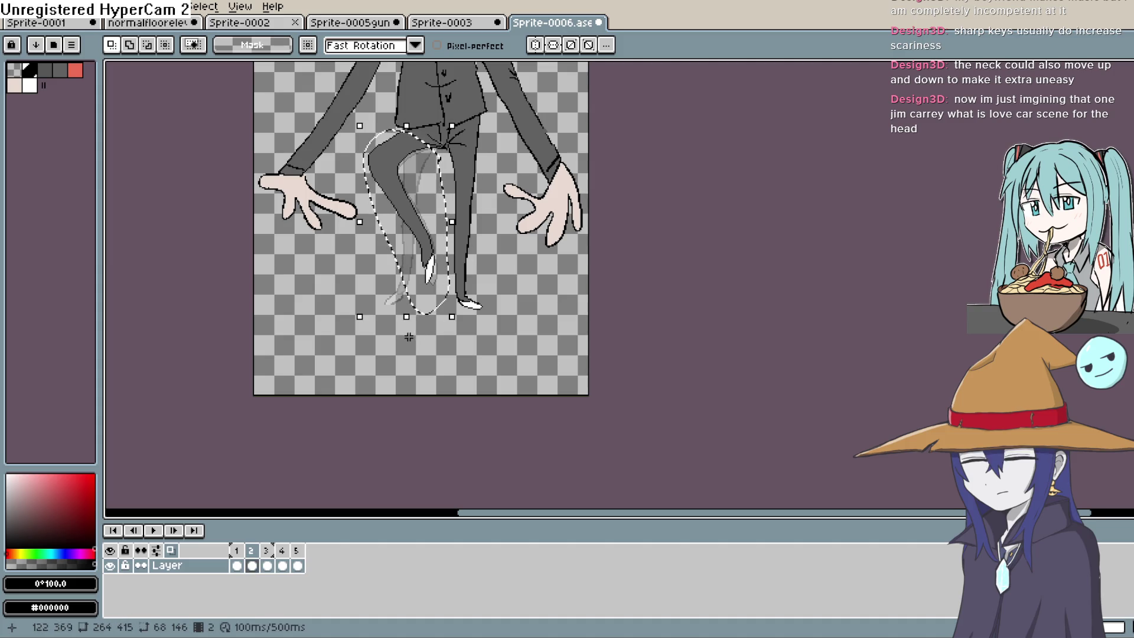
pyautogui.hotkey('alt', 'n')
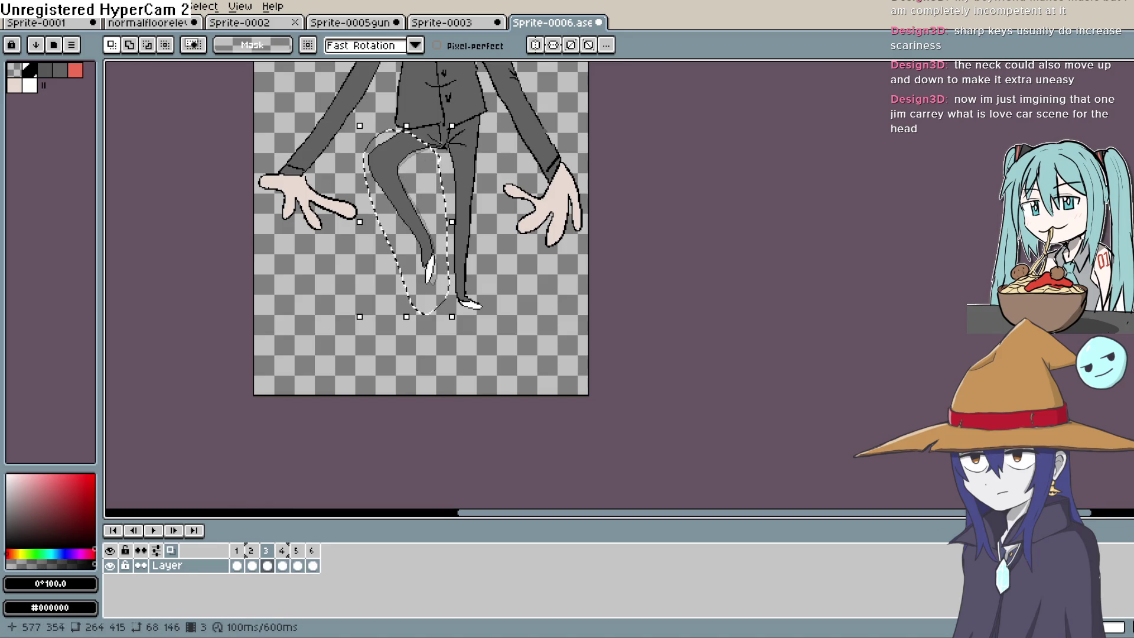
pyautogui.press('Delete')
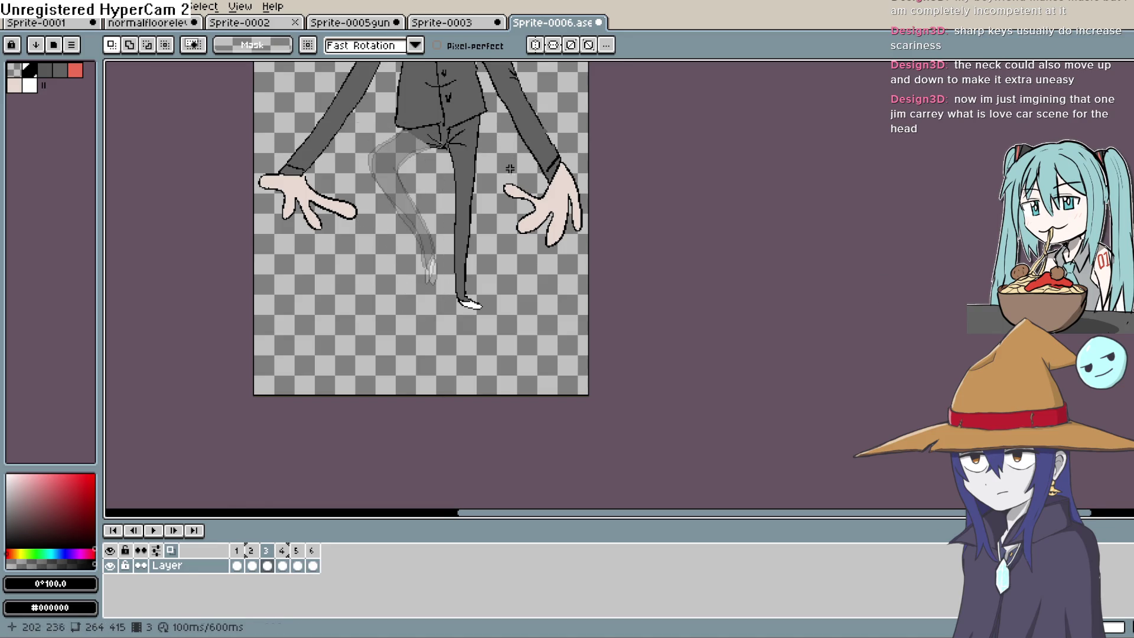
pyautogui.click(1125, 118)
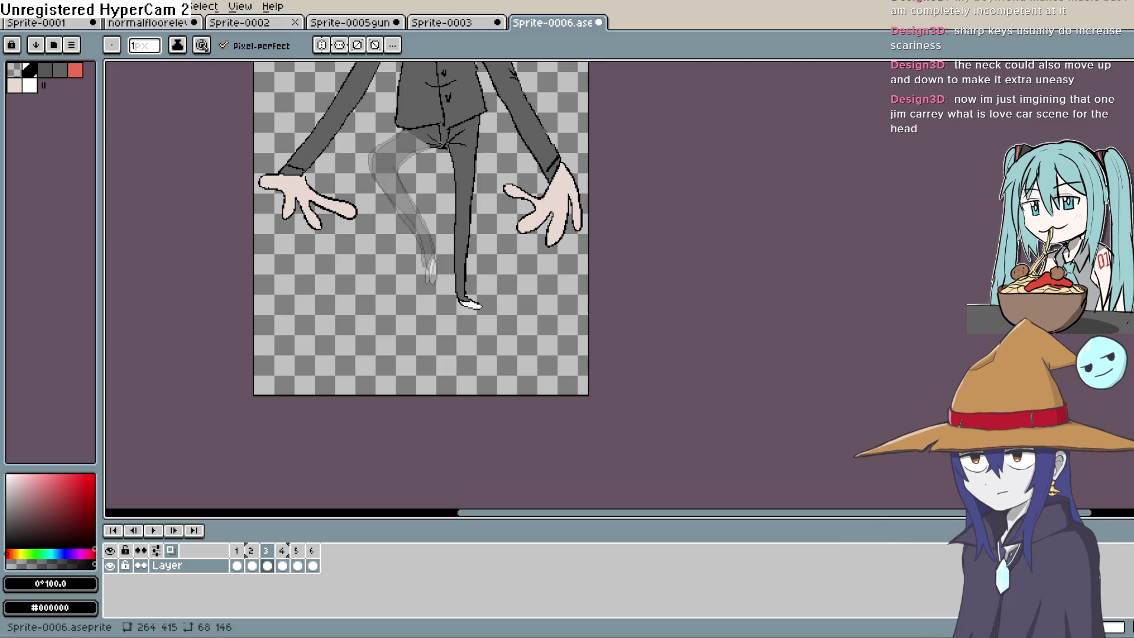
# Step: Step through frames 1 and 2 to frame 3 and bring its head into view
pyautogui.moveTo(473, 177); pyautogui.dragTo(492, 449)
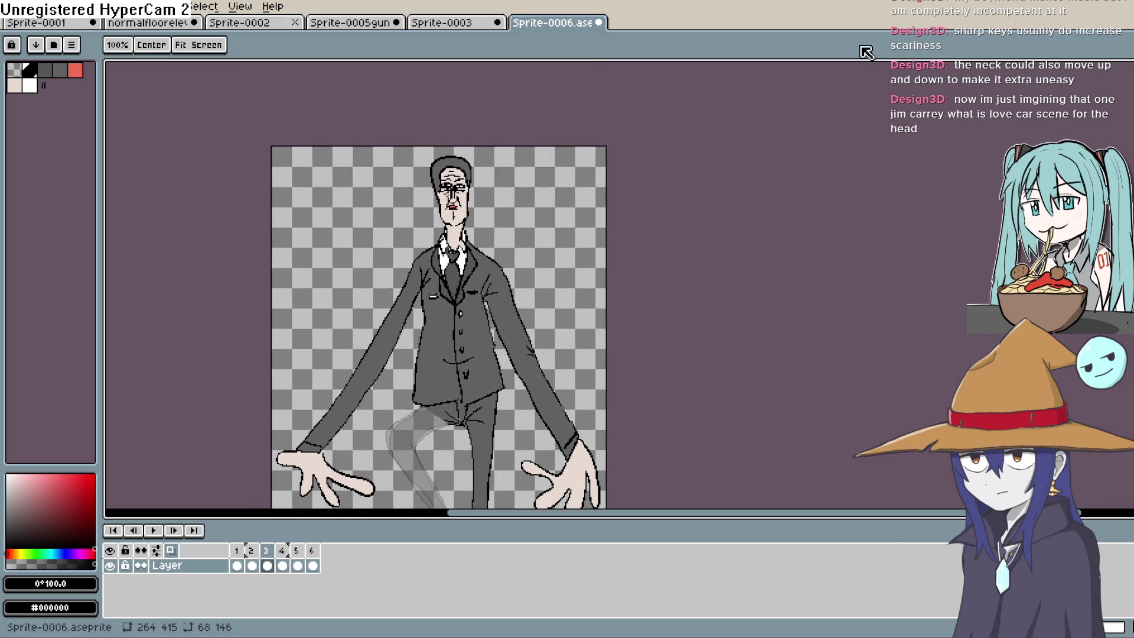
pyautogui.click(1125, 127)
pyautogui.click(237, 566)
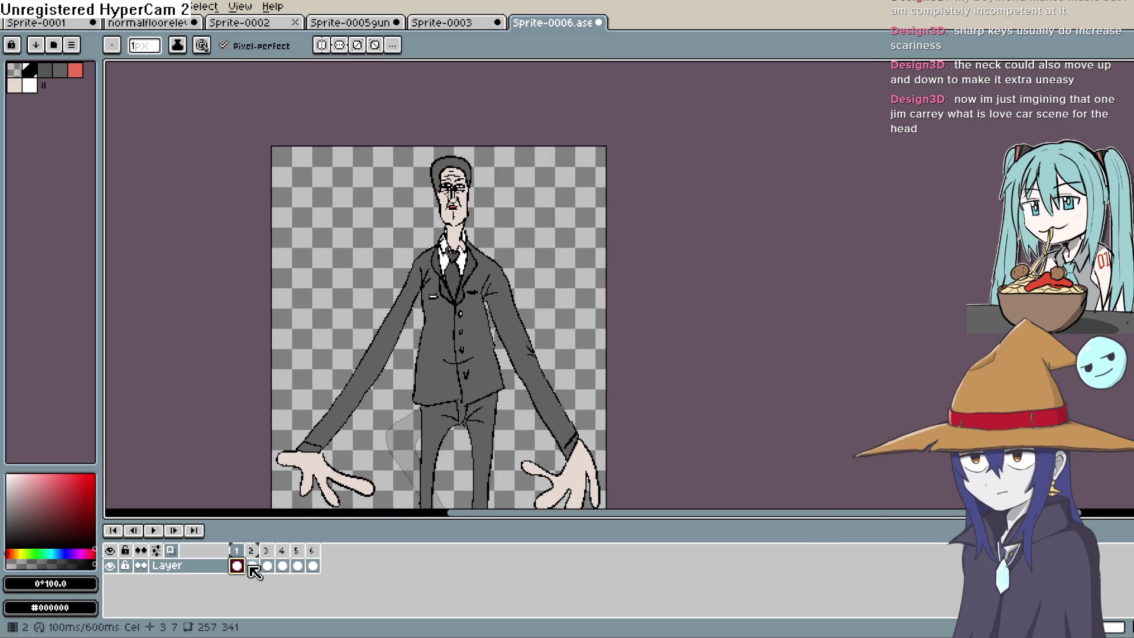
pyautogui.doubleClick(252, 566)
pyautogui.click(733, 285)
pyautogui.click(267, 566)
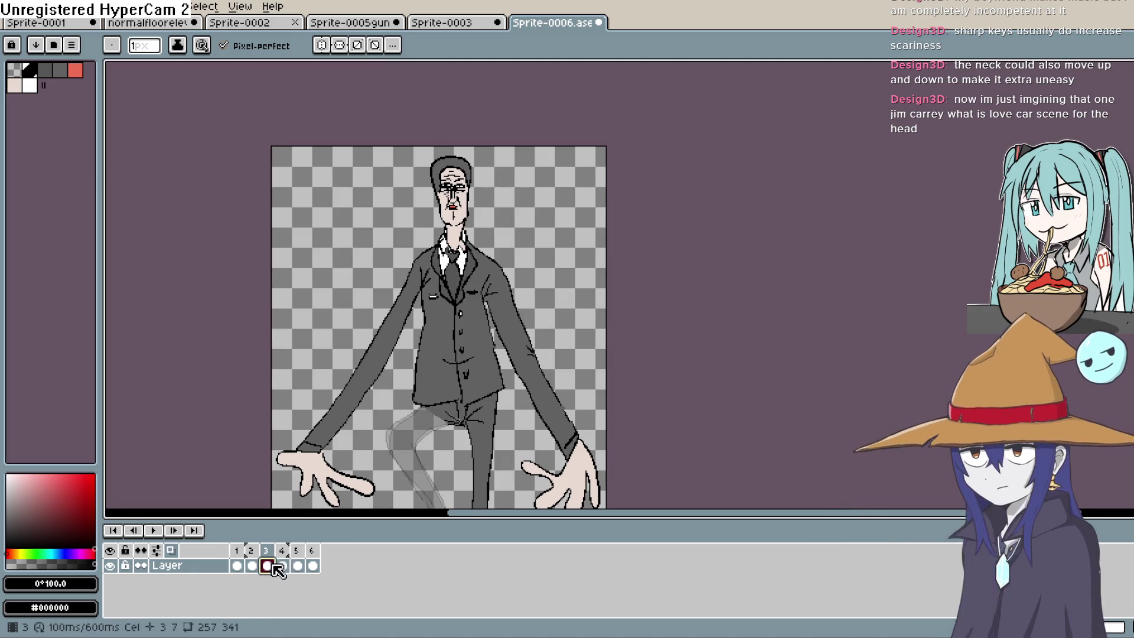
pyautogui.moveTo(475, 181); pyautogui.dragTo(485, 251)
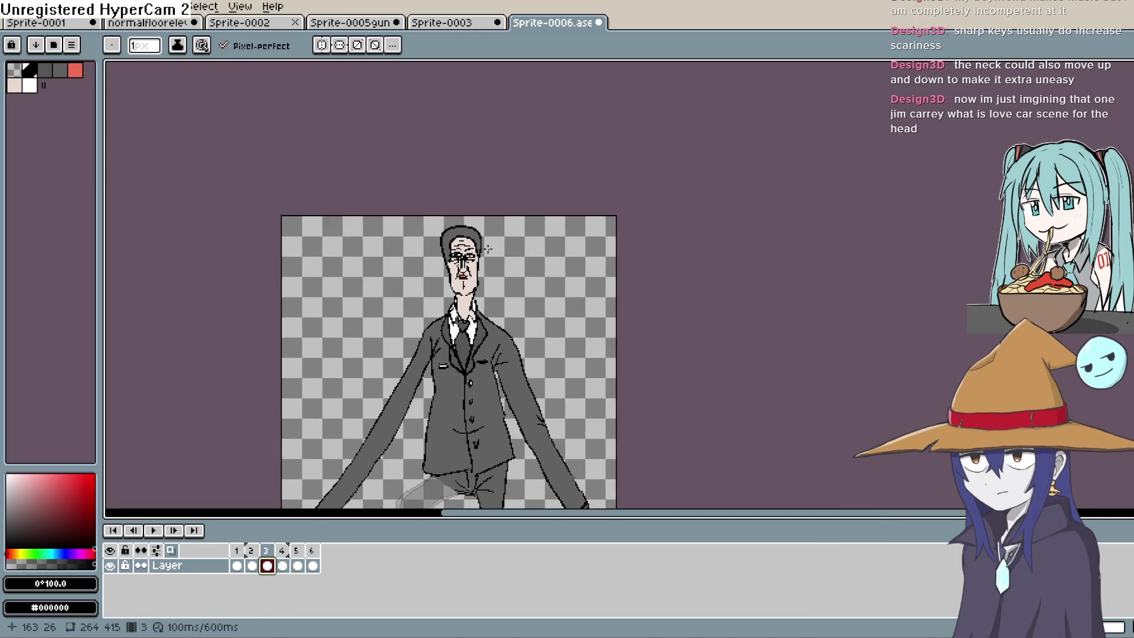
# Step: Lasso frame 3's head, tilt it about 15°, and move it right and slightly up
pyautogui.scroll(2, 491, 246)
pyautogui.moveTo(455, 227)
pyautogui.mouseDown()
pyautogui.moveTo(435, 372)
pyautogui.moveTo(347, 205)
pyautogui.moveTo(464, 239)
pyautogui.mouseUp()
pyautogui.hotkey('ctrl', 'z')
pyautogui.hotkey('ctrl', 'z')
pyautogui.press('h')
pyautogui.moveTo(440, 326); pyautogui.dragTo(444, 320)
pyautogui.hotkey('ctrl', 'y')
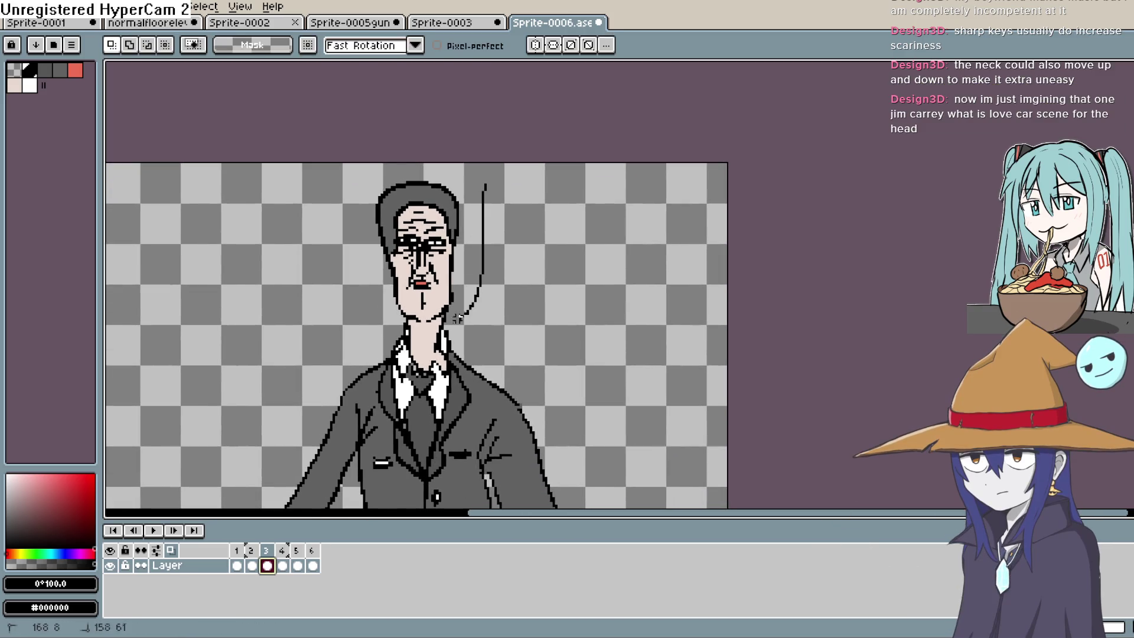
pyautogui.moveTo(349, 199)
pyautogui.mouseDown()
pyautogui.moveTo(509, 160)
pyautogui.moveTo(515, 180)
pyautogui.moveTo(522, 170)
pyautogui.moveTo(463, 152)
pyautogui.mouseUp()
pyautogui.moveTo(465, 277); pyautogui.dragTo(494, 273)
# Step: Erase leftover chin and neck pixels, deselect, and pencil in the right jawline
pyautogui.click(1125, 133)
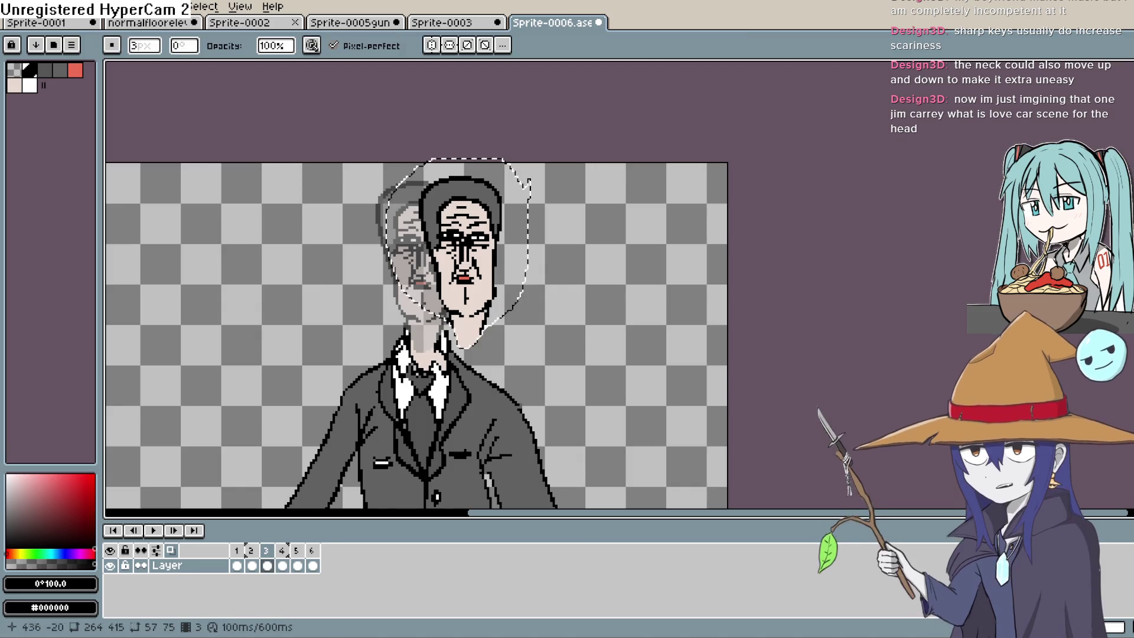
pyautogui.scroll(2, 531, 331)
pyautogui.scroll(1, 529, 338)
pyautogui.moveTo(458, 316)
pyautogui.mouseDown()
pyautogui.moveTo(405, 317)
pyautogui.moveTo(423, 268)
pyautogui.moveTo(384, 277)
pyautogui.moveTo(378, 310)
pyautogui.mouseUp()
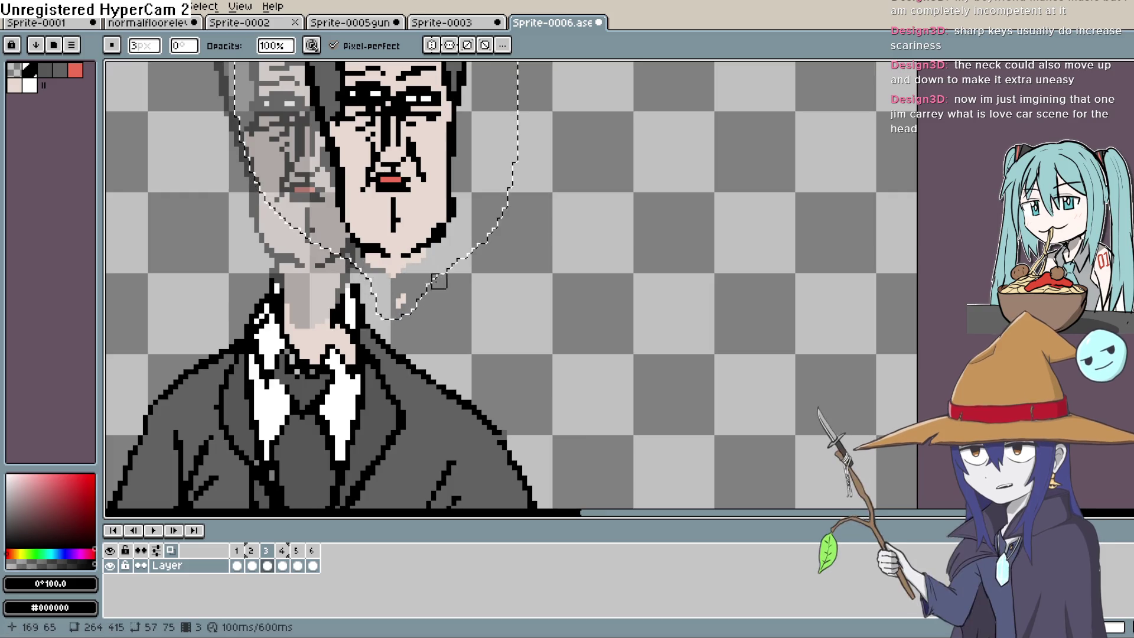
pyautogui.press('m')
pyautogui.hotkey('ctrl', 'd')
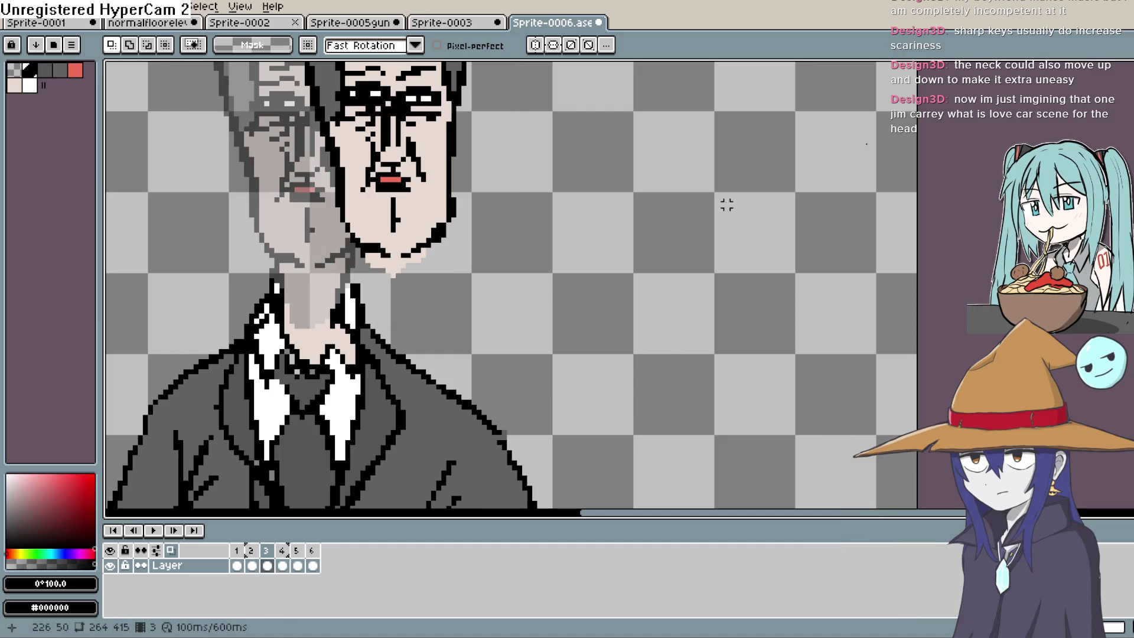
pyautogui.press('b')
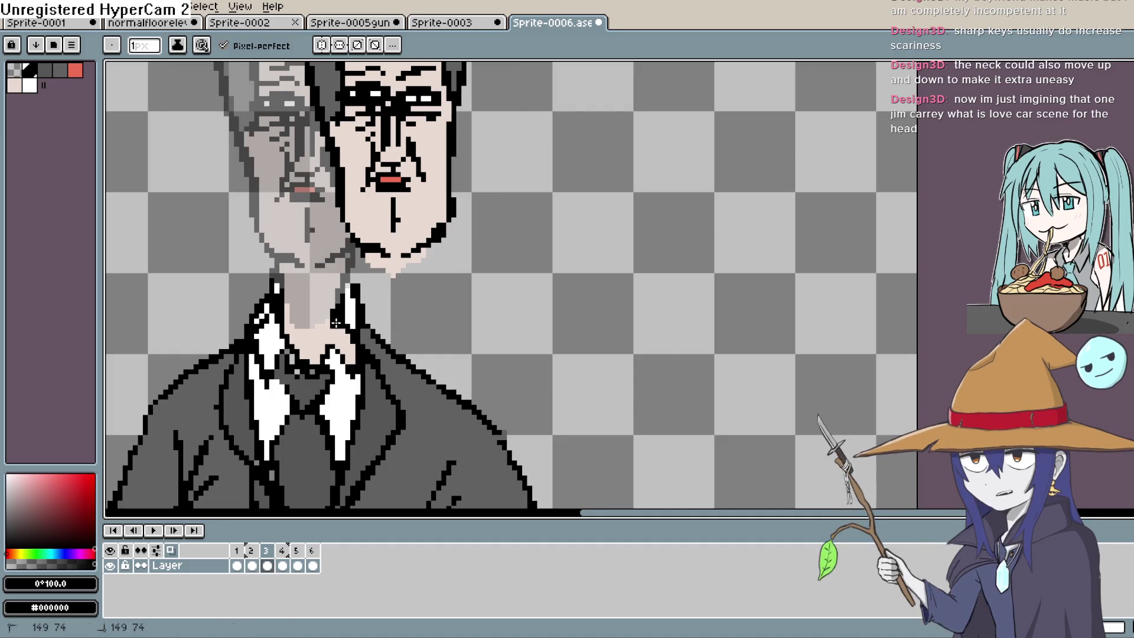
pyautogui.moveTo(437, 247); pyautogui.dragTo(357, 288)
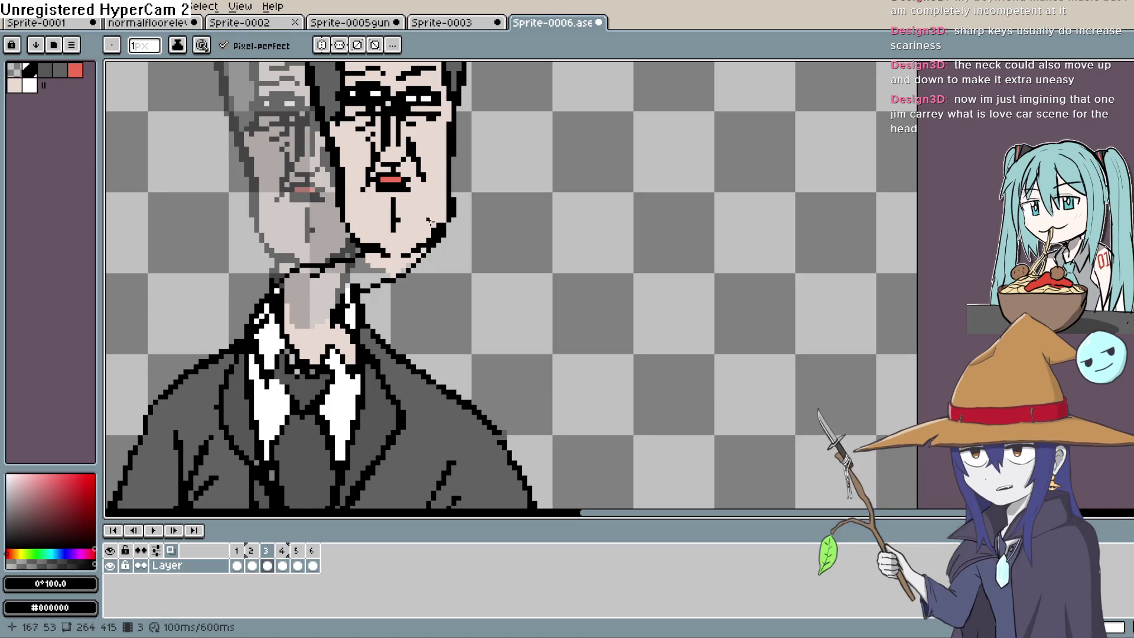
# Step: Sample the light skin colour and bucket-fill the grey neck with it
pyautogui.press('z')
pyautogui.click(531, 286)
pyautogui.press('g')
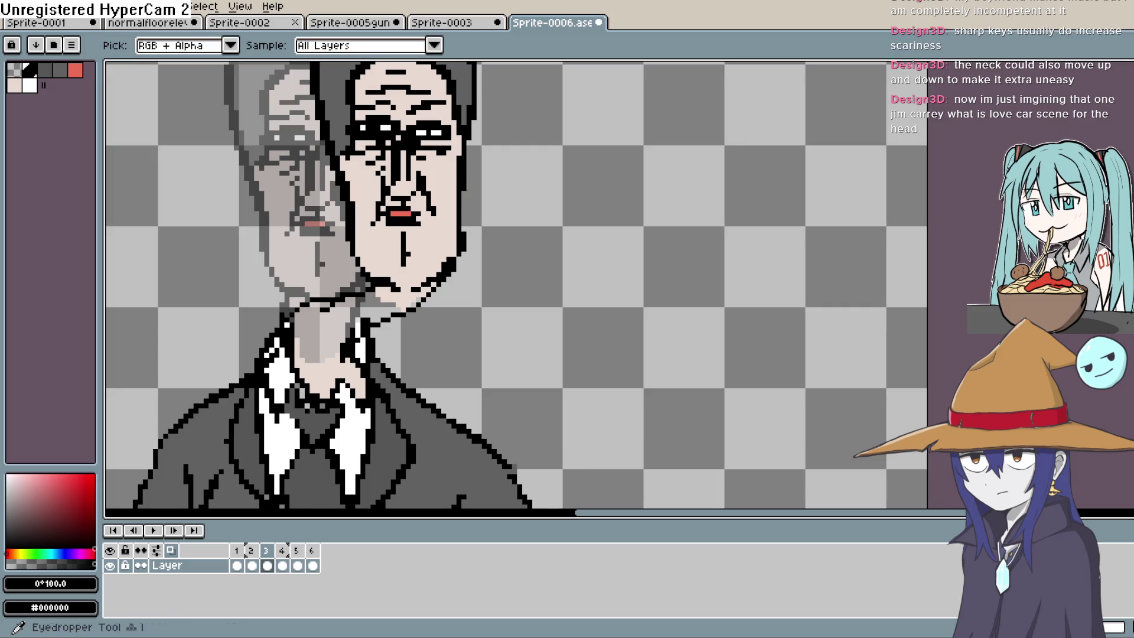
pyautogui.click(14, 86)
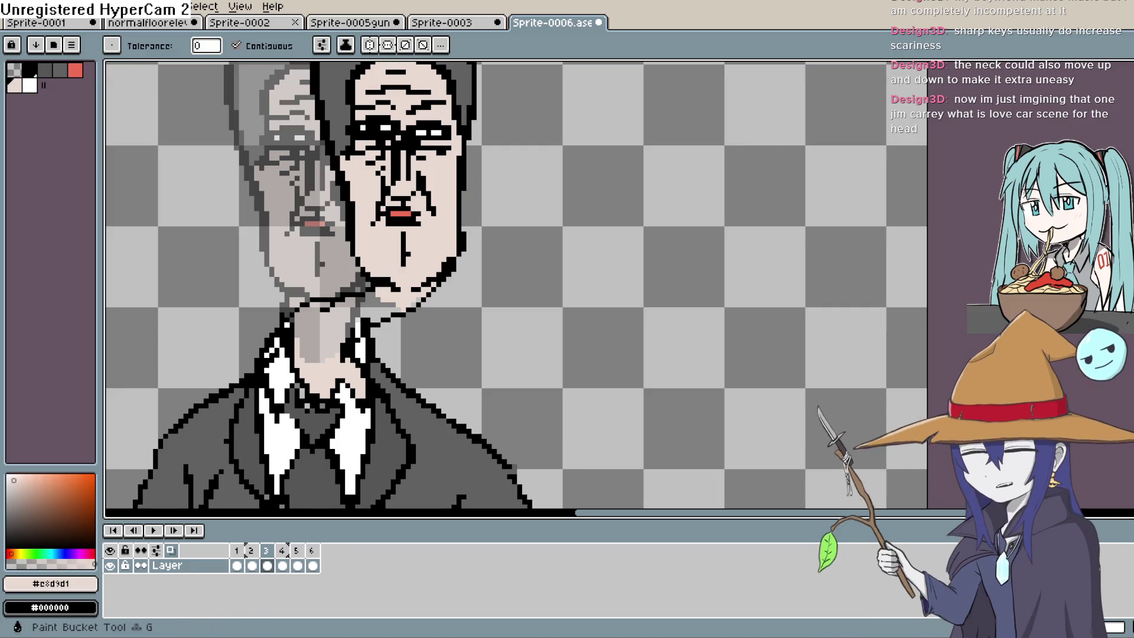
pyautogui.click(321, 330)
pyautogui.scroll(-2, 489, 340)
pyautogui.scroll(-2, 489, 341)
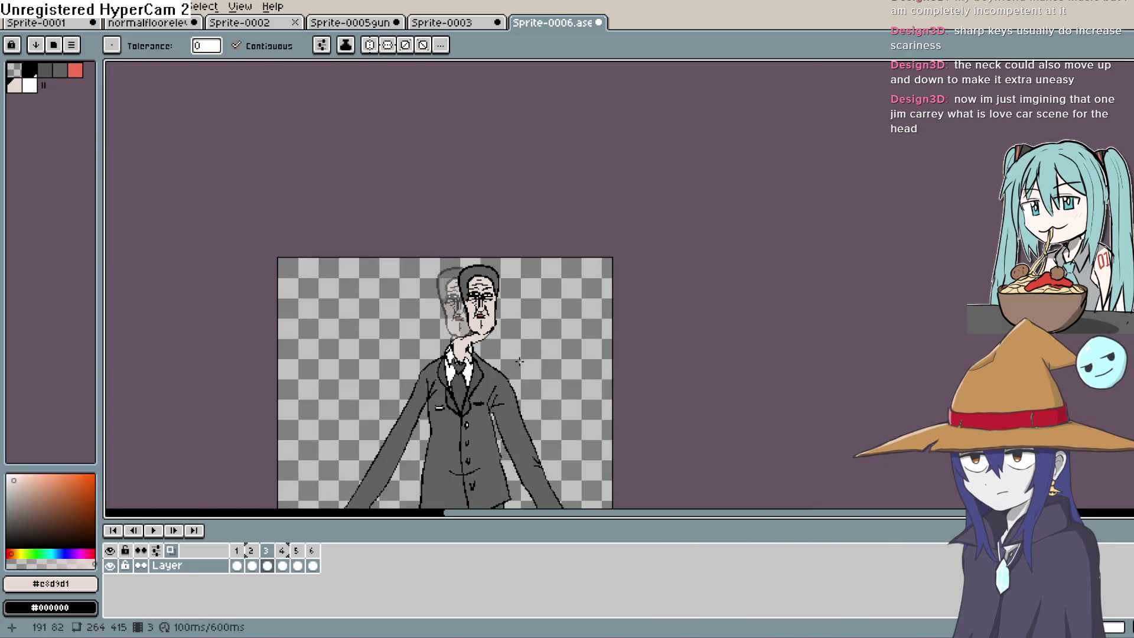
pyautogui.press('h')
pyautogui.scroll(1, 496, 366)
pyautogui.moveTo(497, 403); pyautogui.dragTo(503, 251)
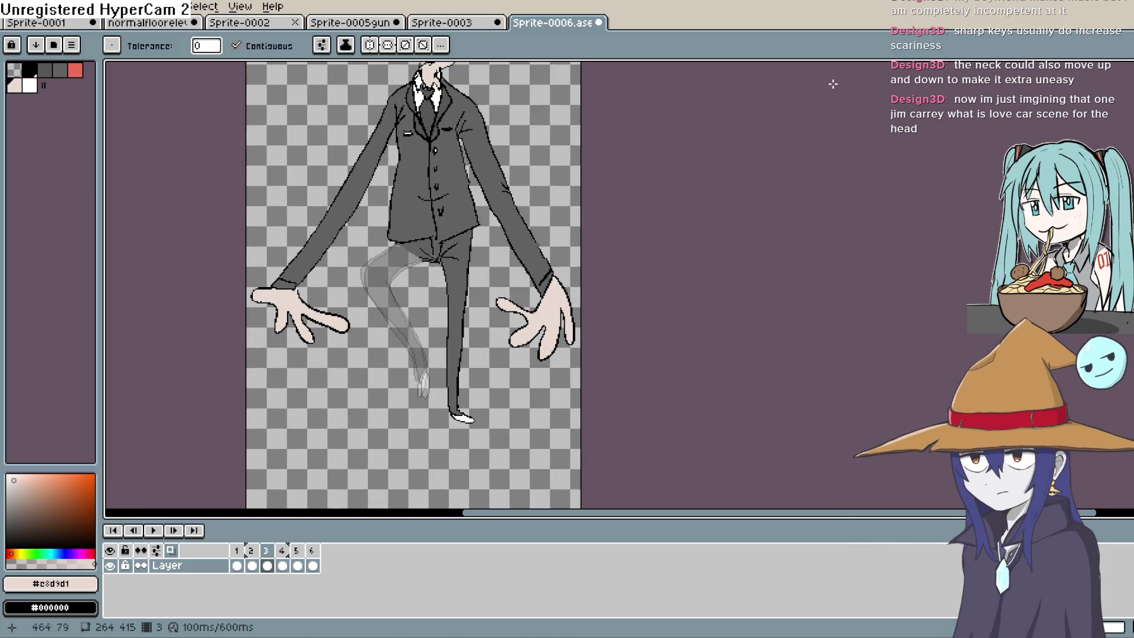
# Step: On frame 3, trace the onion-skinned raised leg outline with the black pencil
pyautogui.press('i')
pyautogui.moveTo(449, 319); pyautogui.dragTo(490, 273)
pyautogui.click(275, 567)
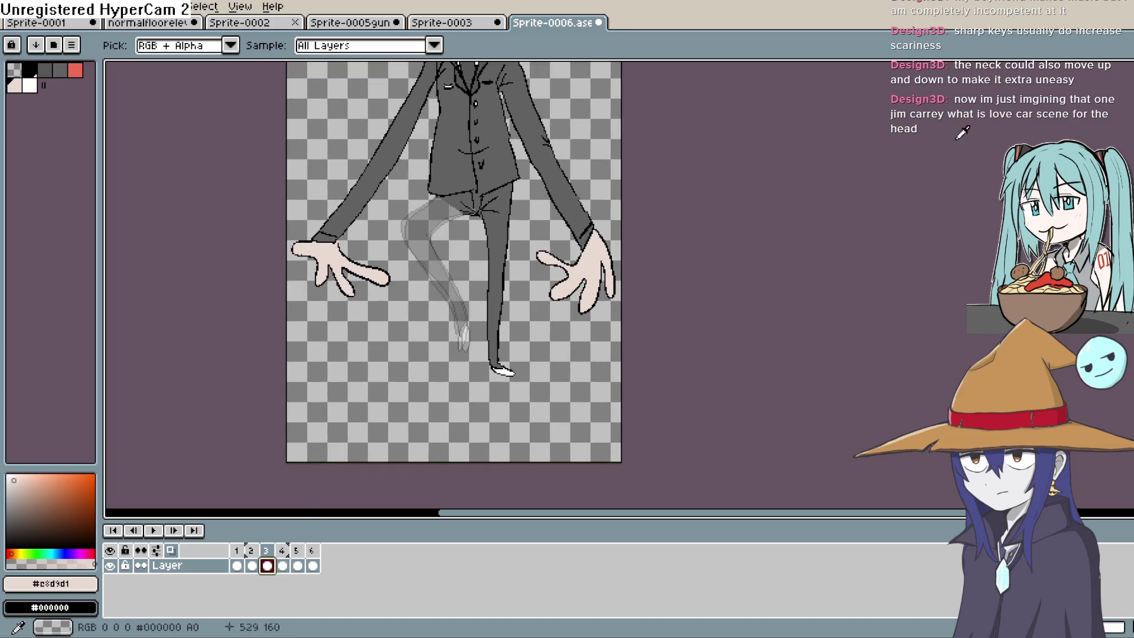
pyautogui.press('b')
pyautogui.keyDown('alt'); pyautogui.click(402, 298); pyautogui.keyUp('alt')
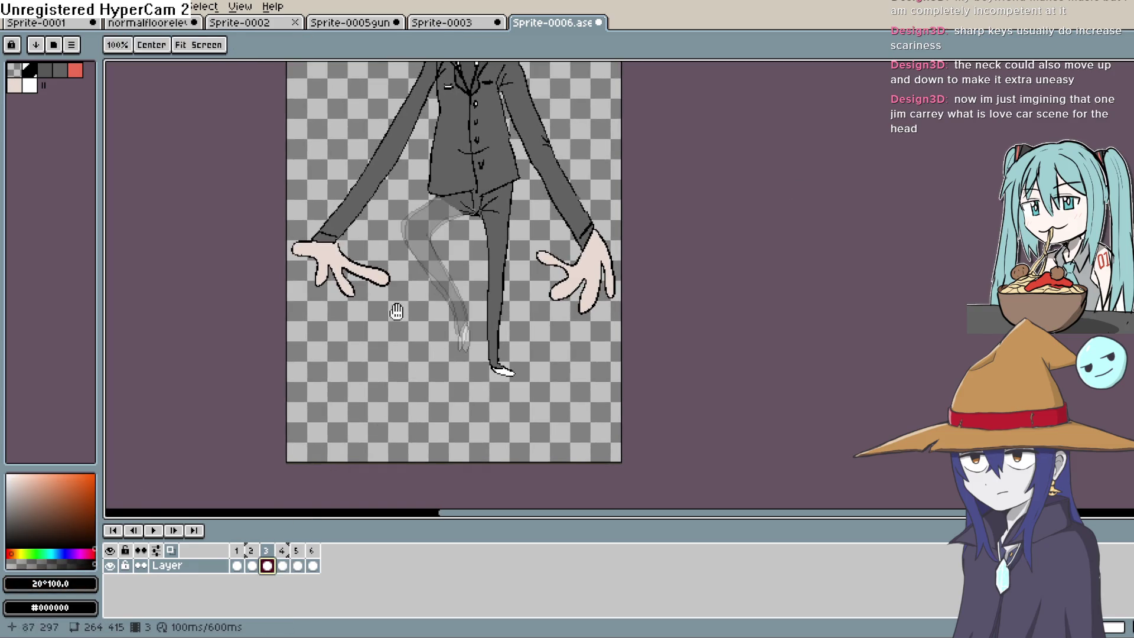
pyautogui.scroll(2, 449, 322)
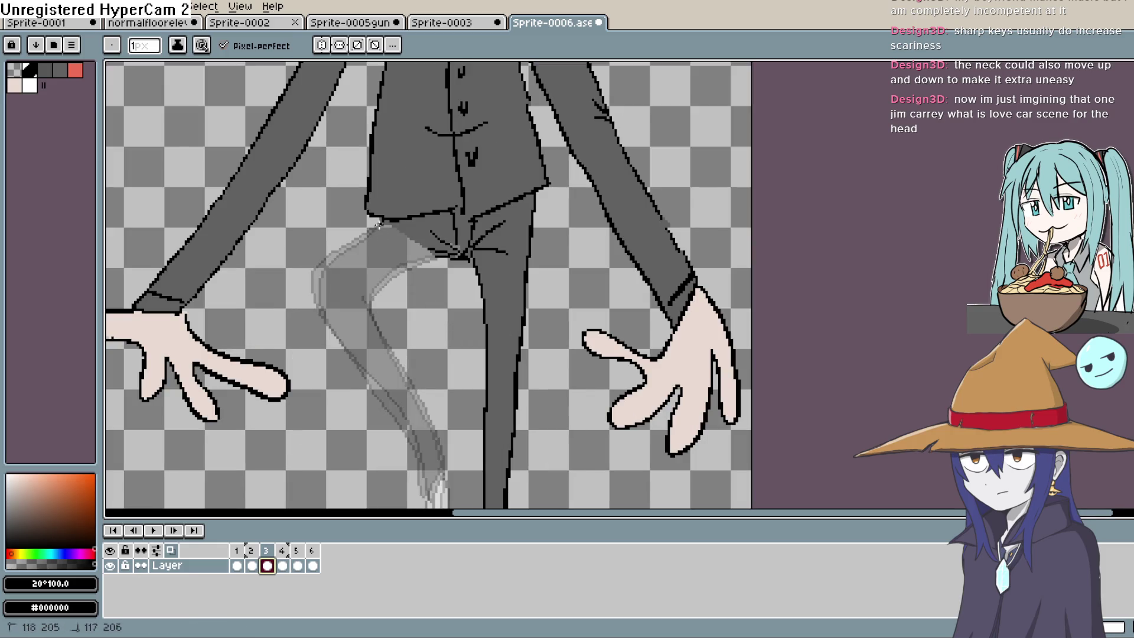
pyautogui.moveTo(416, 456); pyautogui.dragTo(422, 485)
pyautogui.moveTo(411, 369); pyautogui.dragTo(370, 306)
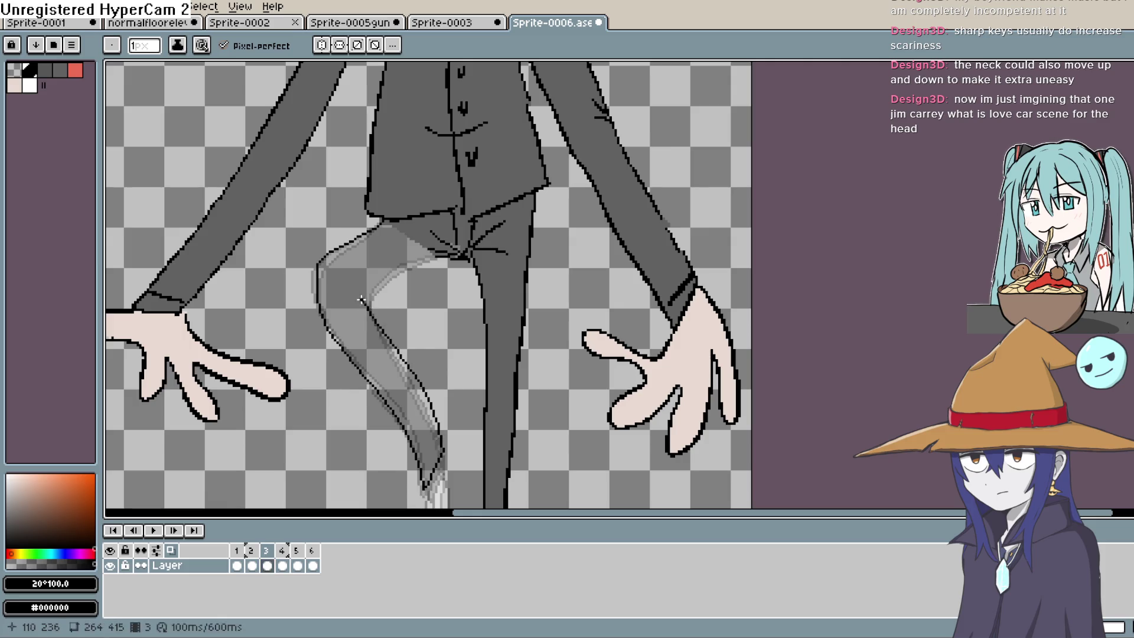
# Step: Play the six-frame animation back
pyautogui.moveTo(464, 251); pyautogui.dragTo(466, 83)
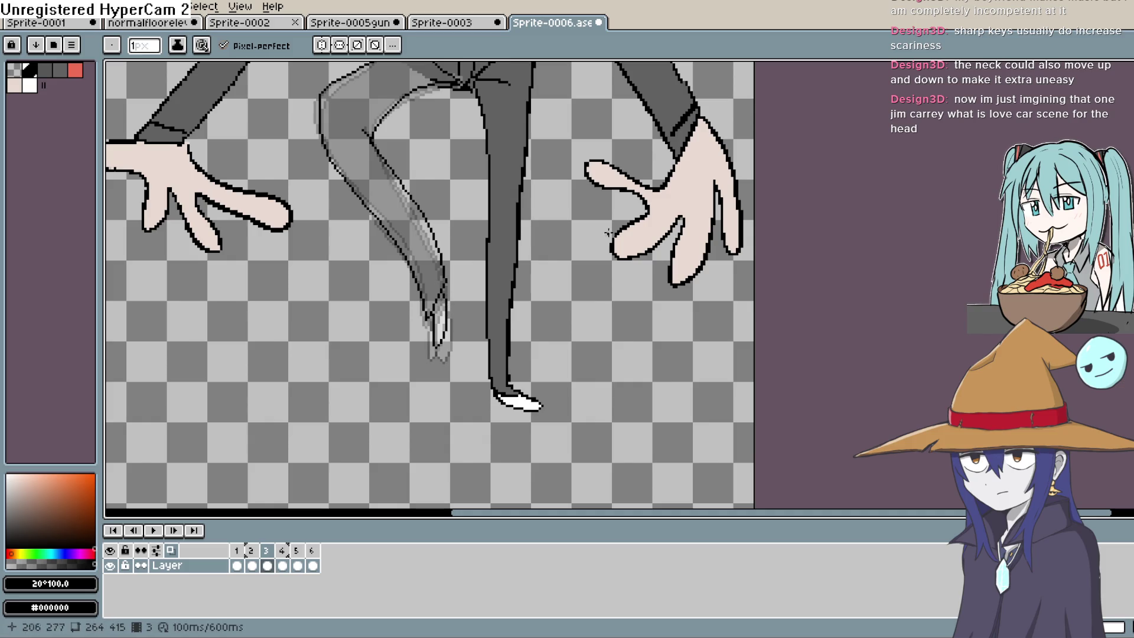
pyautogui.press('Return')
pyautogui.scroll(-3, 589, 460)
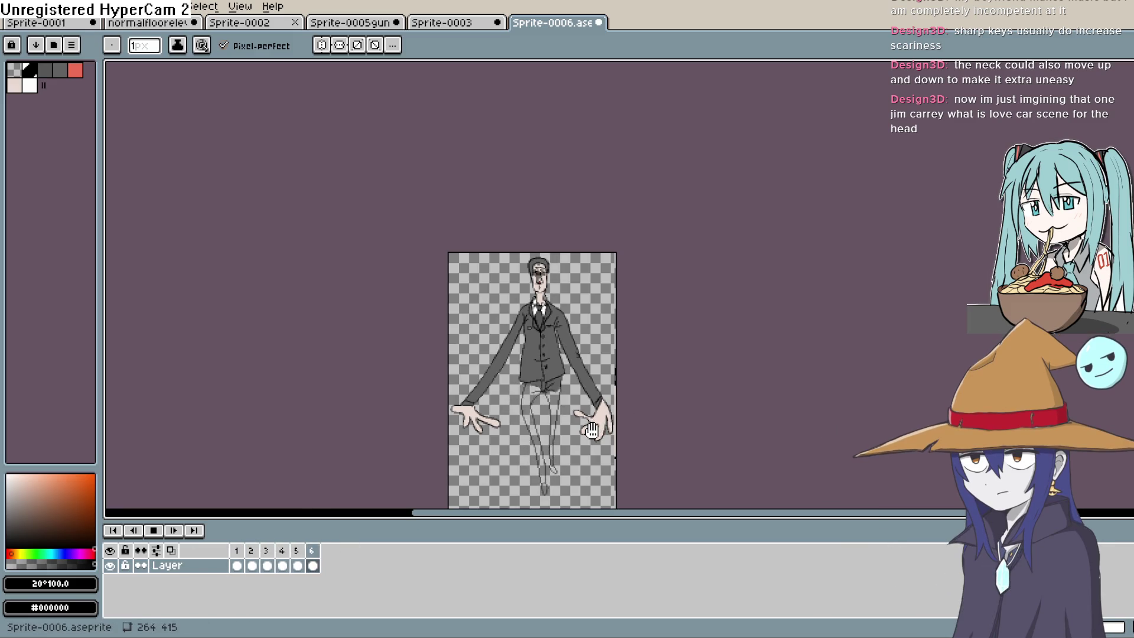
# Step: Stop playback, go to frame 2, and turn on onion skinning
pyautogui.moveTo(597, 380); pyautogui.dragTo(570, 348)
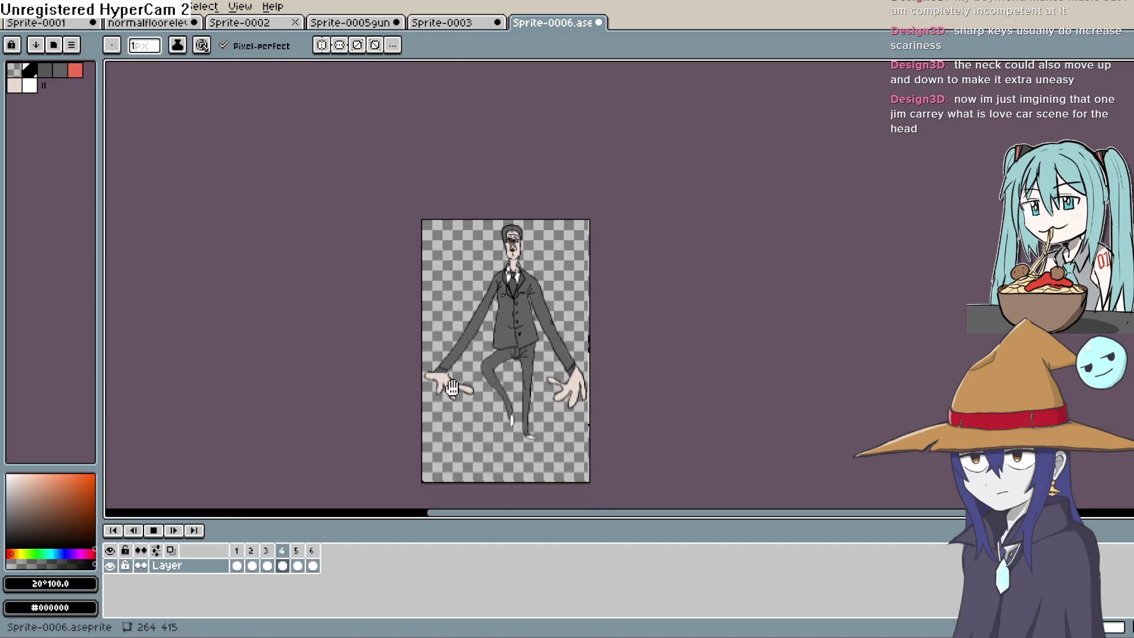
pyautogui.click(269, 566)
pyautogui.click(252, 565)
pyautogui.scroll(2, 496, 365)
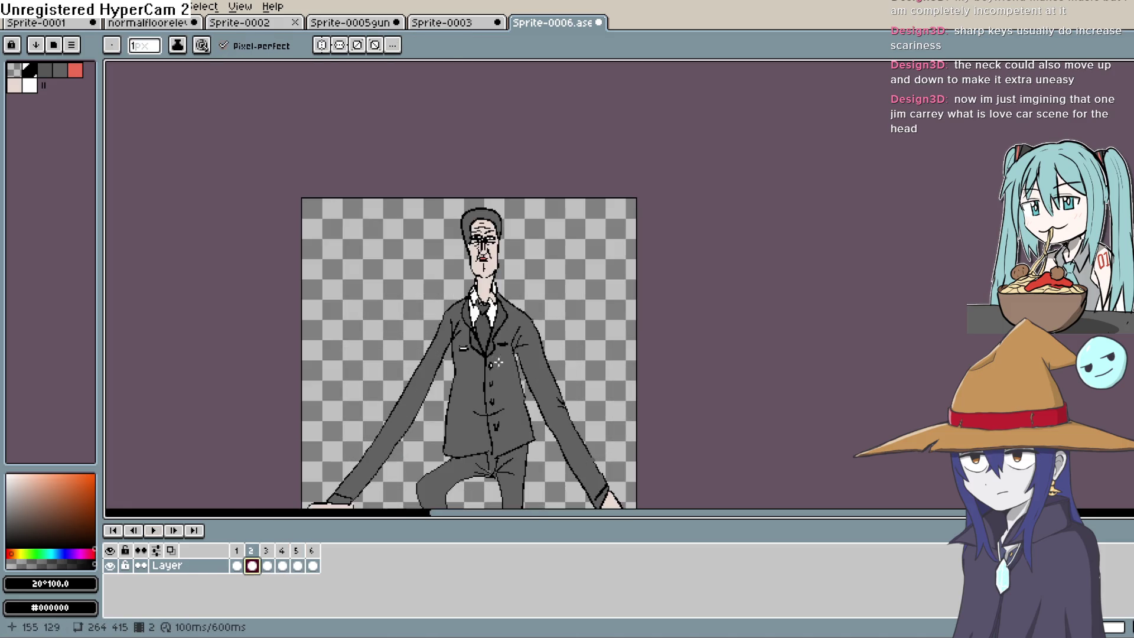
pyautogui.click(175, 551)
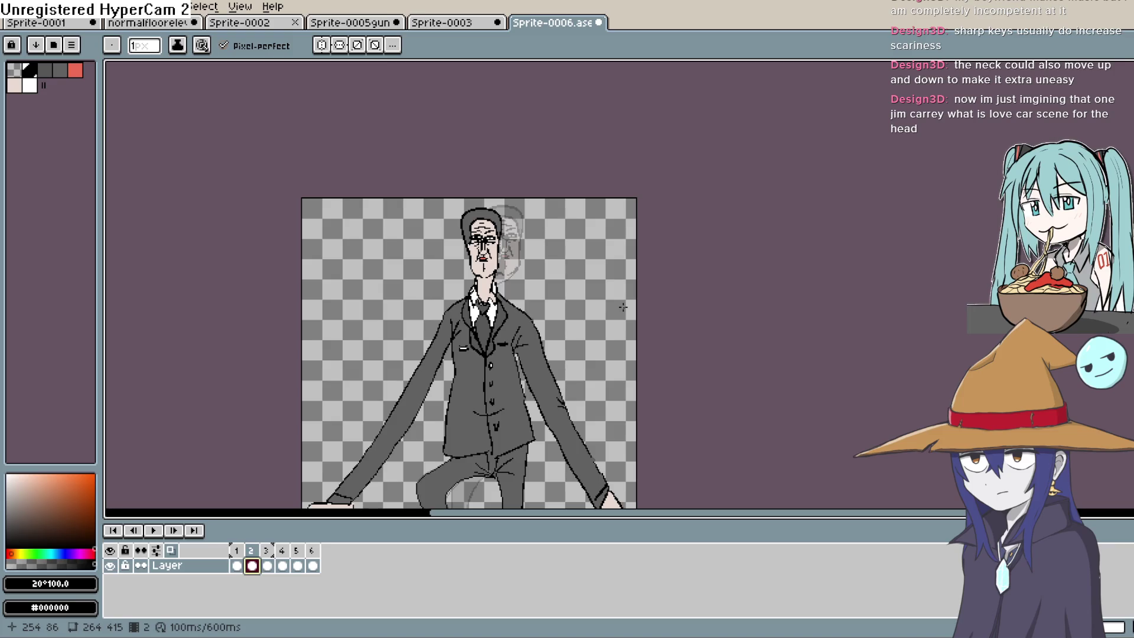
# Step: Lasso frame 2's head and drop it about 40 px to the right
pyautogui.press('w')
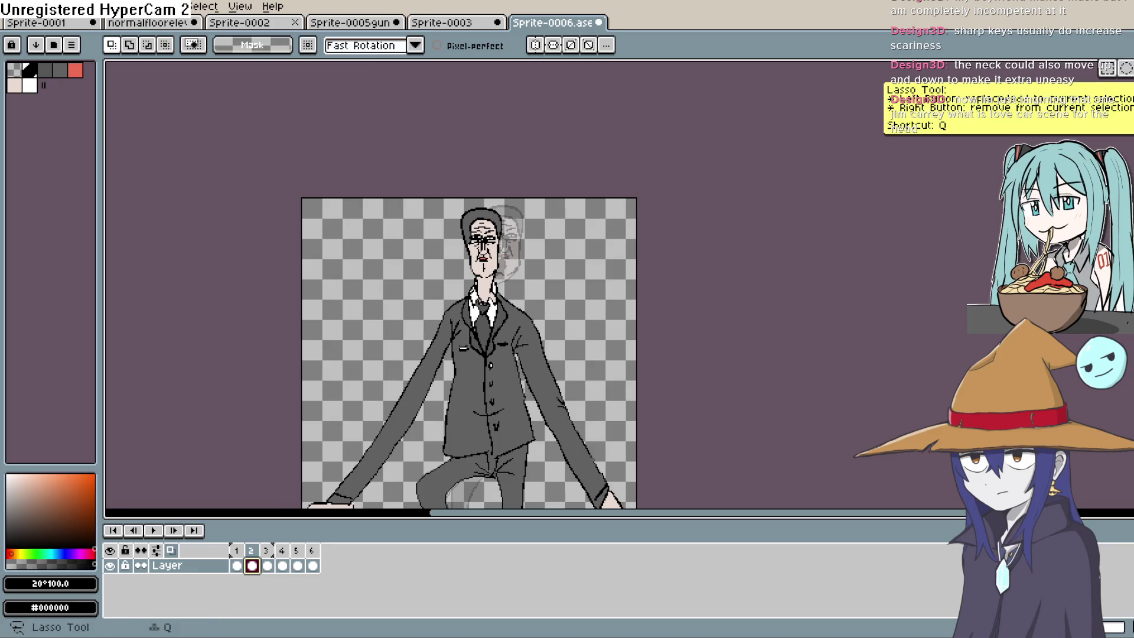
pyautogui.click(516, 238)
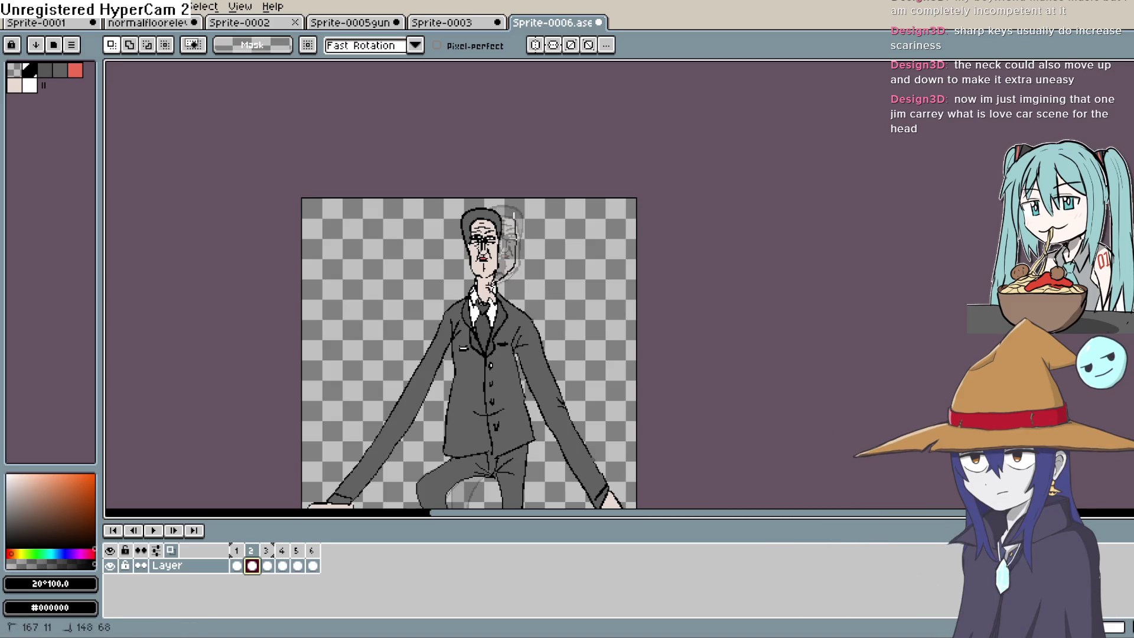
pyautogui.moveTo(474, 188); pyautogui.dragTo(475, 191)
pyautogui.moveTo(502, 271); pyautogui.dragTo(525, 268)
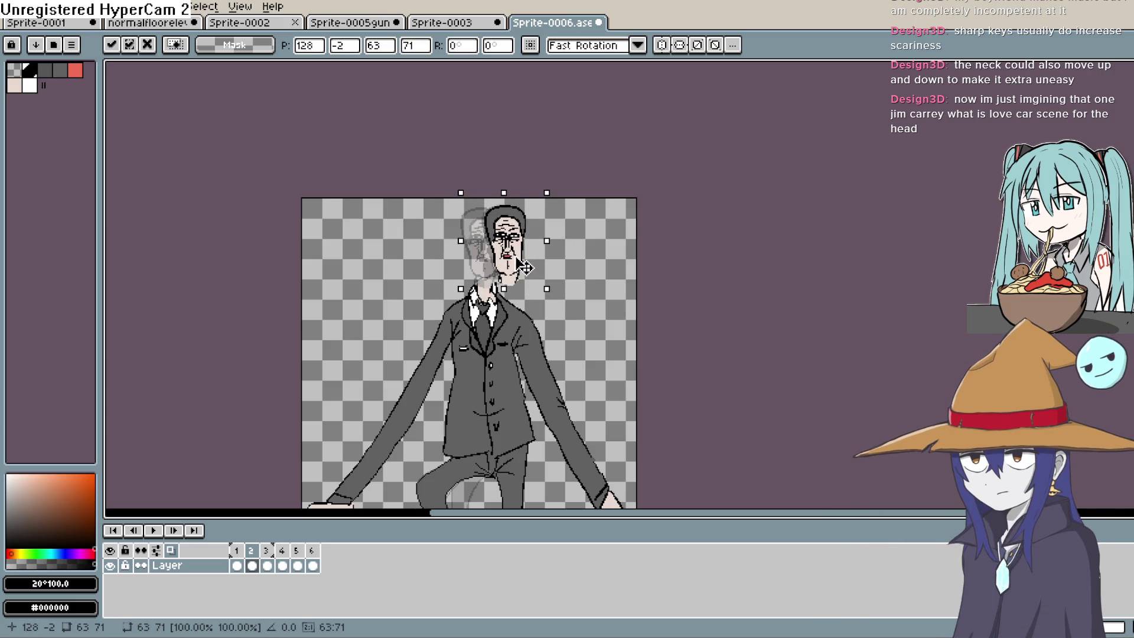
pyautogui.click(569, 258)
pyautogui.press('b')
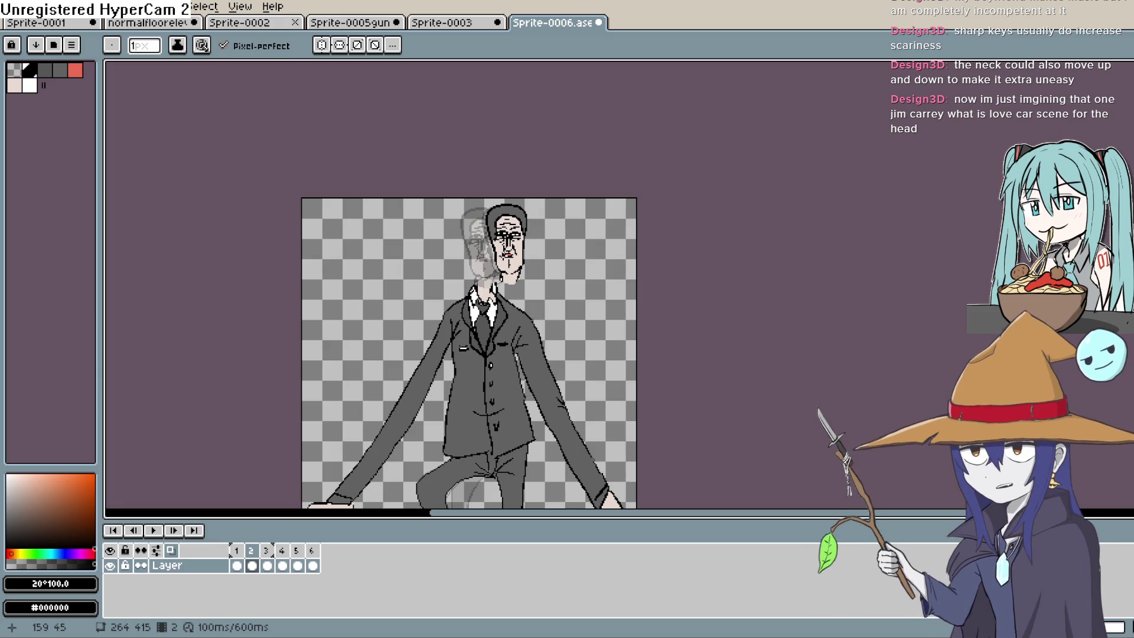
# Step: Redraw the neck lines below the chin on frame 2
pyautogui.scroll(2, 564, 267)
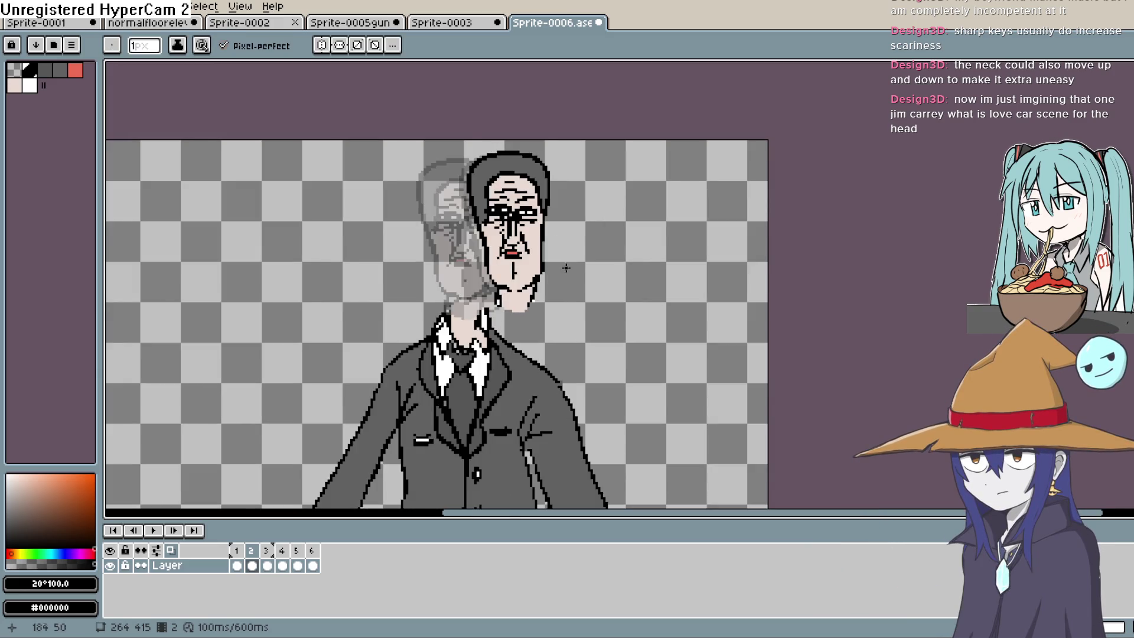
pyautogui.scroll(2, 563, 267)
pyautogui.moveTo(536, 282)
pyautogui.mouseDown()
pyautogui.moveTo(471, 292)
pyautogui.moveTo(490, 300)
pyautogui.mouseUp()
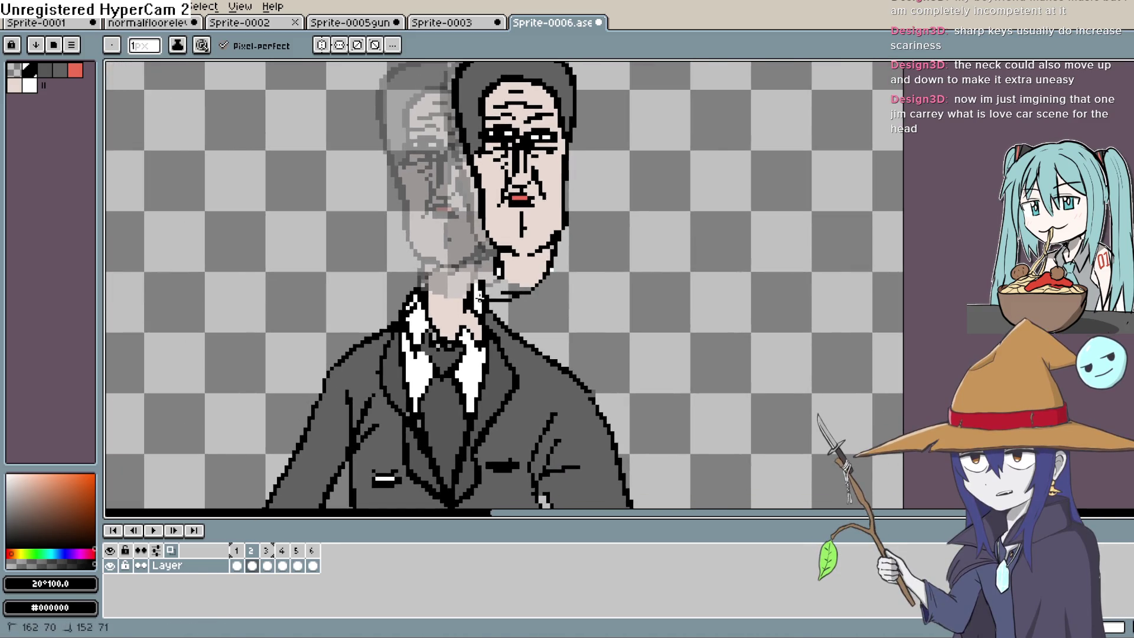
pyautogui.moveTo(493, 261); pyautogui.dragTo(427, 273)
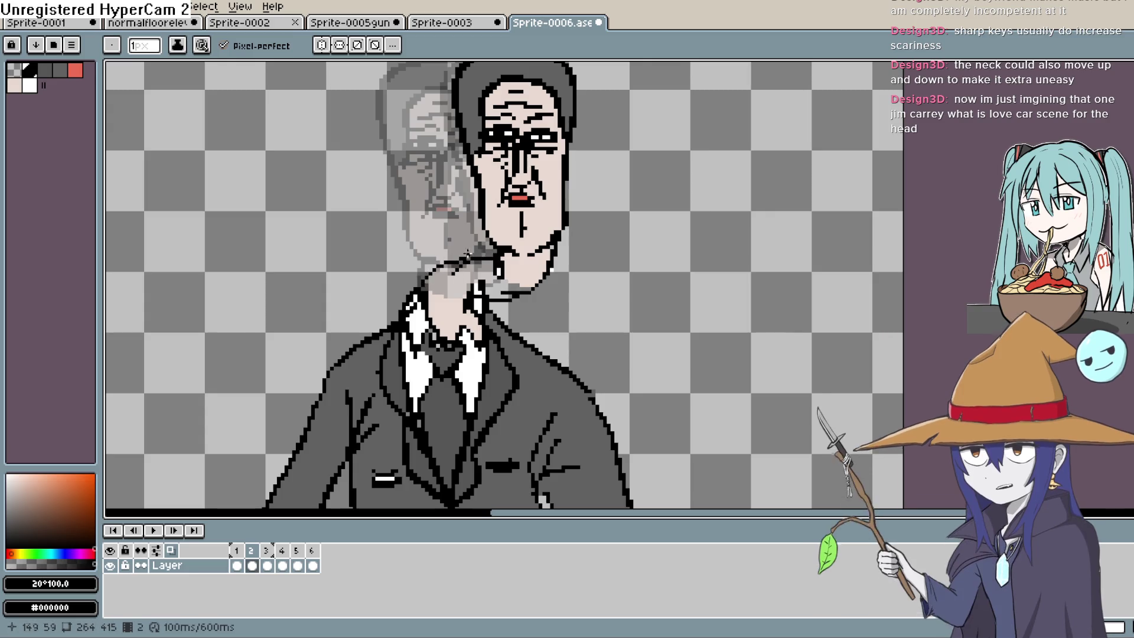
pyautogui.press('v')
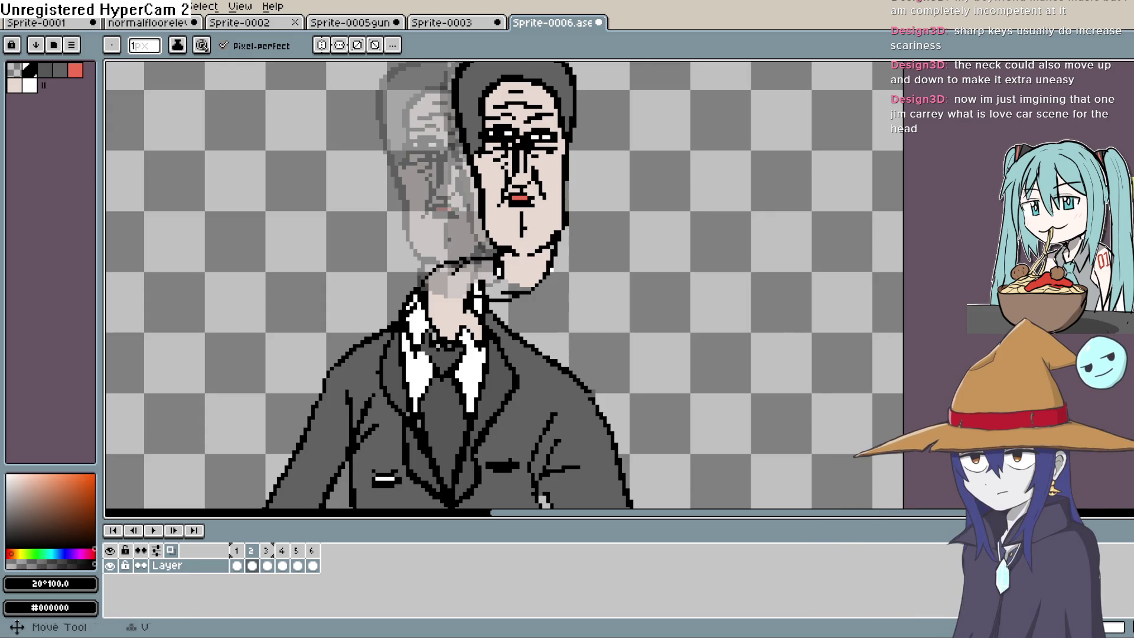
pyautogui.press('b')
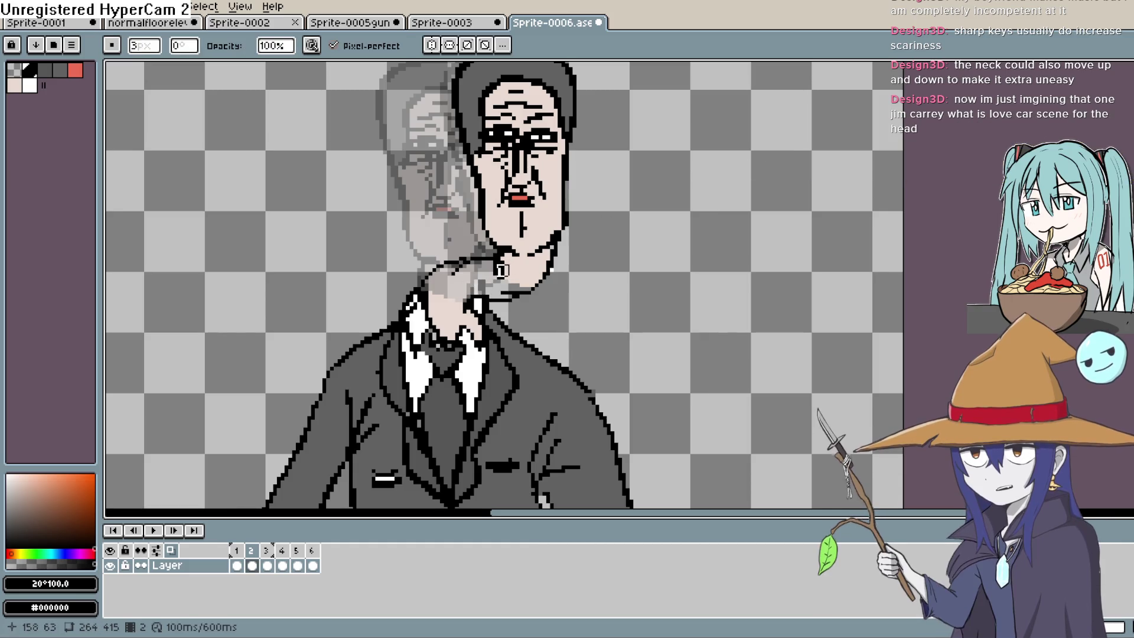
# Step: Sample the face's light skin tone and bucket-fill the neck with it
pyautogui.press('i')
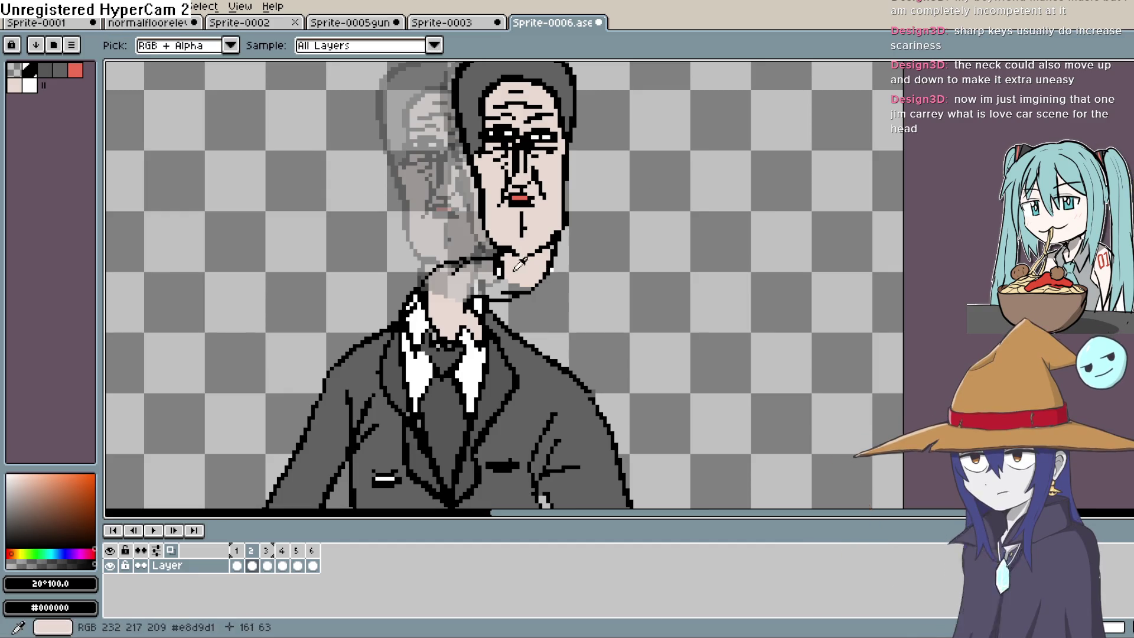
pyautogui.click(532, 254)
pyautogui.press('g')
pyautogui.click(475, 283)
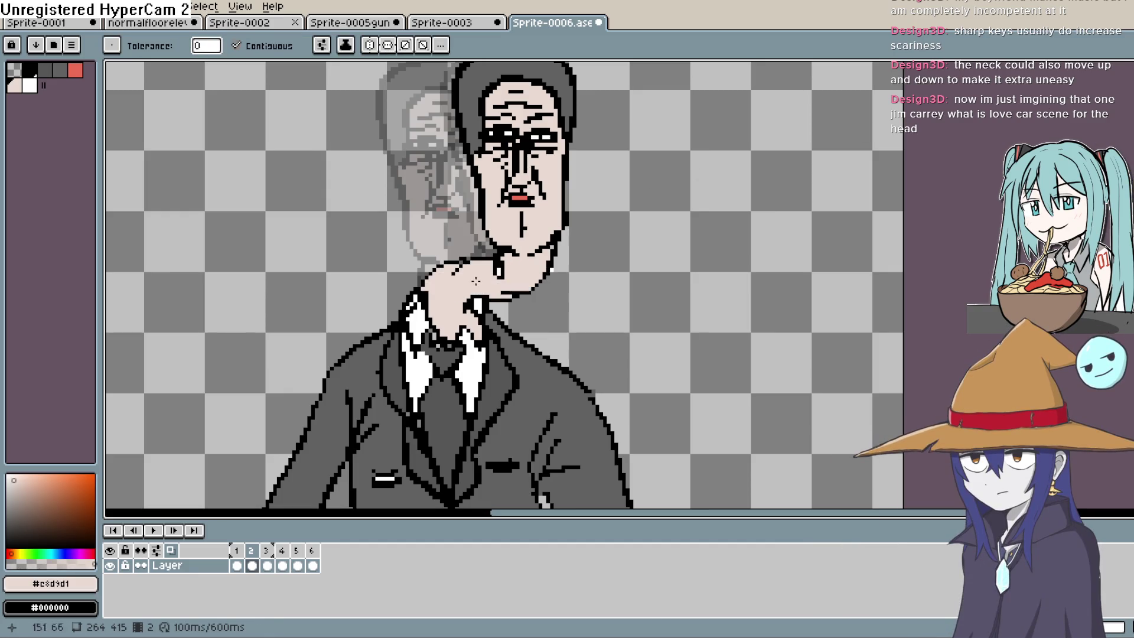
pyautogui.scroll(-3, 588, 271)
pyautogui.scroll(1, 547, 348)
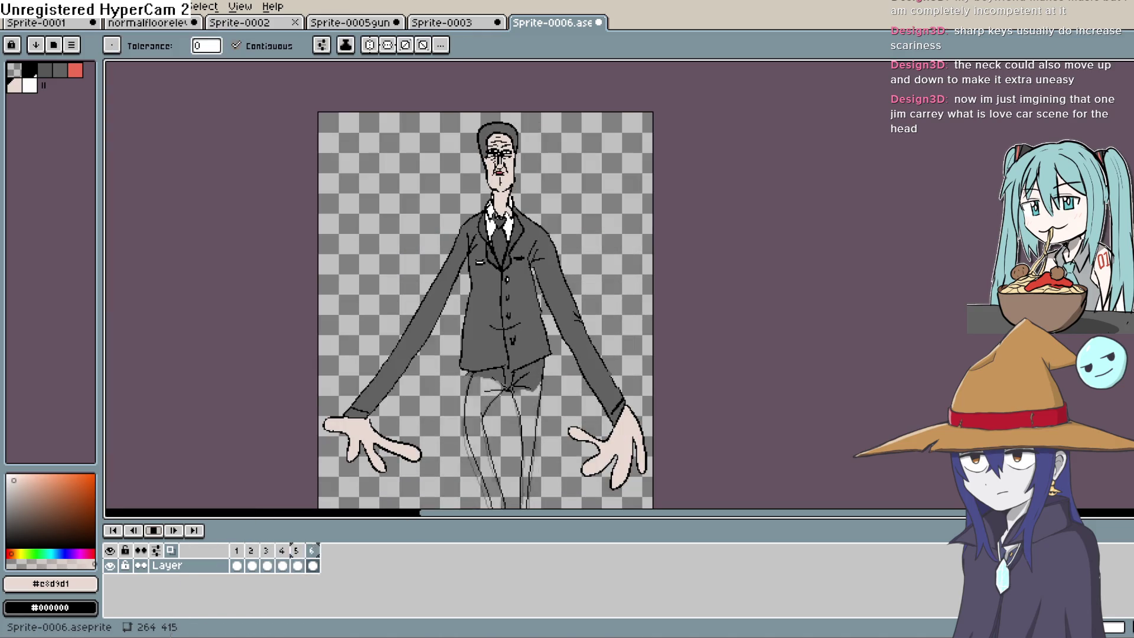
# Step: Play the animation to review the neck movement, then stop it
pyautogui.click(161, 531)
pyautogui.click(155, 531)
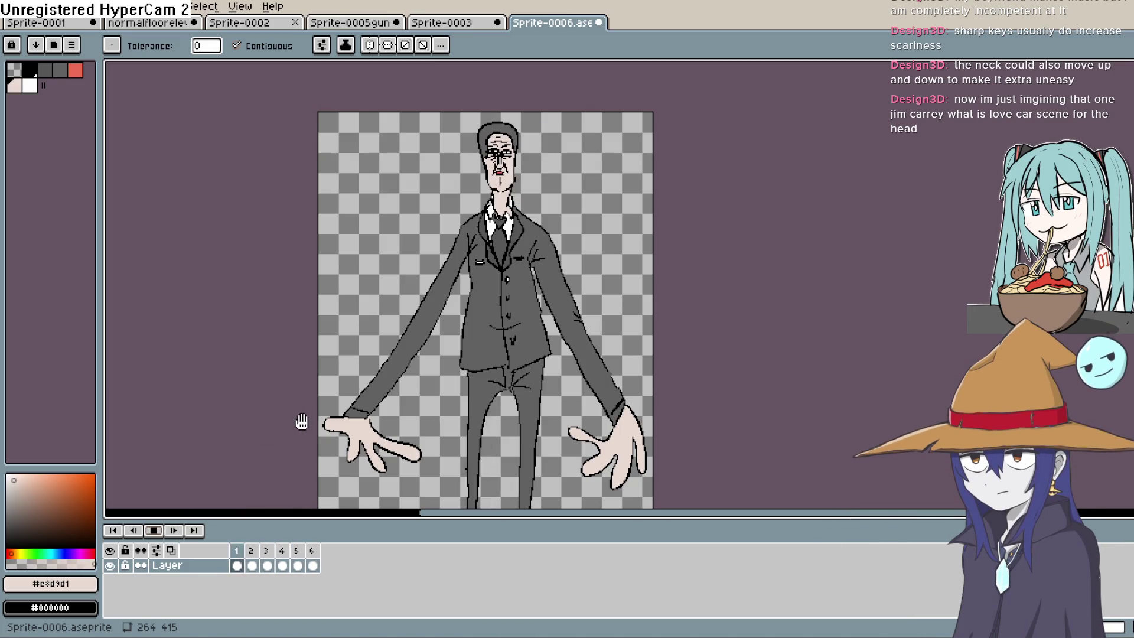
pyautogui.moveTo(419, 340); pyautogui.dragTo(414, 312)
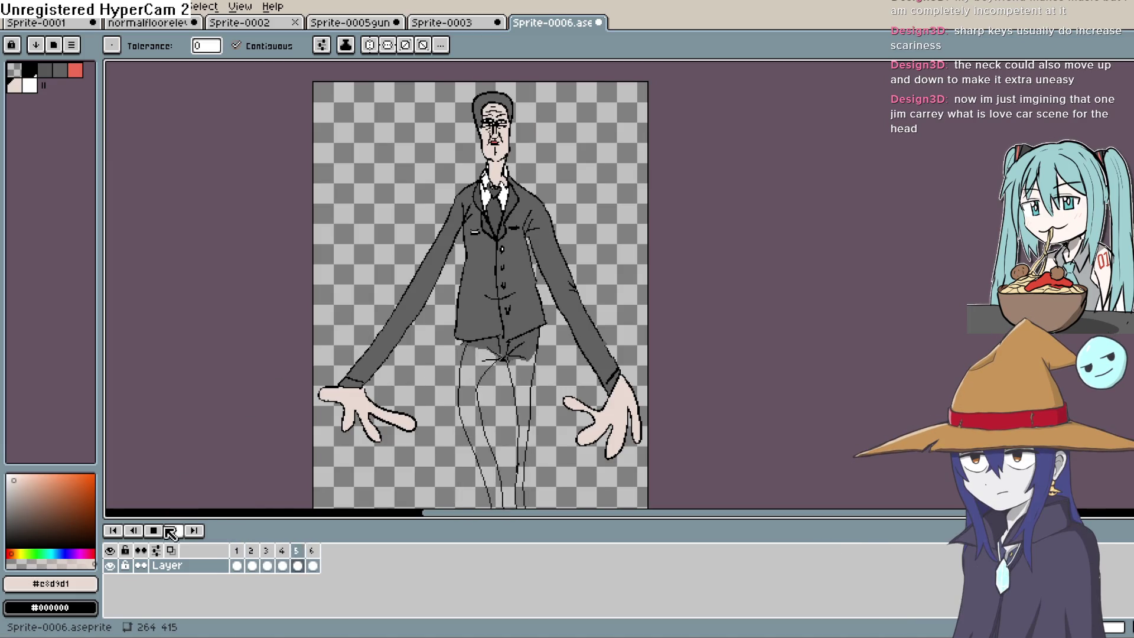
pyautogui.press('Return')
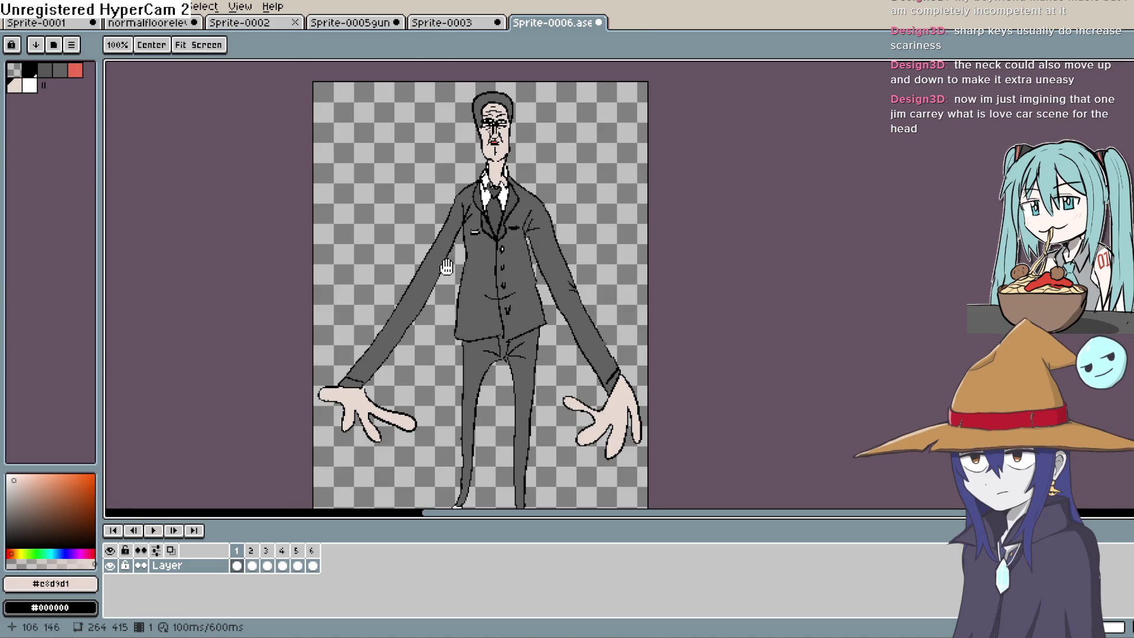
# Step: Reposition the view on the figure and select frame 3
pyautogui.moveTo(261, 397); pyautogui.dragTo(250, 443)
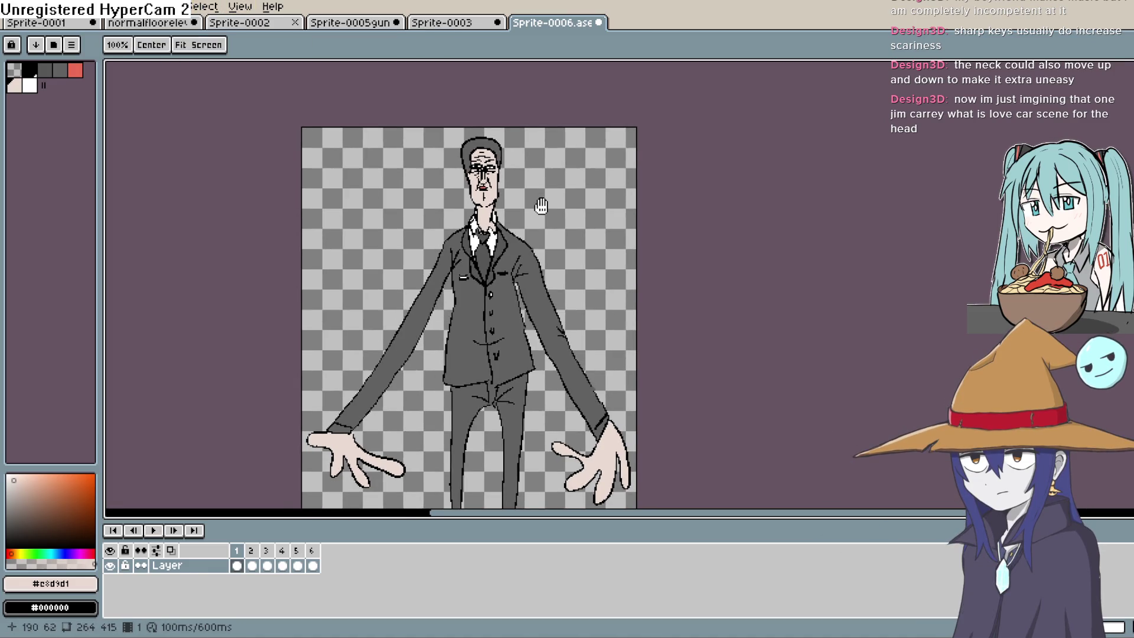
pyautogui.moveTo(536, 197); pyautogui.dragTo(528, 215)
pyautogui.click(252, 565)
pyautogui.click(267, 565)
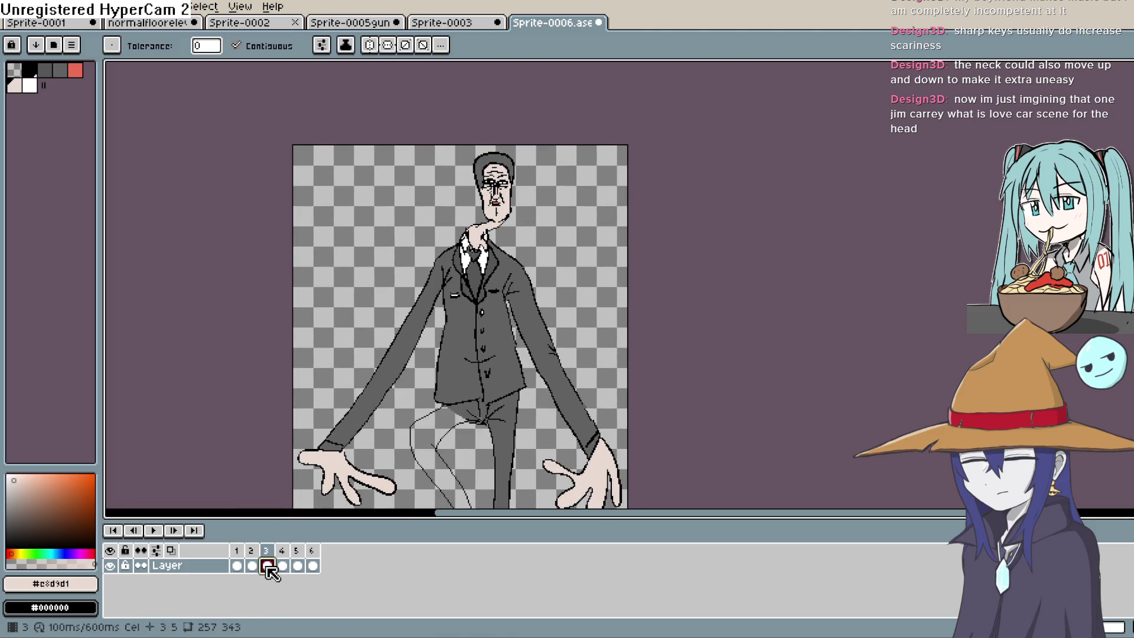
# Step: Return to frame 3 and set the pencil colour to black
pyautogui.click(252, 566)
pyautogui.scroll(3, 485, 237)
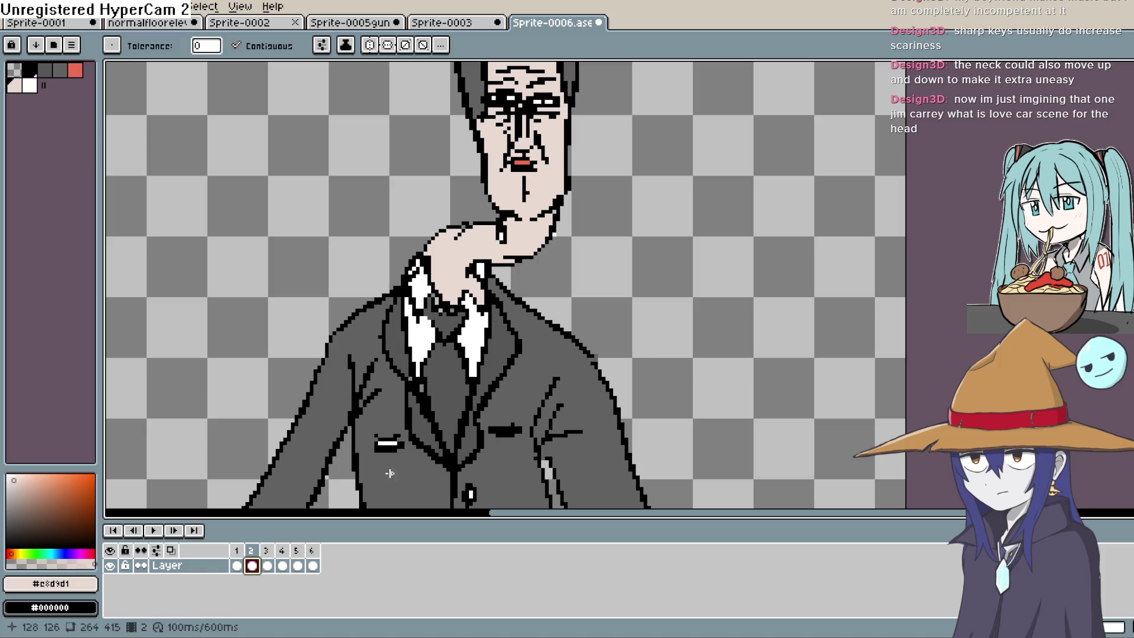
pyautogui.click(267, 566)
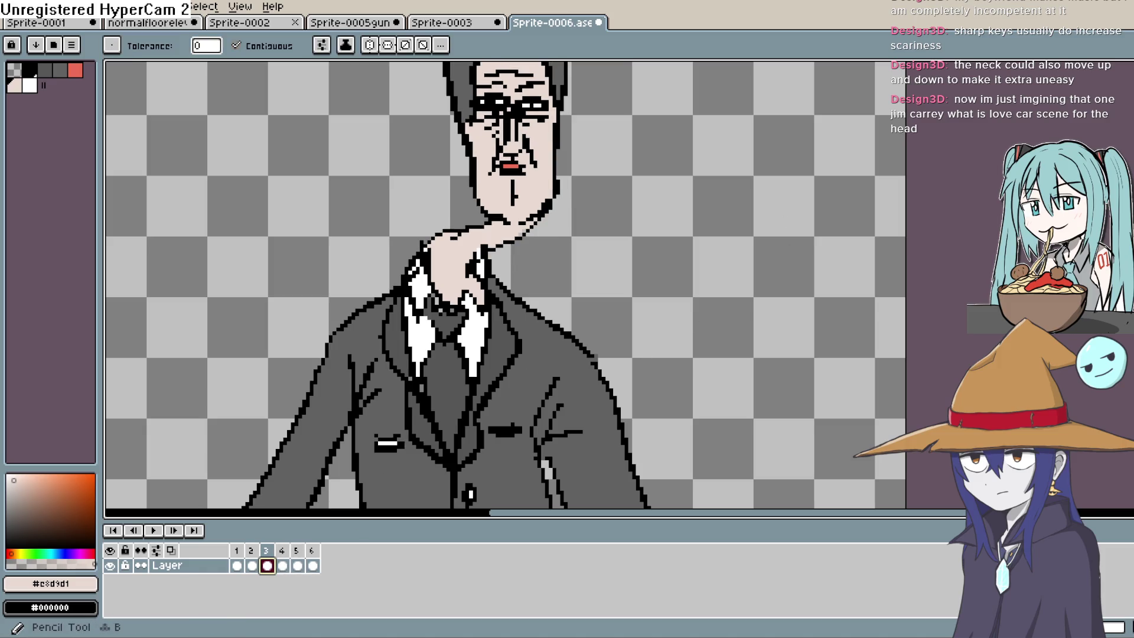
pyautogui.hotkey('shift', 'b')
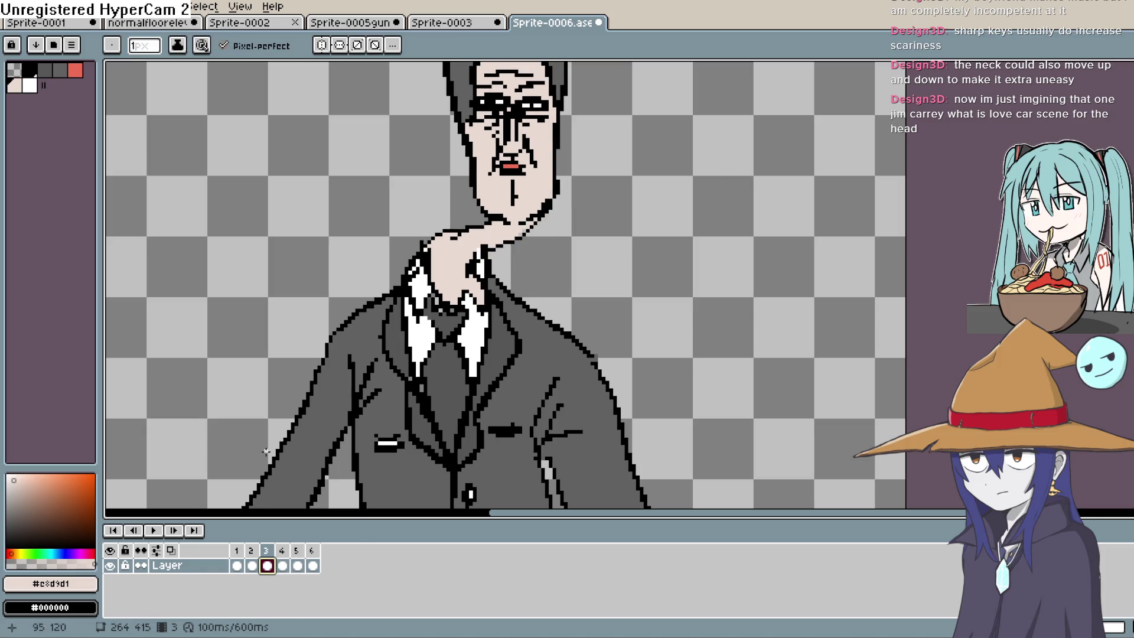
pyautogui.moveTo(92, 522); pyautogui.dragTo(189, 547)
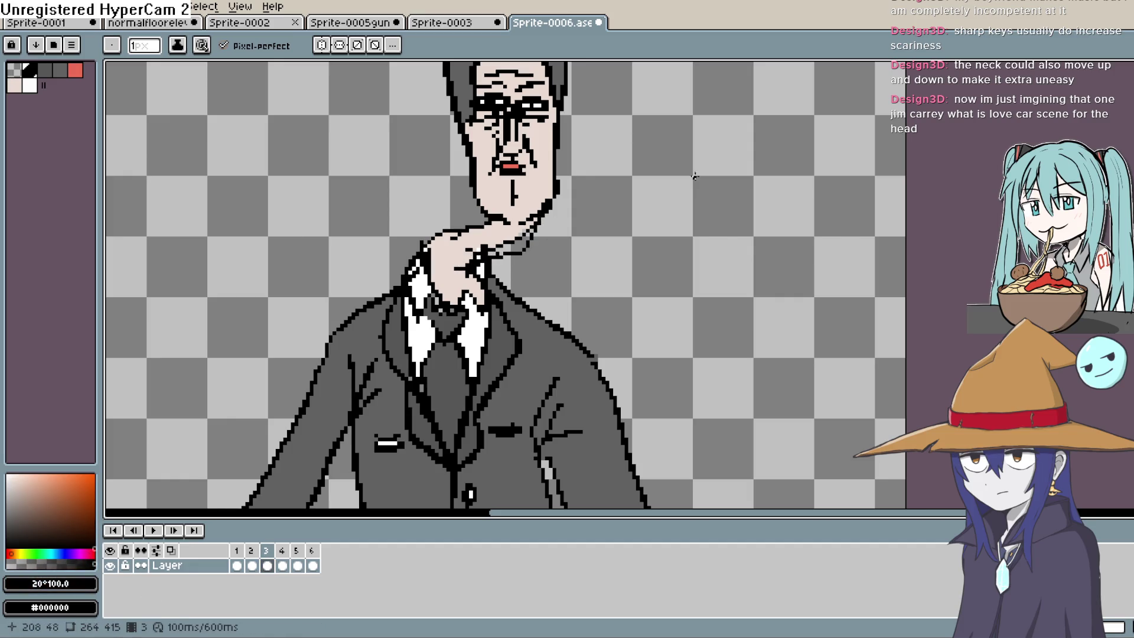
# Step: Sample the neck's skin tone and paint it over the neck outline toward the jaw
pyautogui.press('i')
pyautogui.click(499, 235)
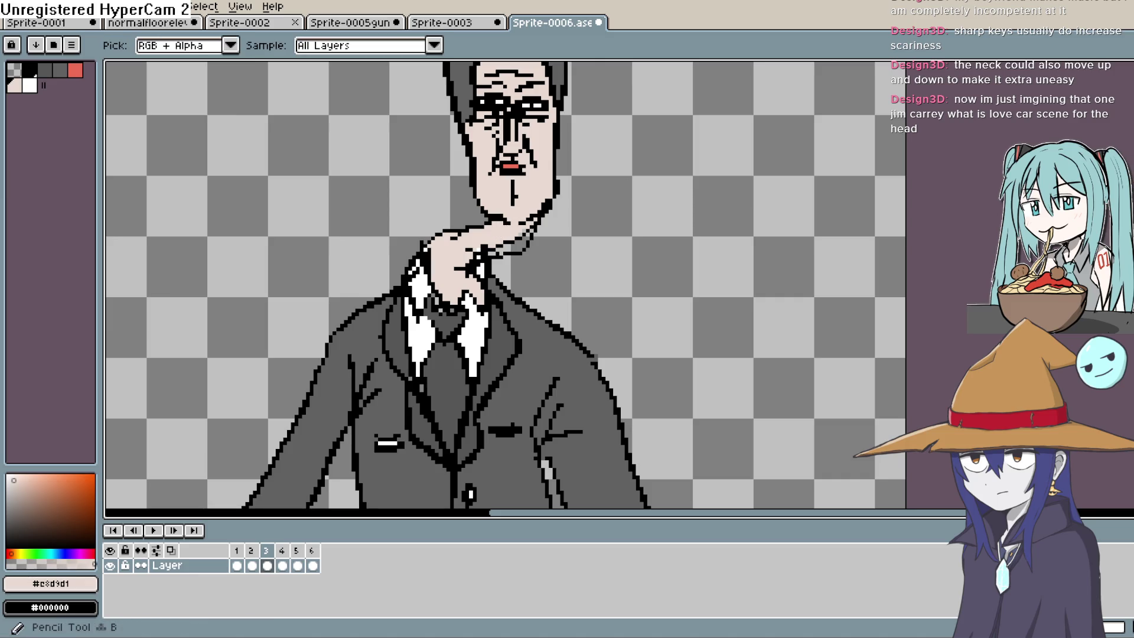
pyautogui.moveTo(523, 234); pyautogui.dragTo(527, 231)
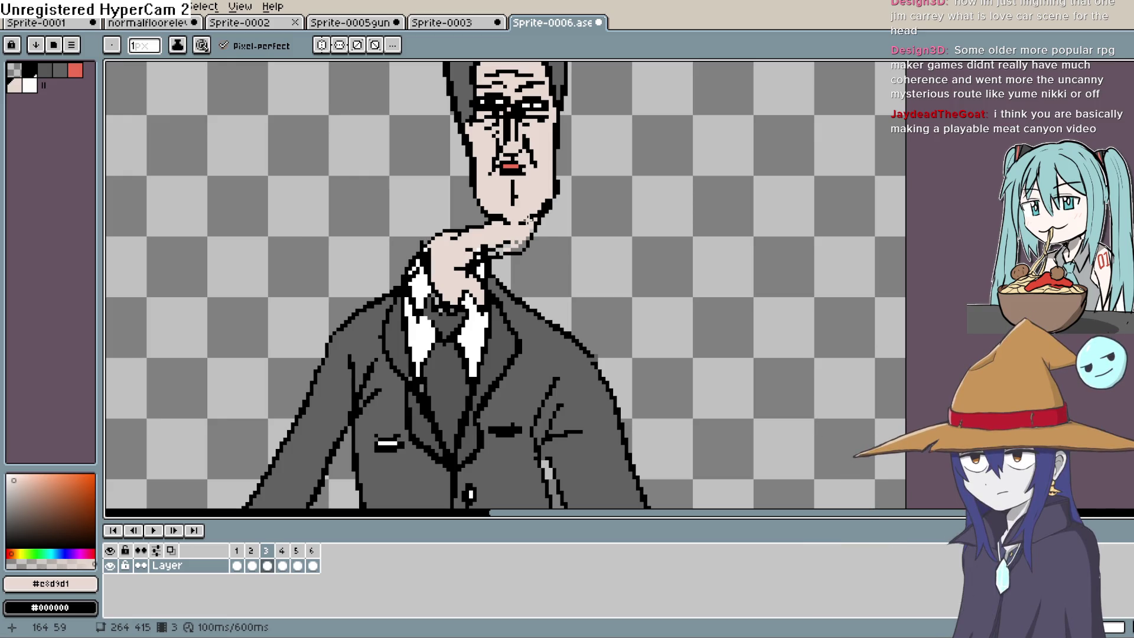
pyautogui.moveTo(507, 242); pyautogui.dragTo(489, 247)
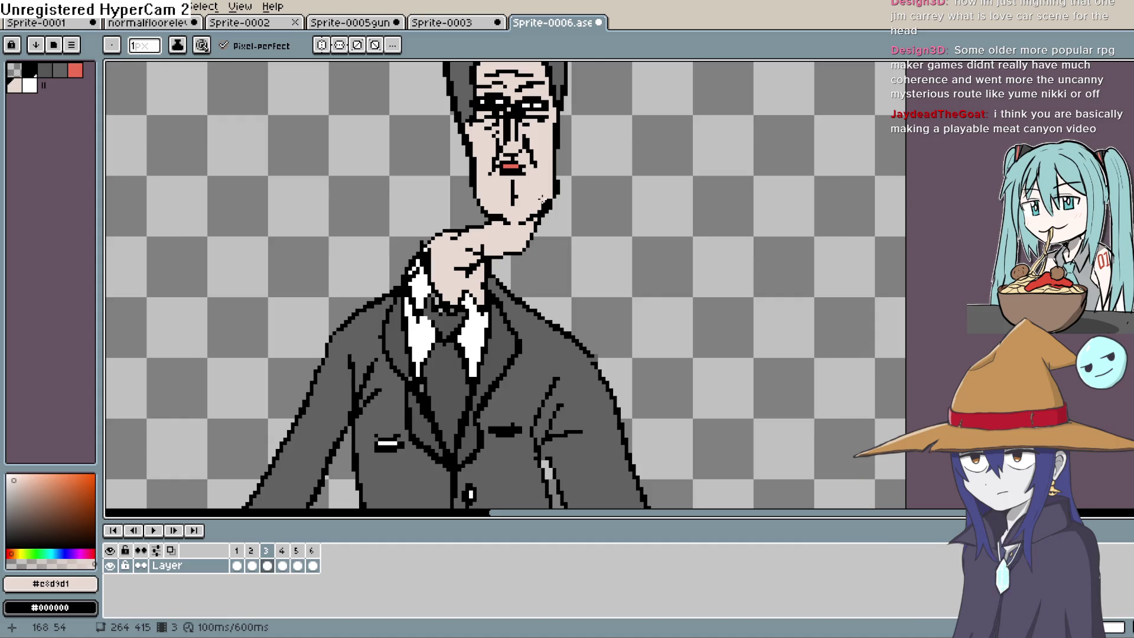
pyautogui.hscroll(1, 603, 293)
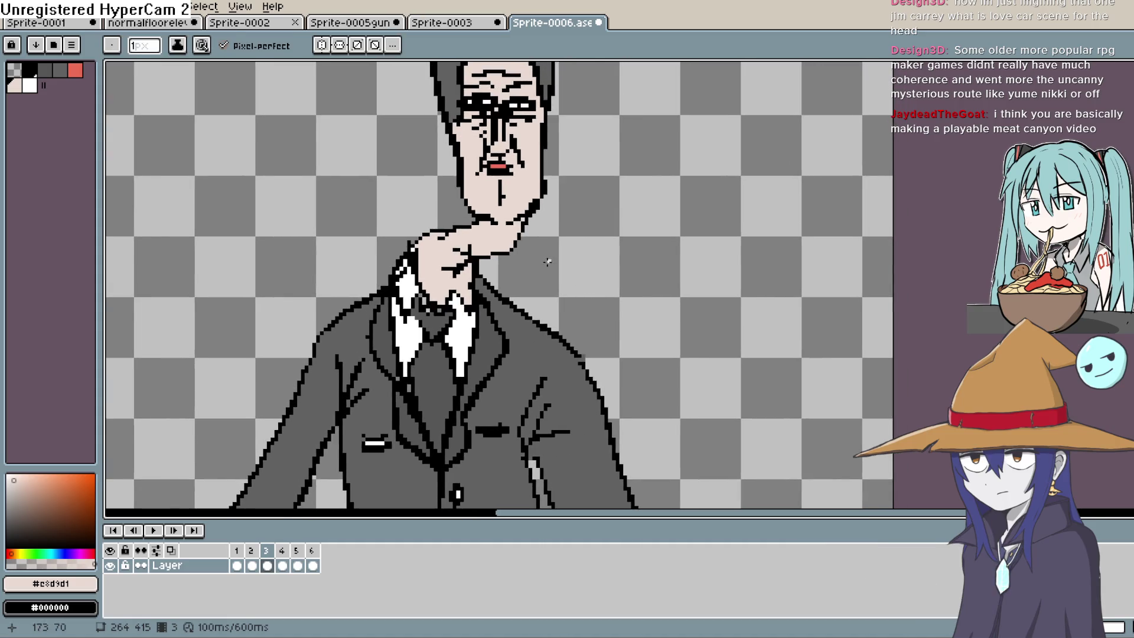
pyautogui.scroll(-1, 548, 261)
pyautogui.scroll(-1, 544, 267)
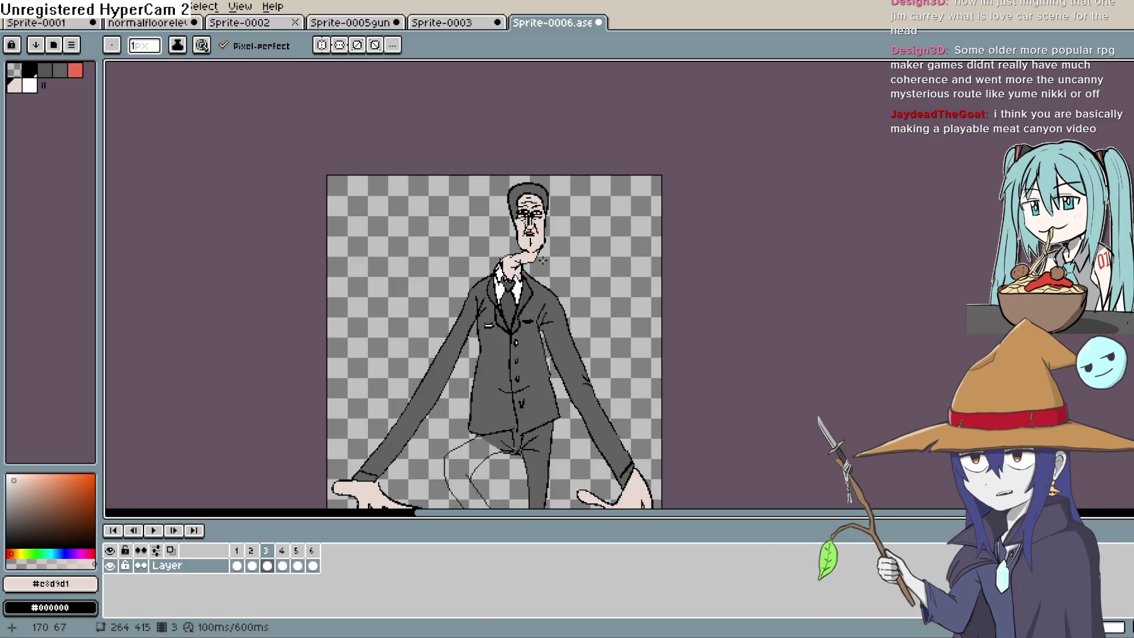
# Step: Pan to the figure and preview the animation once
pyautogui.press('space')
pyautogui.moveTo(550, 319); pyautogui.dragTo(479, 249)
pyautogui.click(153, 530)
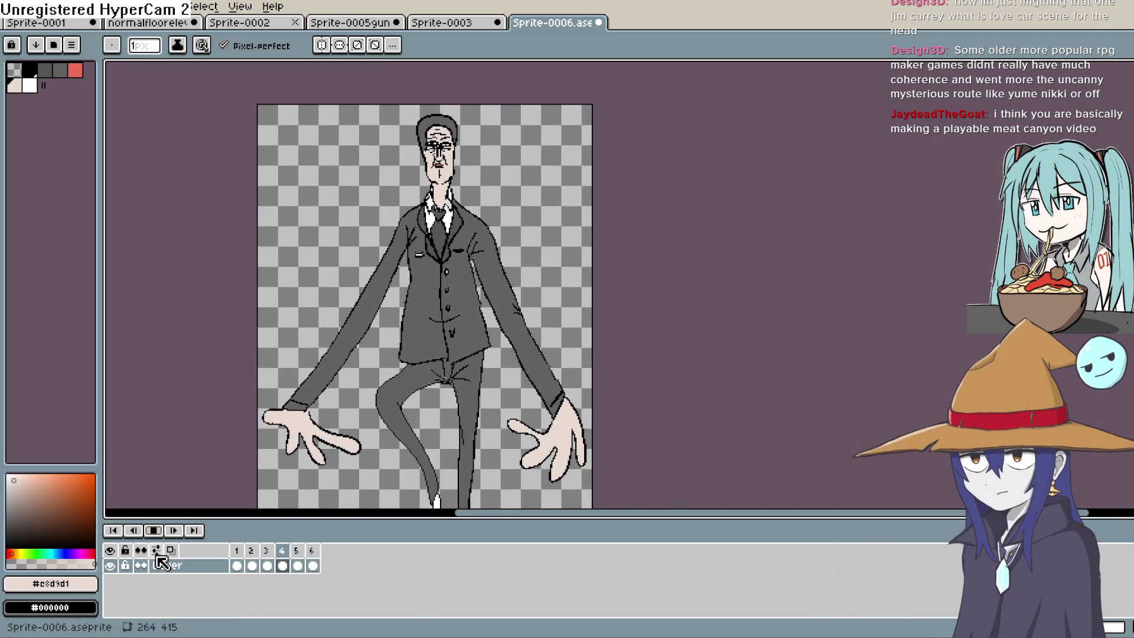
pyautogui.click(155, 530)
pyautogui.press('m')
pyautogui.scroll(-2, 512, 263)
pyautogui.scroll(3, 511, 263)
# Step: Check frames 1 and 2, then play the animation with the whole figure in view
pyautogui.click(236, 565)
pyautogui.press('h')
pyautogui.moveTo(505, 184)
pyautogui.mouseDown()
pyautogui.moveTo(499, 252)
pyautogui.moveTo(506, 235)
pyautogui.mouseUp()
pyautogui.press('m')
pyautogui.click(253, 565)
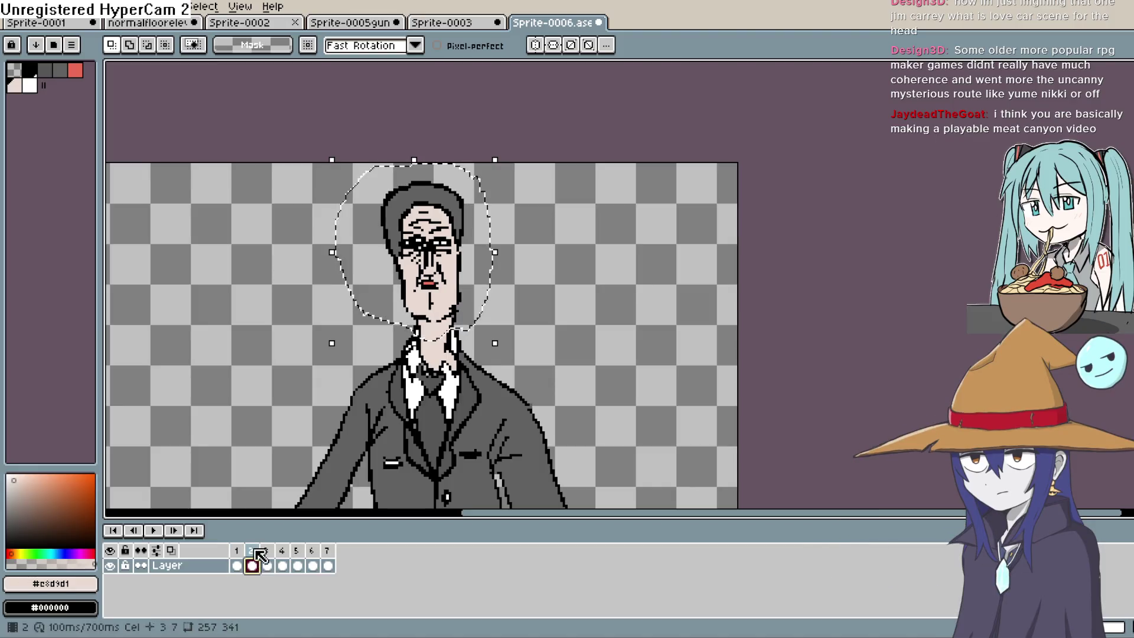
pyautogui.click(161, 531)
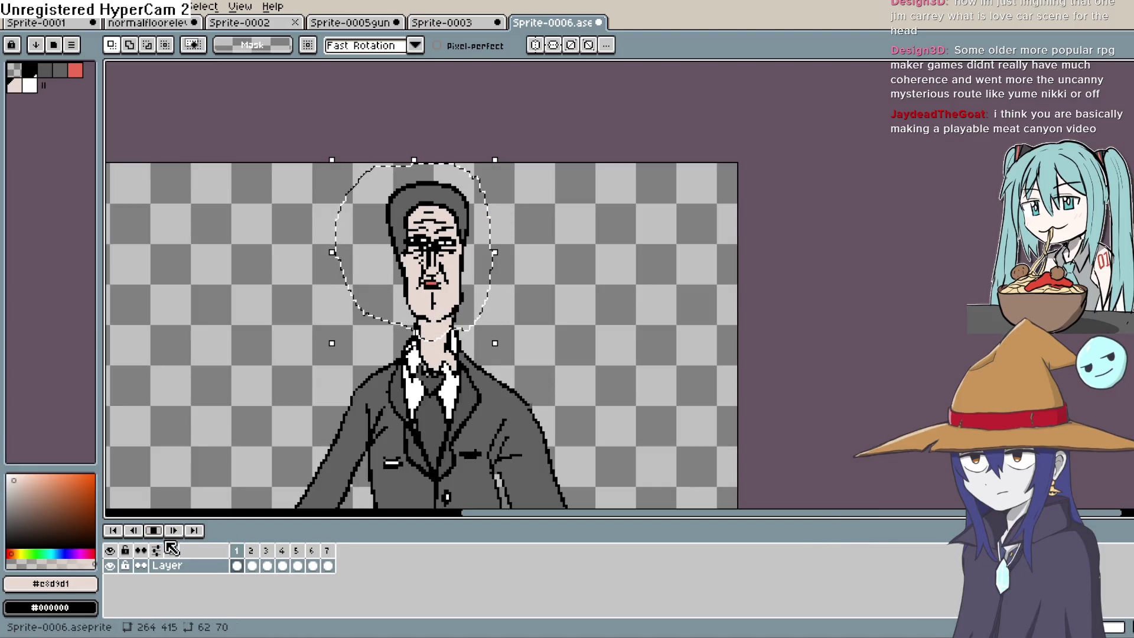
pyautogui.press('h')
pyautogui.scroll(-2, 610, 312)
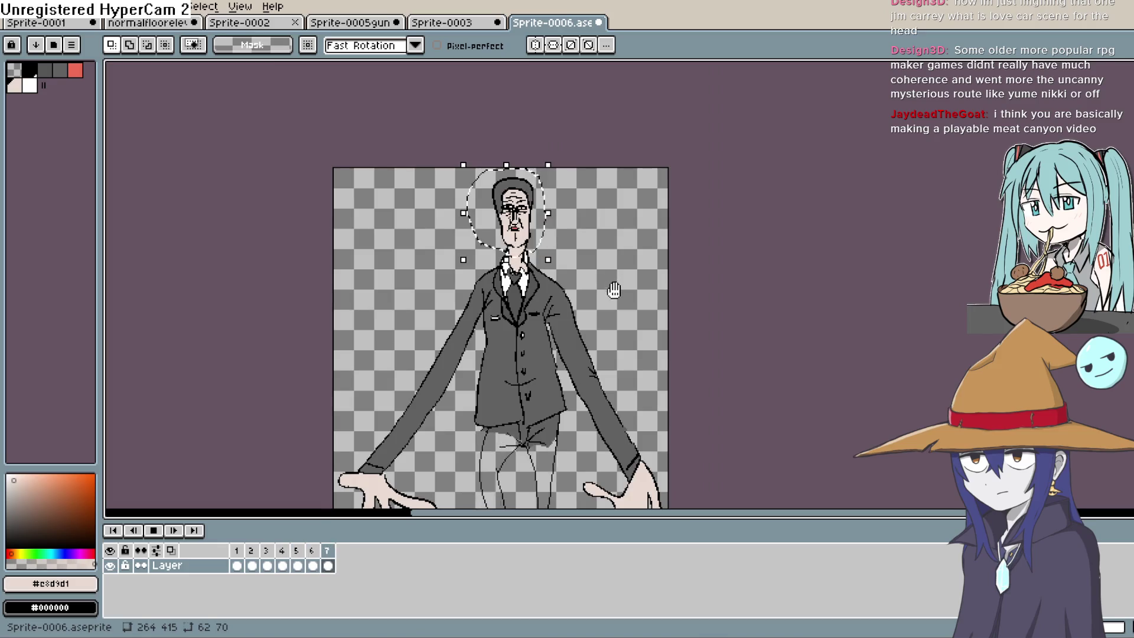
pyautogui.moveTo(610, 312)
pyautogui.mouseDown()
pyautogui.moveTo(610, 266)
pyautogui.moveTo(612, 281)
pyautogui.mouseUp()
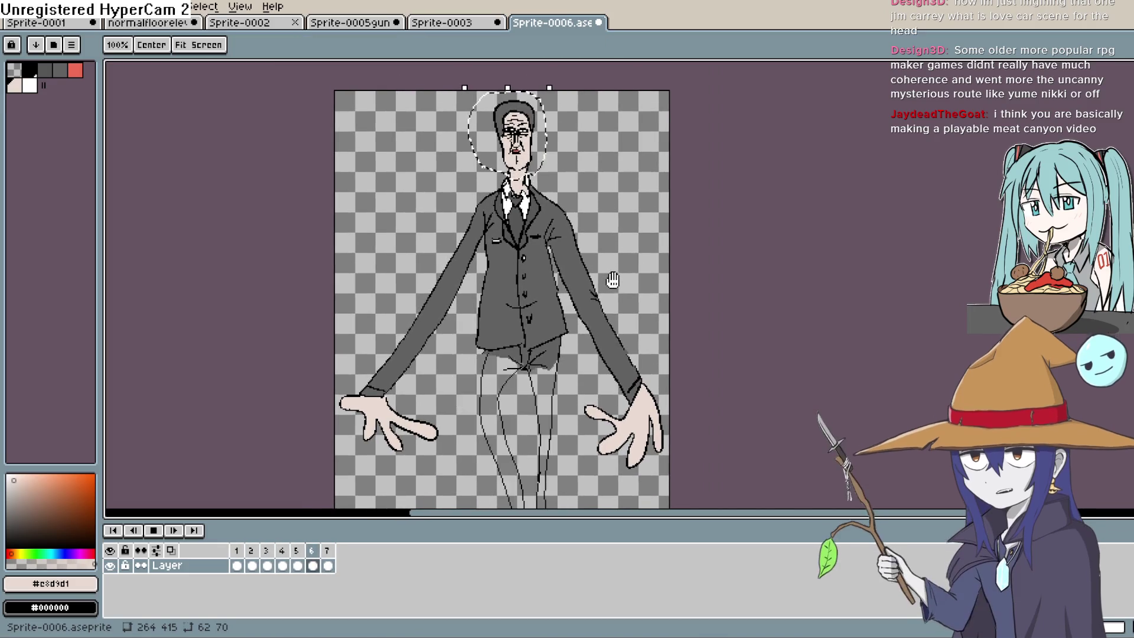
pyautogui.press('m')
pyautogui.press('Return')
# Step: Set the playback speed to 0.5x from the Frame menu, then stop playback
pyautogui.click(207, 7)
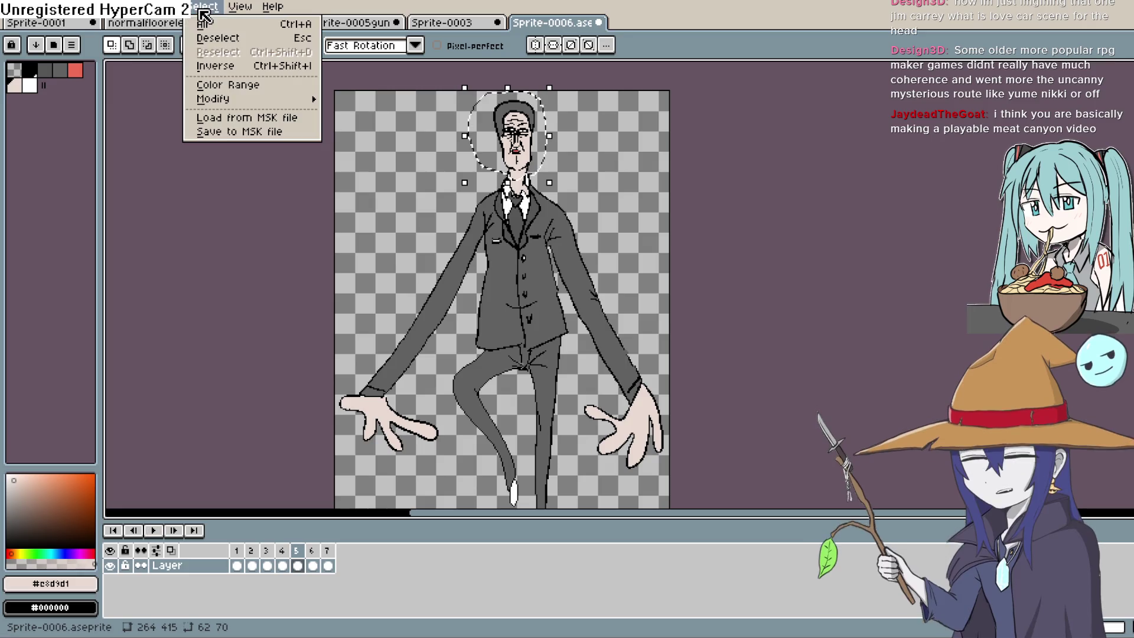
pyautogui.moveTo(157, 6)
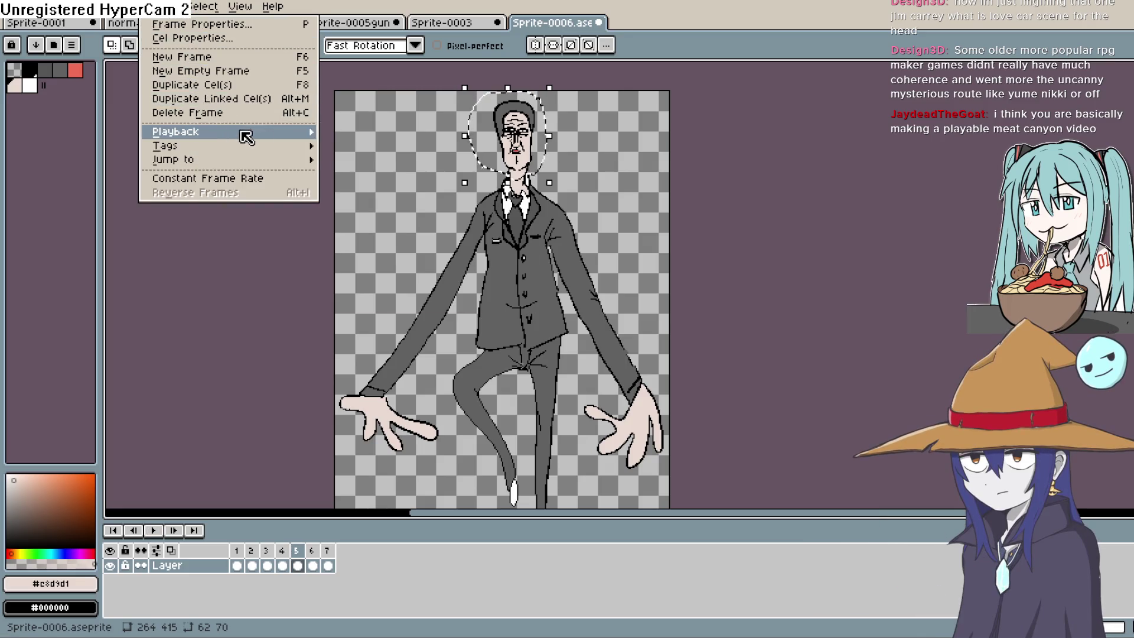
pyautogui.moveTo(254, 133)
pyautogui.click(431, 178)
pyautogui.click(156, 531)
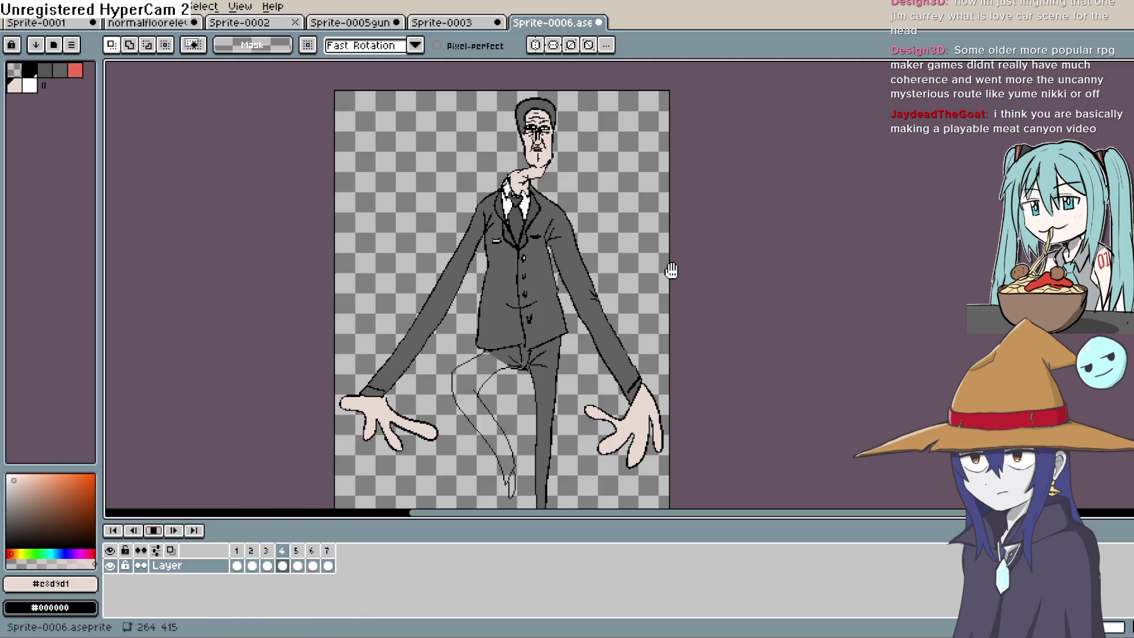
pyautogui.moveTo(665, 276)
pyautogui.mouseDown()
pyautogui.moveTo(650, 324)
pyautogui.moveTo(649, 265)
pyautogui.mouseUp()
pyautogui.press('space')
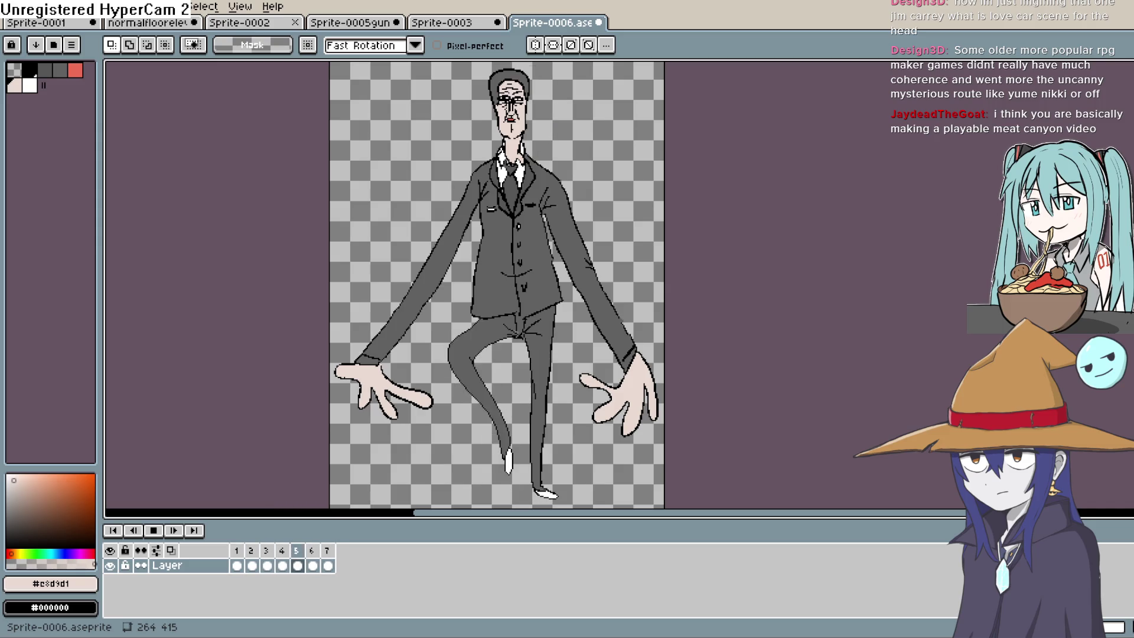
# Step: Stop playback and step through frames 2–6 to compare poses, settling on frame 5
pyautogui.click(155, 531)
pyautogui.click(251, 566)
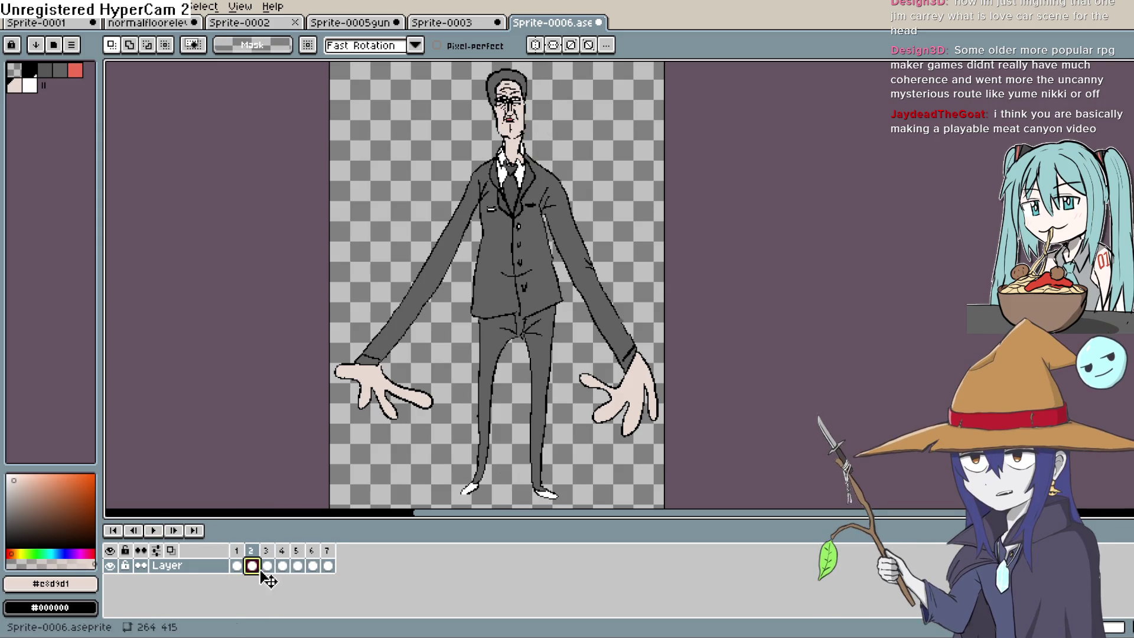
pyautogui.click(267, 566)
pyautogui.click(282, 566)
pyautogui.click(298, 566)
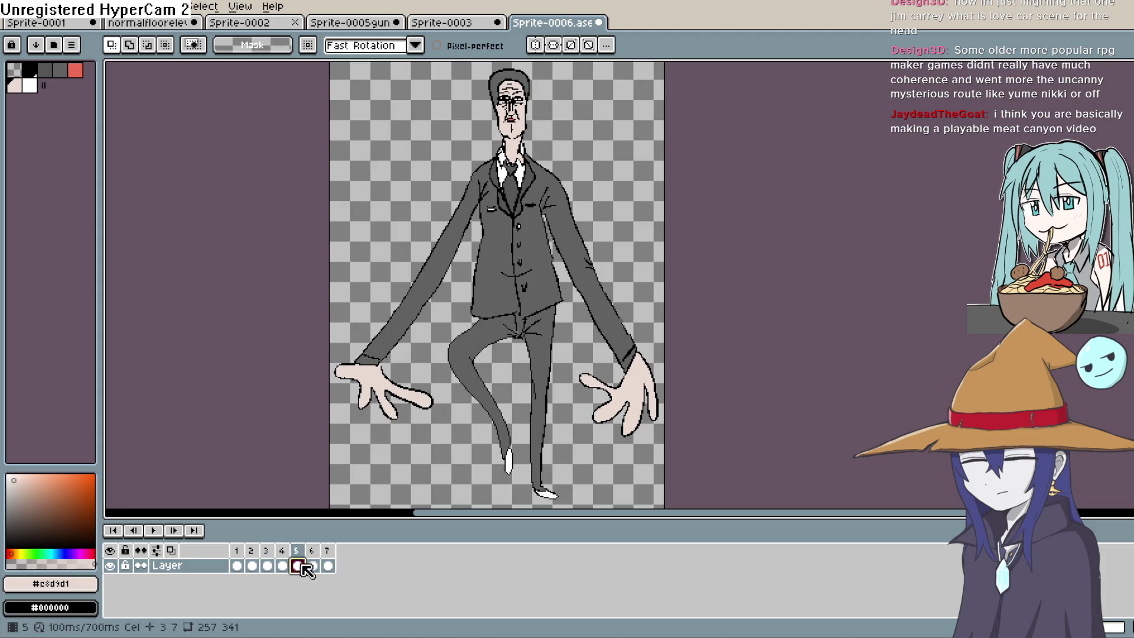
pyautogui.click(313, 566)
pyautogui.click(297, 566)
pyautogui.click(284, 566)
pyautogui.click(298, 566)
pyautogui.click(301, 565)
# Step: Duplicate frame 5 as a new frame, delete its raised left leg, and enable onion skin
pyautogui.hotkey('alt', 'n')
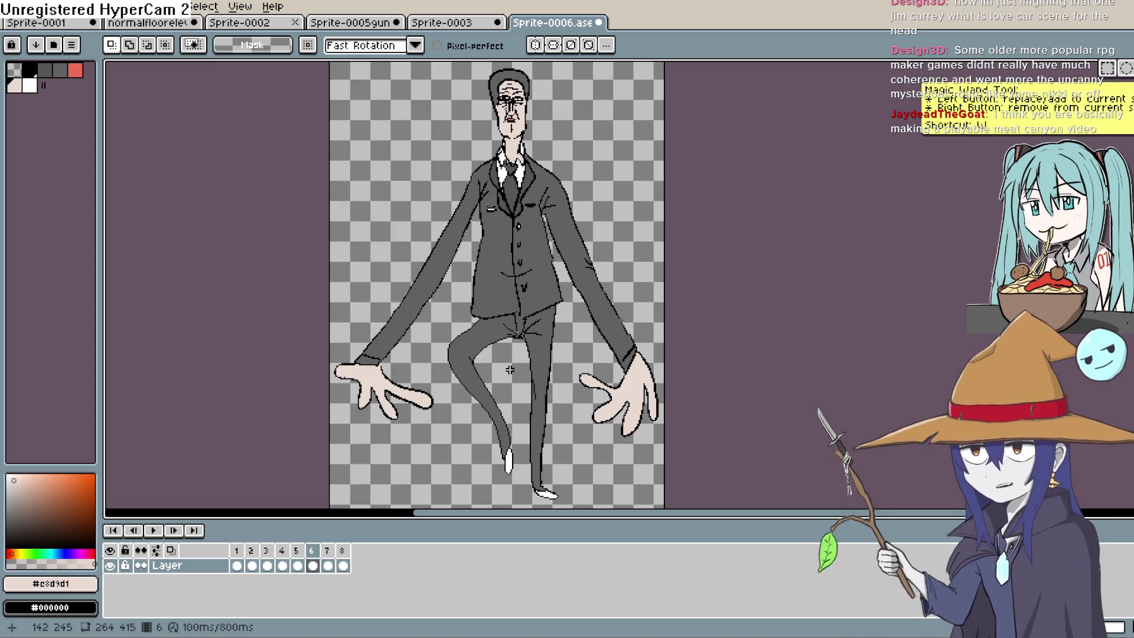
pyautogui.click(1108, 68)
pyautogui.moveTo(485, 325)
pyautogui.mouseDown()
pyautogui.moveTo(493, 476)
pyautogui.moveTo(522, 425)
pyautogui.moveTo(519, 333)
pyautogui.mouseUp()
pyautogui.press('Delete')
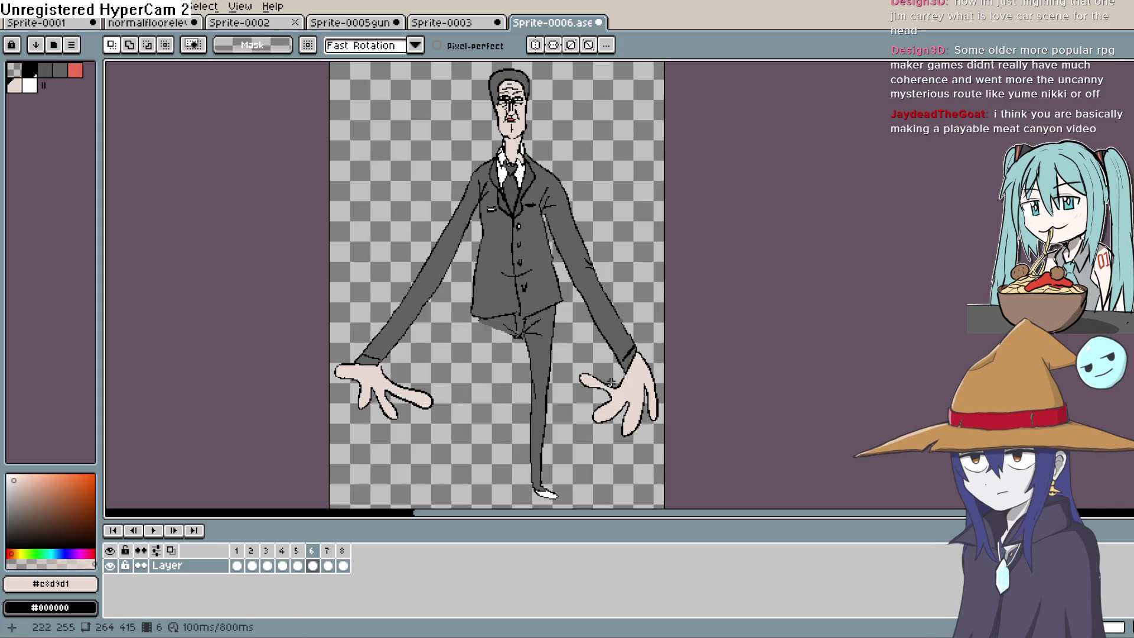
pyautogui.click(171, 551)
# Step: Sketch a black leg outline beside the straight leg on frame 6
pyautogui.press('b')
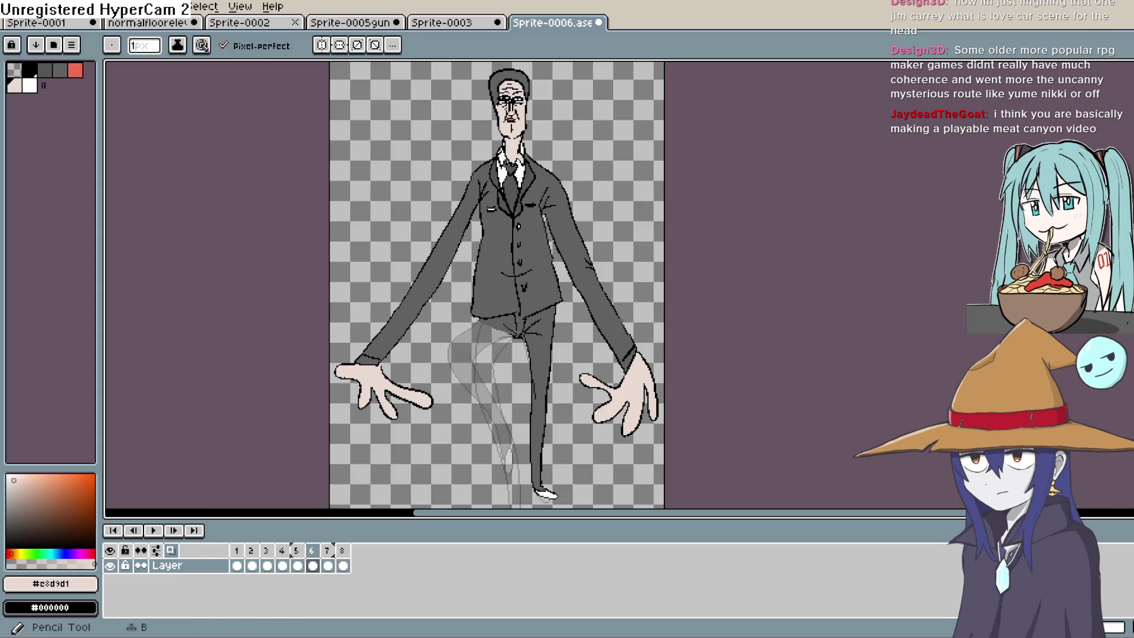
pyautogui.click(93, 547)
pyautogui.moveTo(555, 385); pyautogui.dragTo(538, 352)
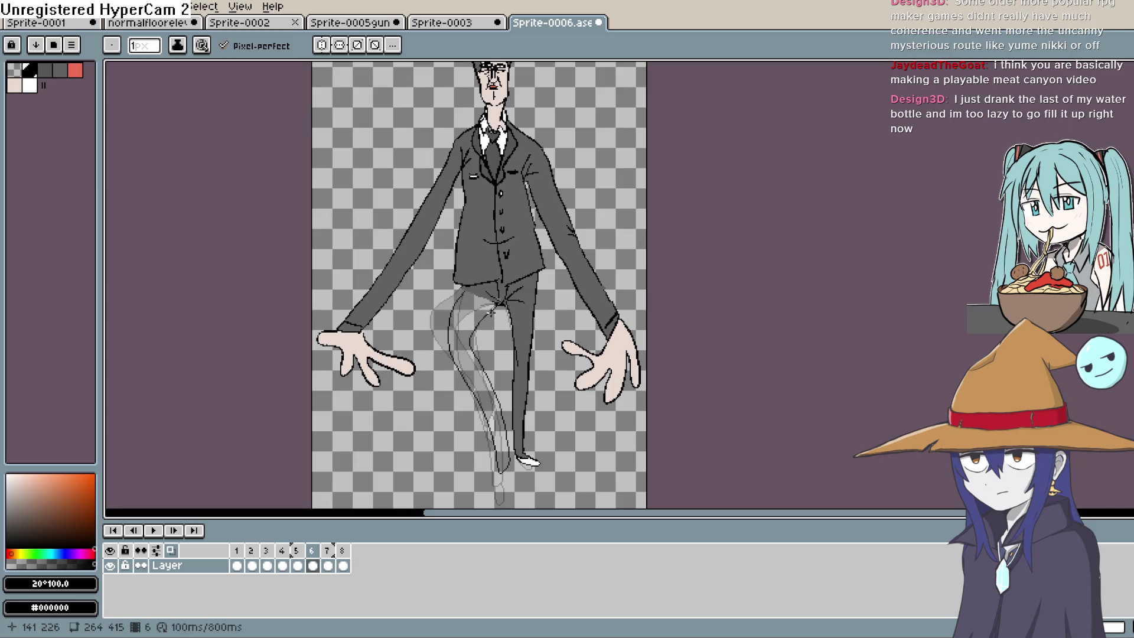
# Step: Zoom and pan to bring the whole figure, head to feet, into view
pyautogui.scroll(2, 506, 301)
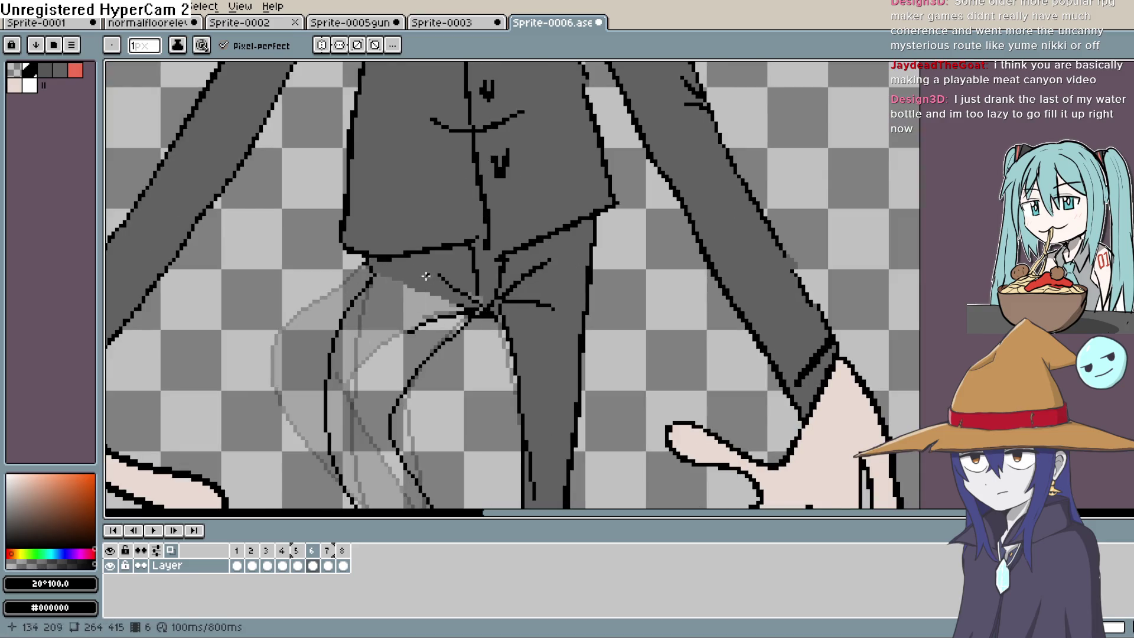
pyautogui.scroll(-2, 468, 217)
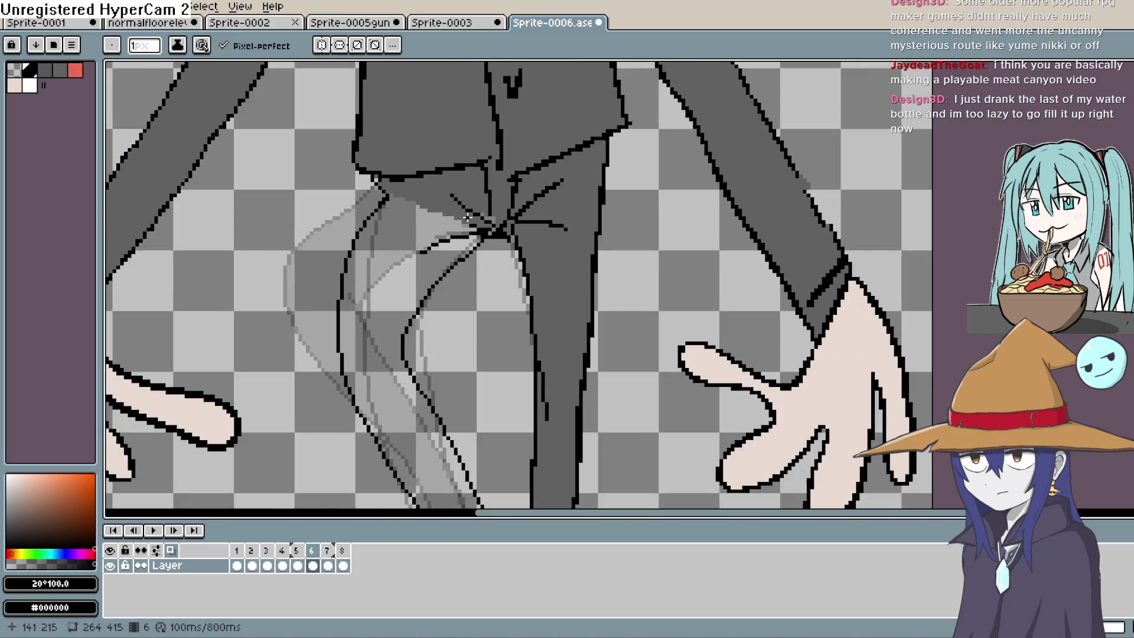
pyautogui.scroll(-10, 489, 246)
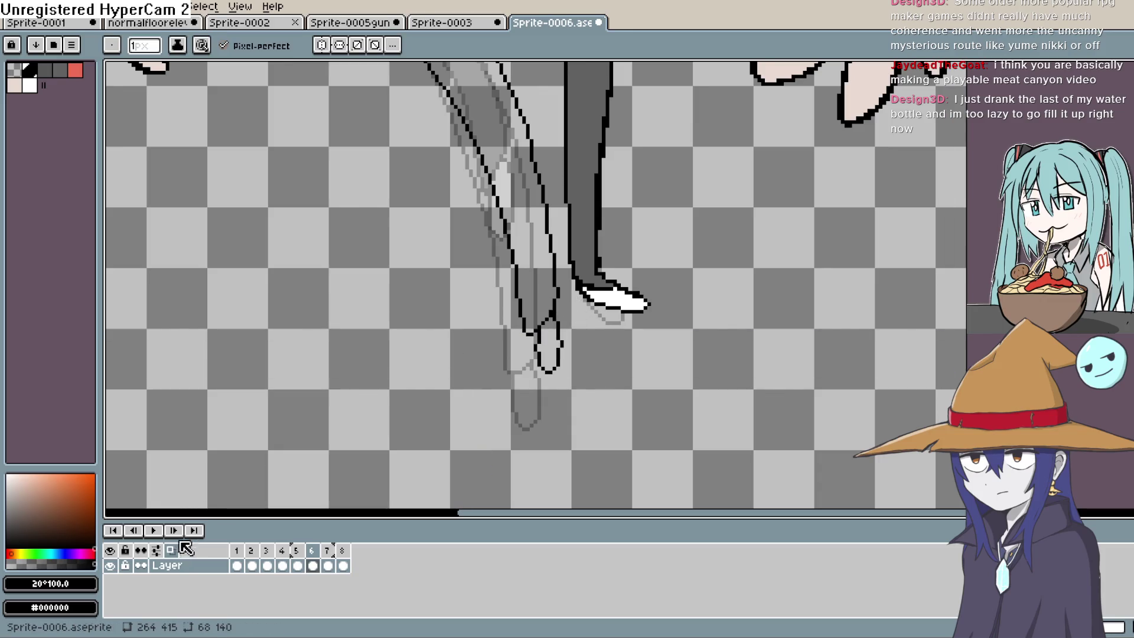
pyautogui.scroll(-5, 596, 358)
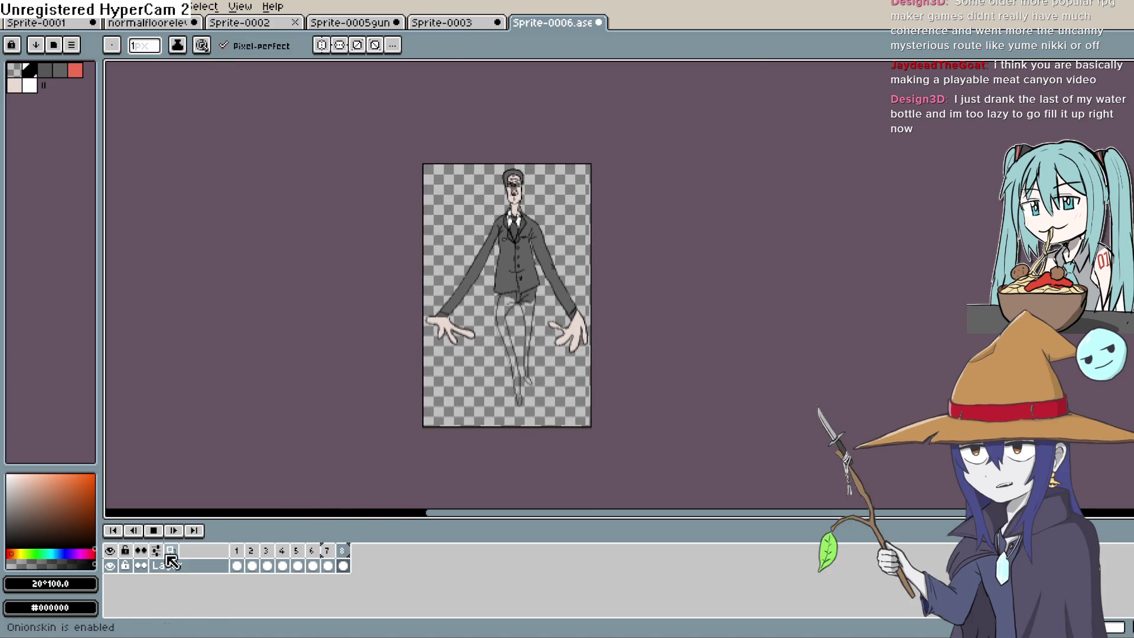
pyautogui.scroll(2, 423, 346)
pyautogui.moveTo(697, 322); pyautogui.dragTo(635, 425)
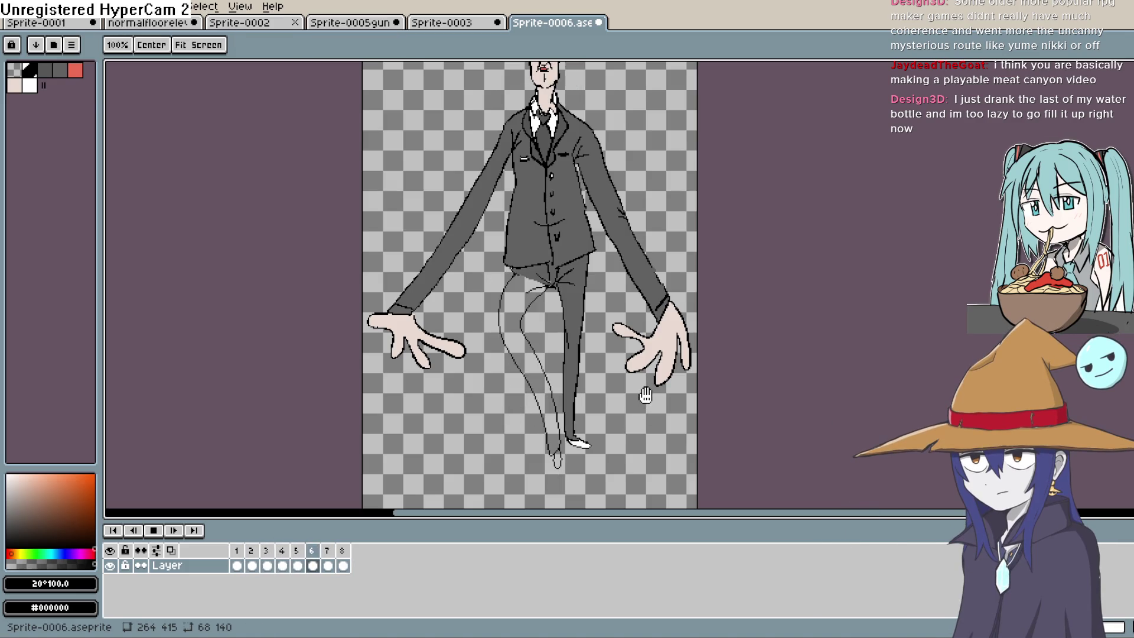
pyautogui.moveTo(646, 398); pyautogui.dragTo(636, 433)
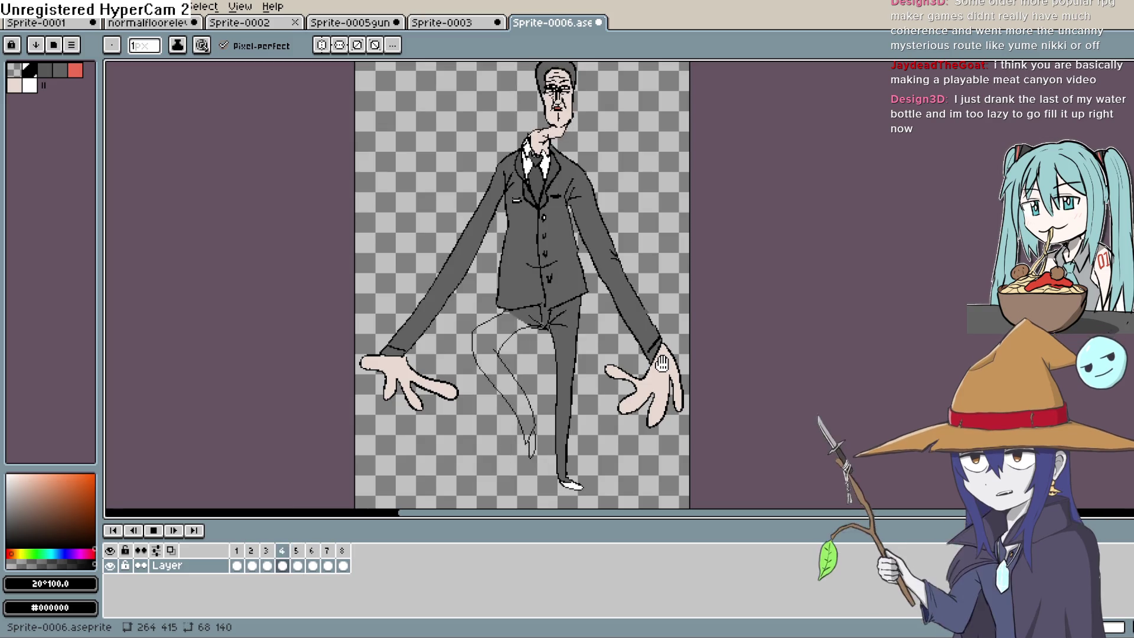
# Step: Nudge the canvas view while the animation plays
pyautogui.moveTo(661, 363); pyautogui.dragTo(634, 374)
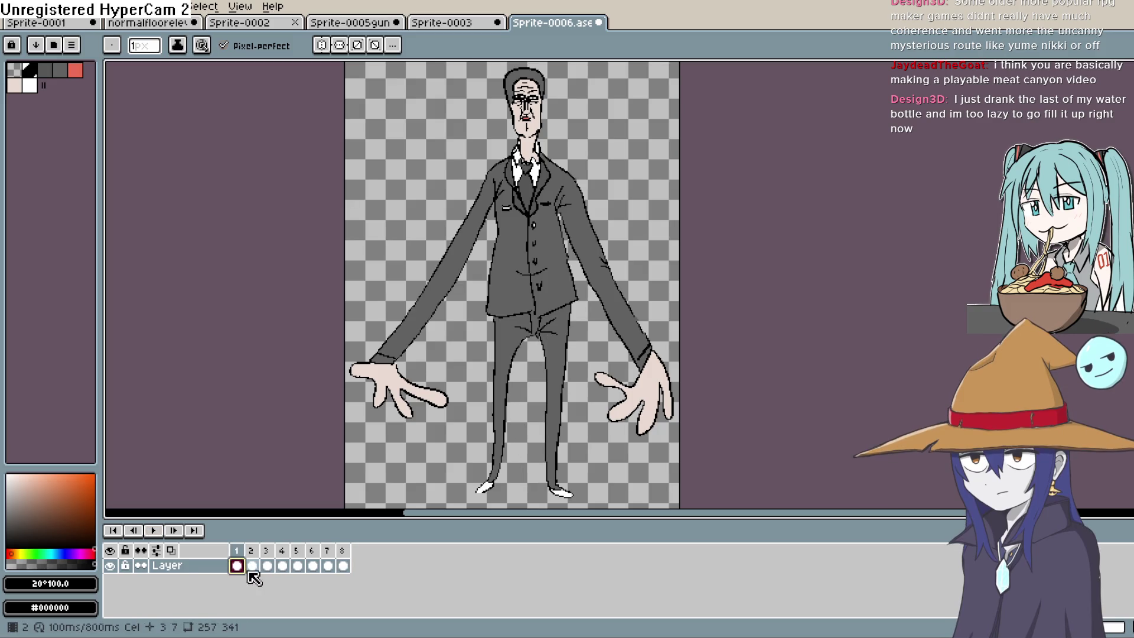
# Step: Sample the suit's #626262 grey on frame 3 and fill frame 4's raised leg
pyautogui.press('i')
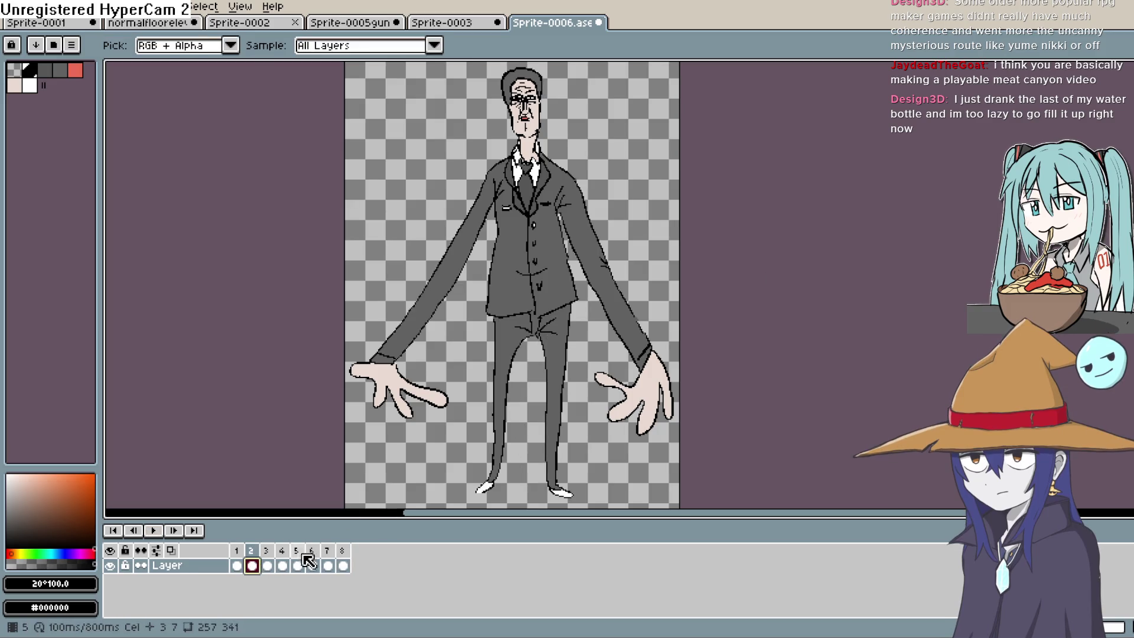
pyautogui.click(267, 565)
pyautogui.click(494, 323)
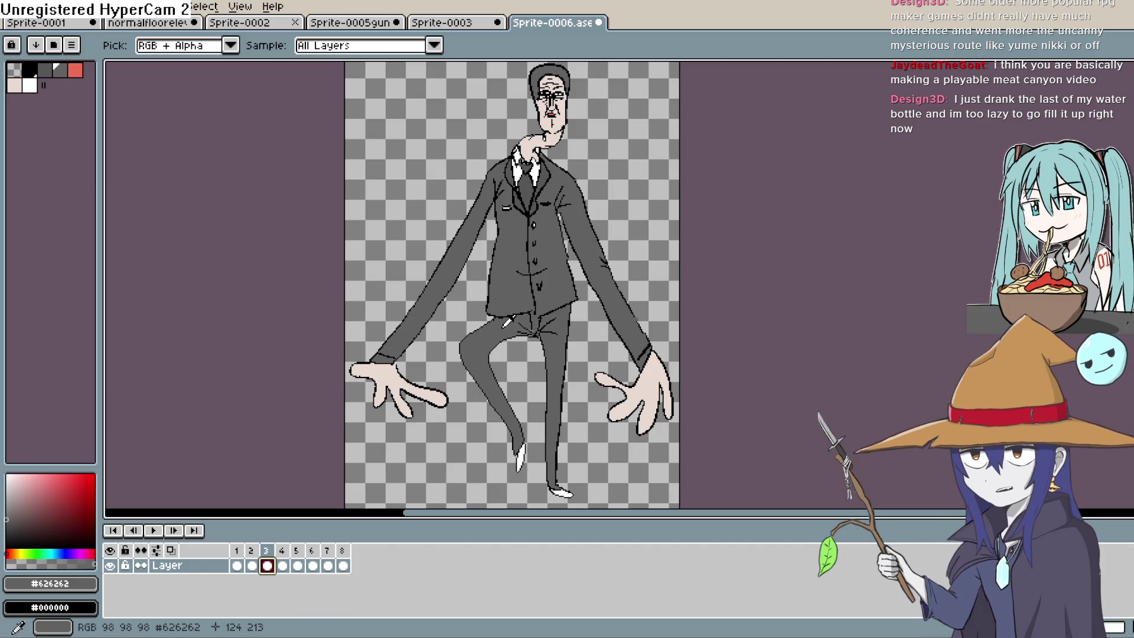
pyautogui.press('Right')
pyautogui.hotkey('shift', 'g')
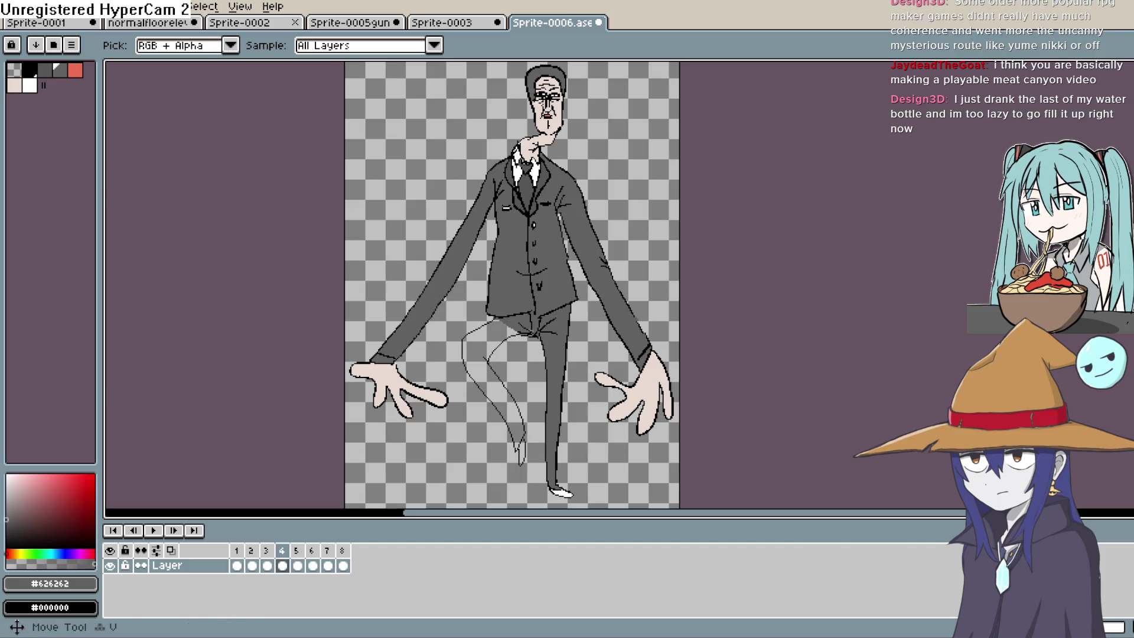
pyautogui.click(509, 343)
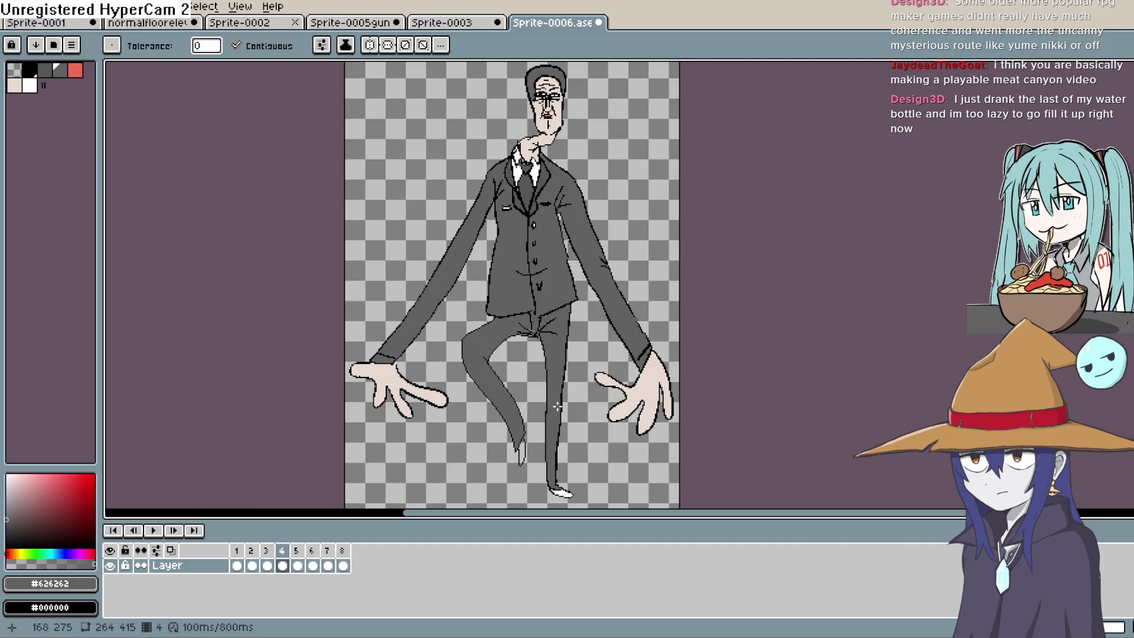
# Step: Fill the left leg on frame 7 with grey, undoing the accidental background fill
pyautogui.press('Right')
pyautogui.press('Right')
pyautogui.press('Left')
pyautogui.press('Right')
pyautogui.press('Right')
pyautogui.click(512, 346)
pyautogui.click(569, 339)
pyautogui.hotkey('ctrl', 'z')
pyautogui.press('b')
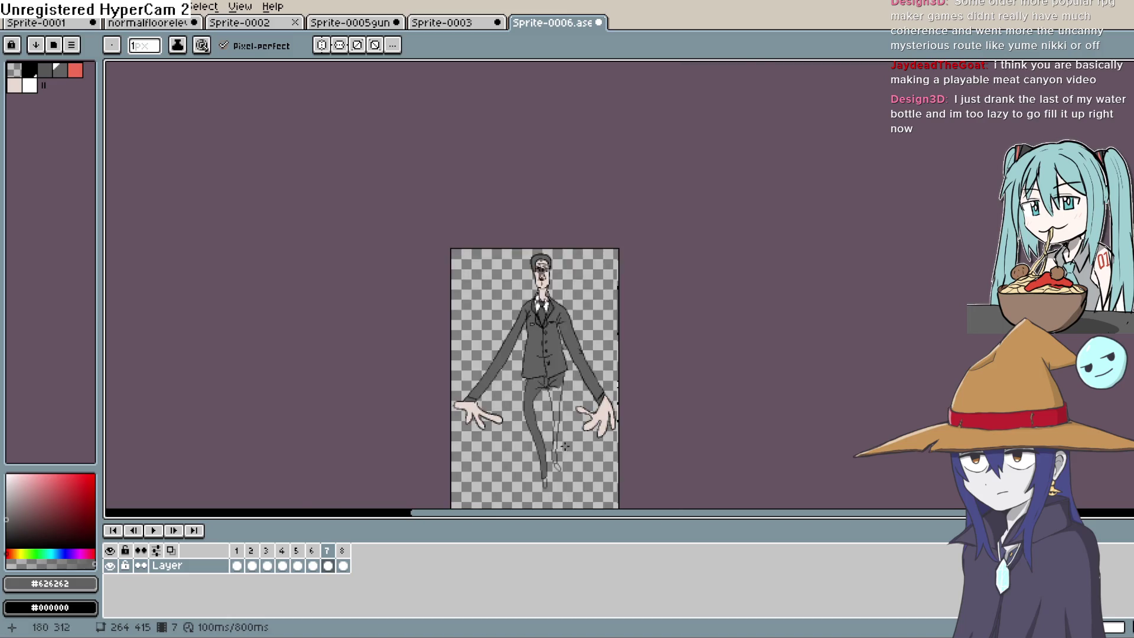
# Step: Fill the right leg on frame 7 with dark grey using the Paint Bucket
pyautogui.scroll(3, 561, 444)
pyautogui.moveTo(474, 420)
pyautogui.mouseDown()
pyautogui.moveTo(557, 362)
pyautogui.moveTo(531, 319)
pyautogui.moveTo(575, 187)
pyautogui.mouseUp()
pyautogui.press('b')
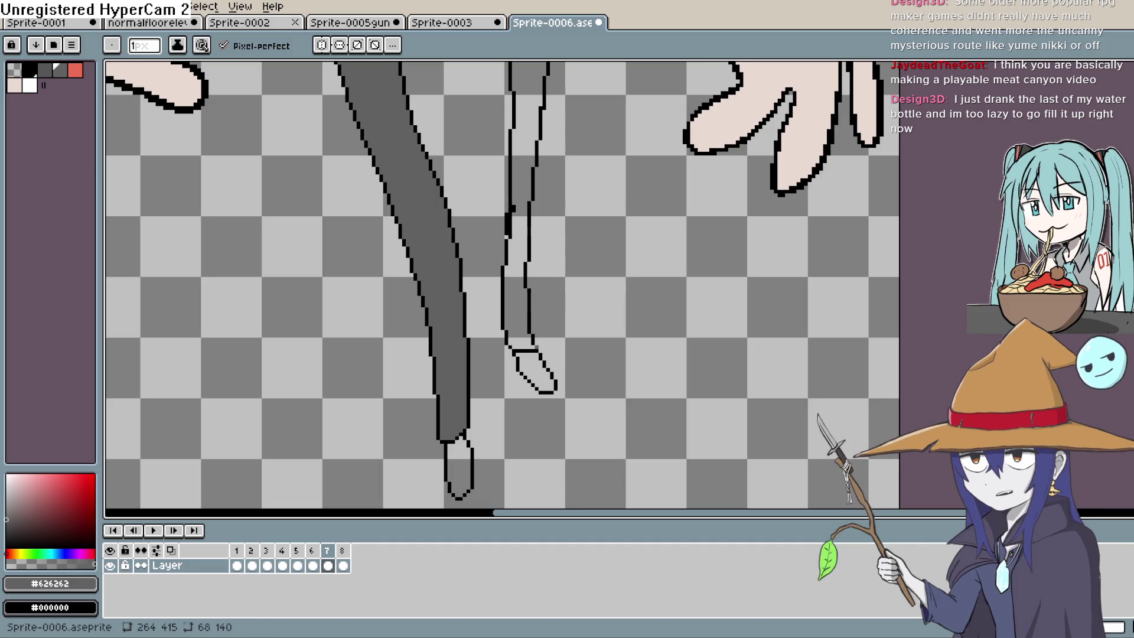
pyautogui.press('g')
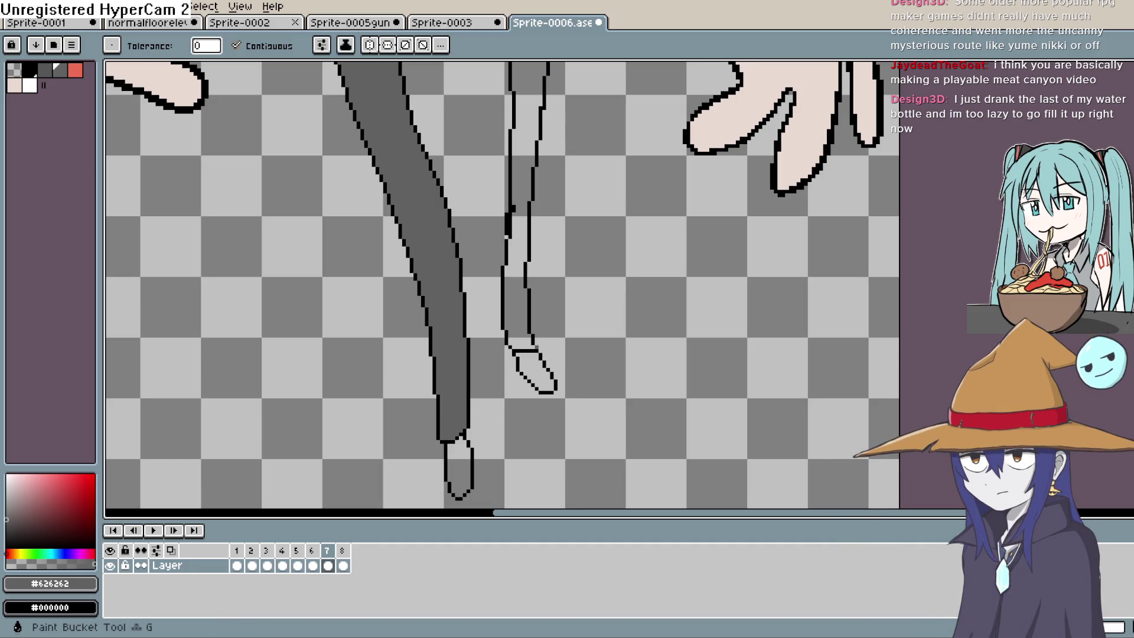
pyautogui.click(501, 297)
# Step: Fill both legs on frame 8 with dark grey and reframe the whole figure
pyautogui.moveTo(640, 241); pyautogui.dragTo(626, 407)
pyautogui.scroll(-3, 566, 214)
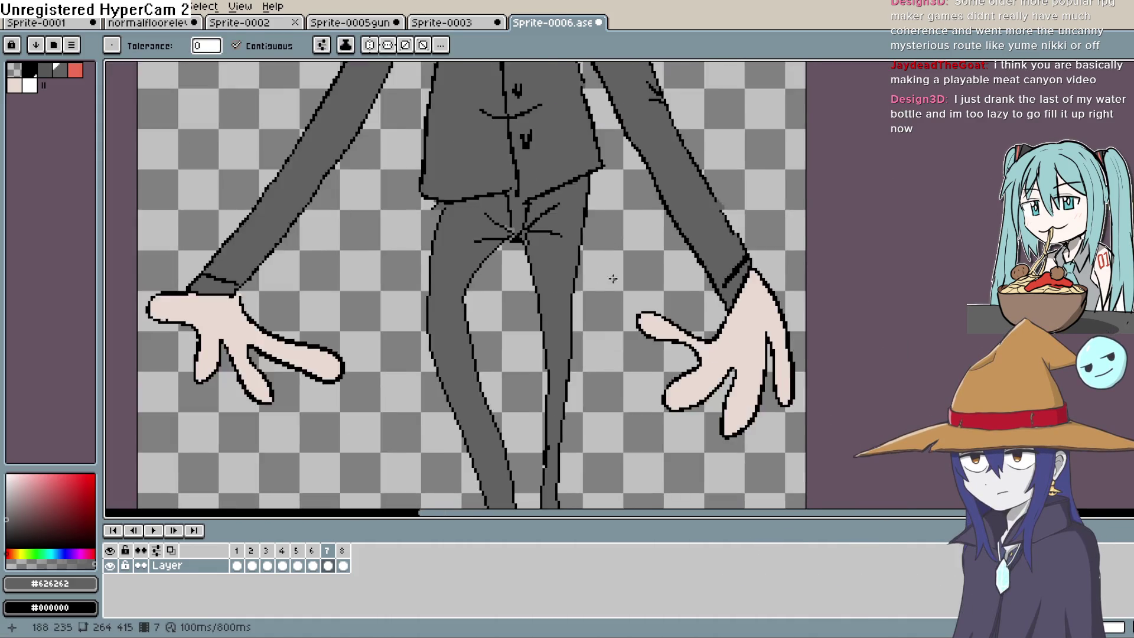
pyautogui.click(343, 566)
pyautogui.click(593, 278)
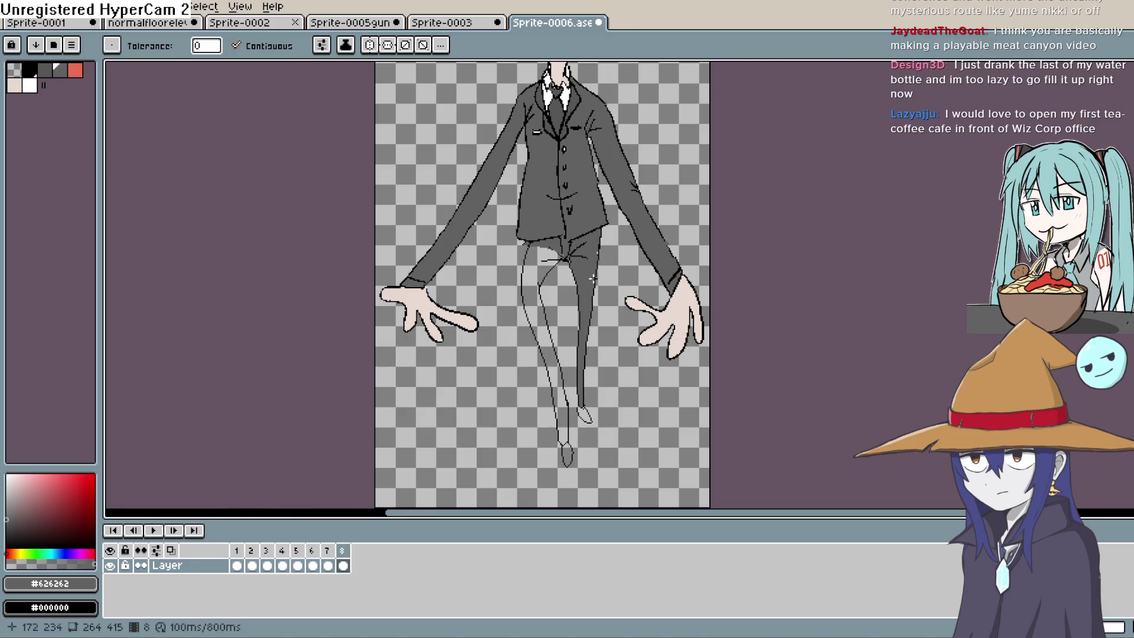
pyautogui.click(555, 279)
pyautogui.moveTo(301, 530); pyautogui.dragTo(267, 493)
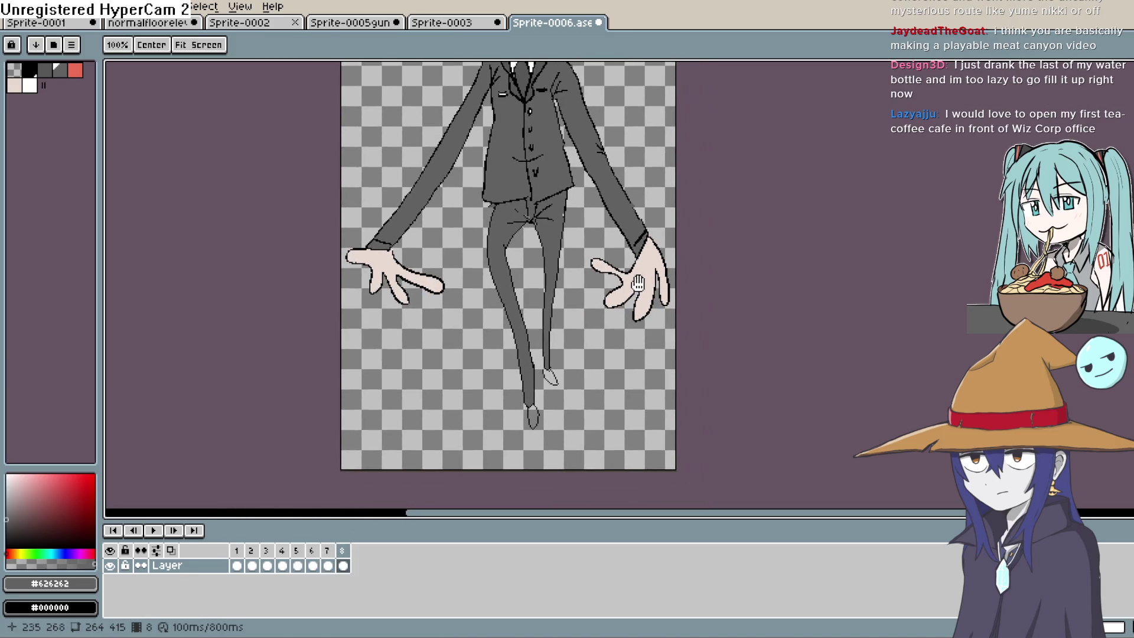
pyautogui.moveTo(608, 257); pyautogui.dragTo(603, 381)
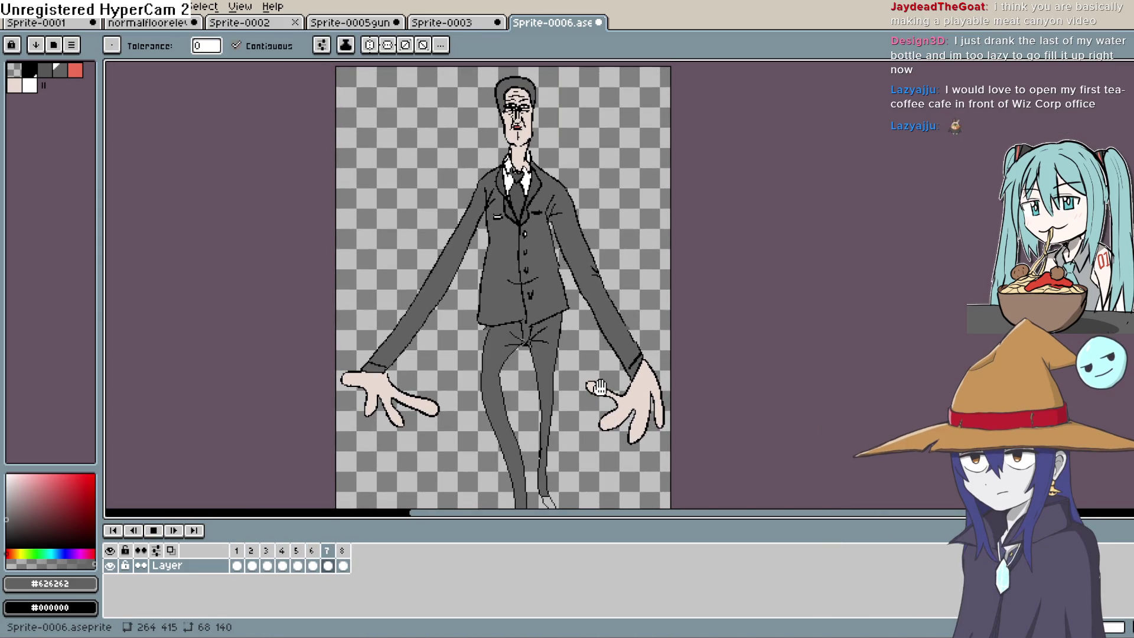
pyautogui.scroll(-2, 599, 378)
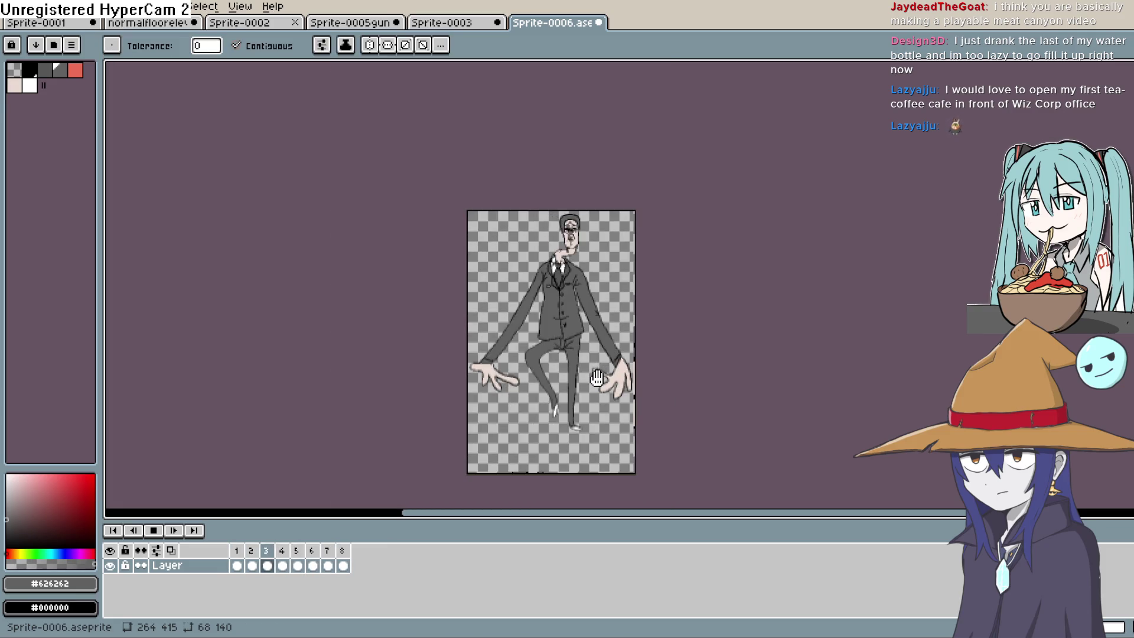
# Step: Stop playback and check the leg poses on frames 2 through 4
pyautogui.scroll(2, 597, 378)
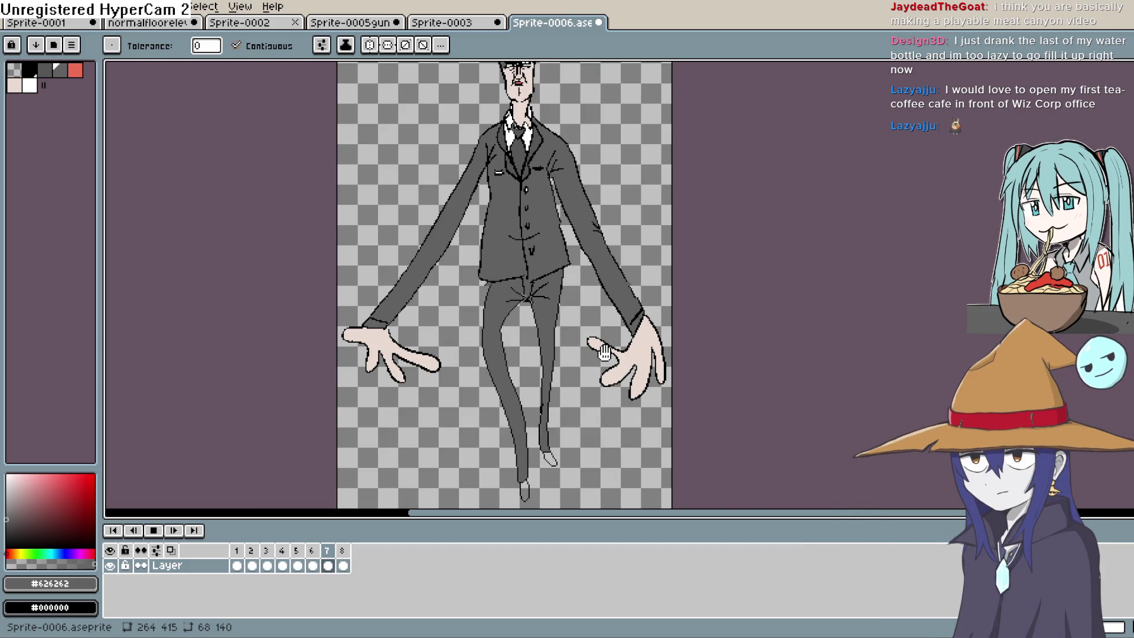
pyautogui.click(157, 531)
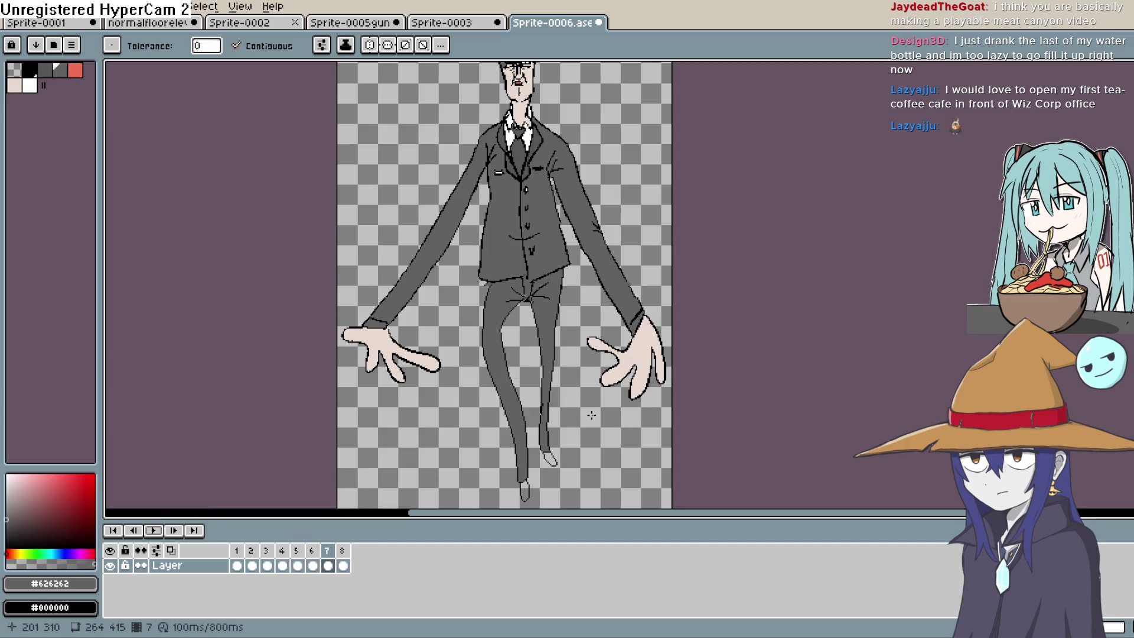
pyautogui.doubleClick(251, 565)
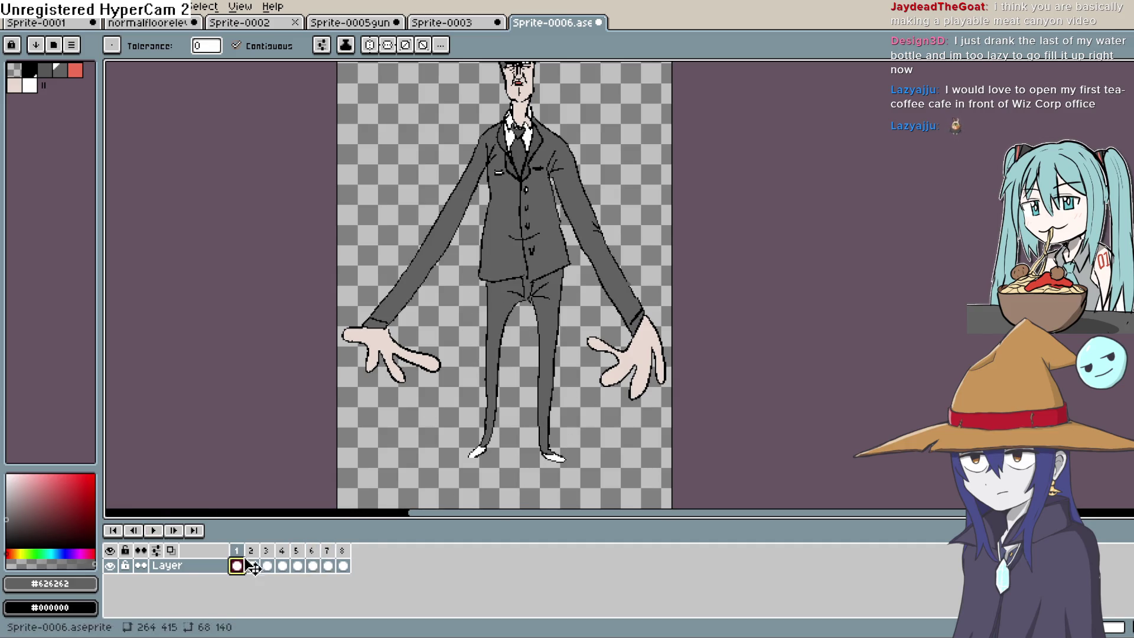
pyautogui.click(733, 290)
pyautogui.click(267, 565)
pyautogui.click(282, 565)
# Step: Select frame 8 and add a new frame duplicating its pose with Alt+N
pyautogui.click(313, 565)
pyautogui.click(328, 565)
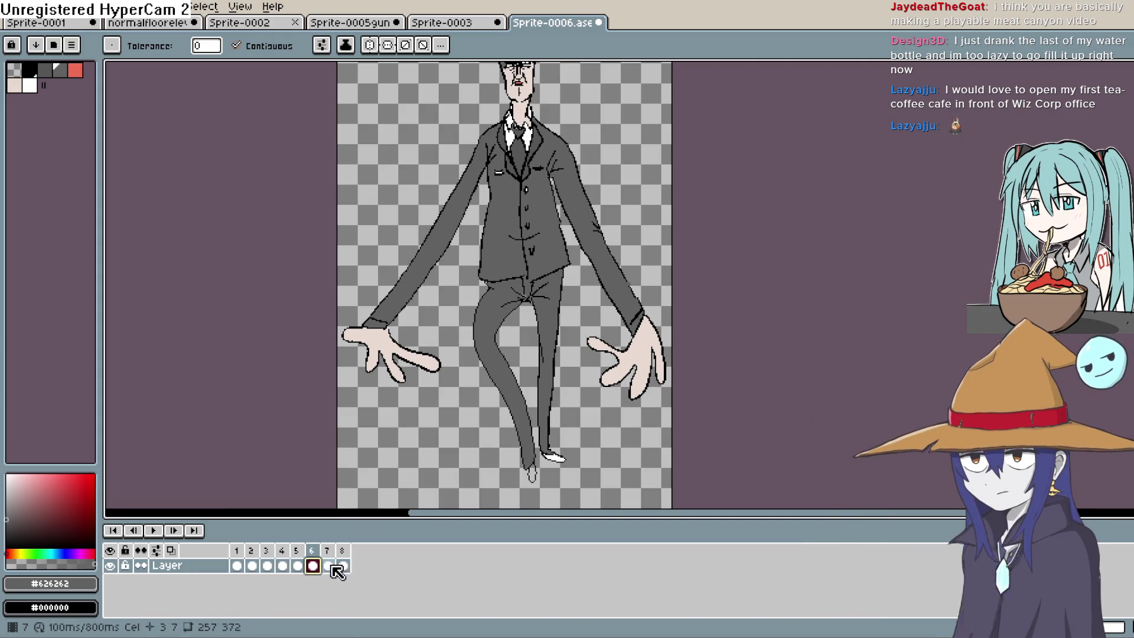
pyautogui.doubleClick(343, 566)
pyautogui.click(731, 291)
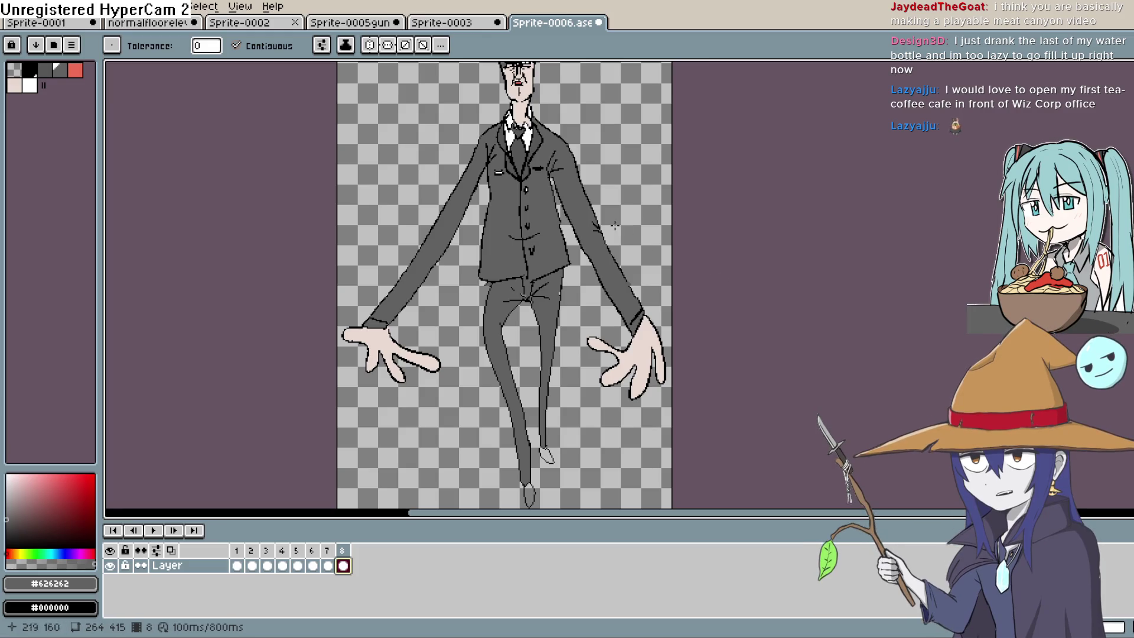
pyautogui.hotkey('alt', 'n')
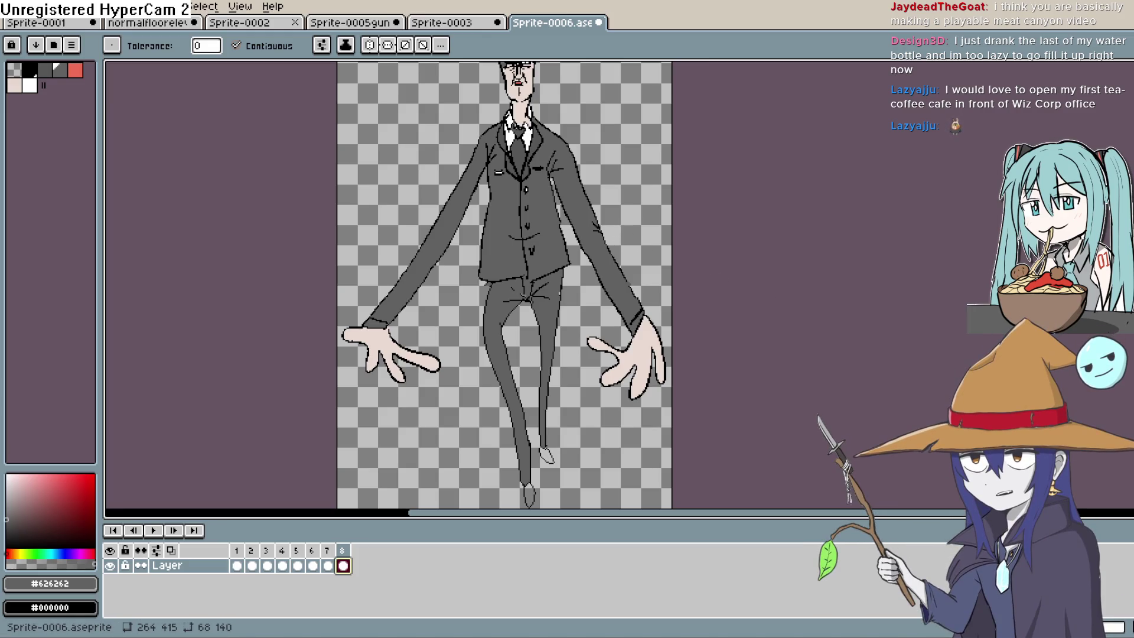
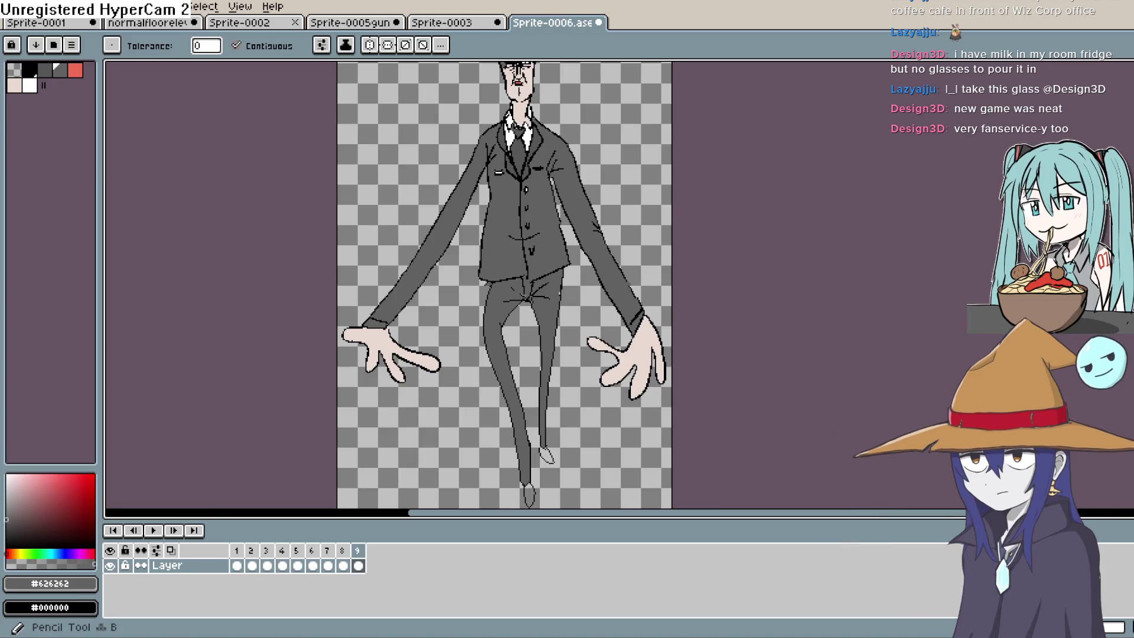
# Step: Bring the suited figure into view and play the nine-frame walk animation
pyautogui.moveTo(574, 270); pyautogui.dragTo(543, 257)
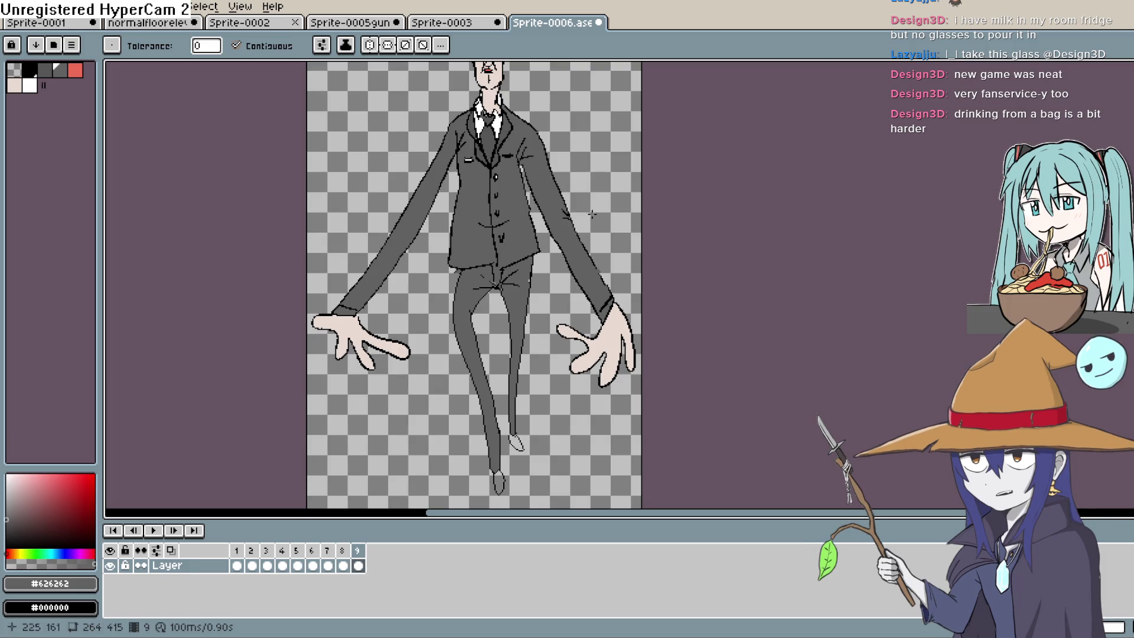
pyautogui.moveTo(582, 289)
pyautogui.mouseDown()
pyautogui.moveTo(523, 306)
pyautogui.moveTo(547, 296)
pyautogui.moveTo(540, 201)
pyautogui.mouseUp()
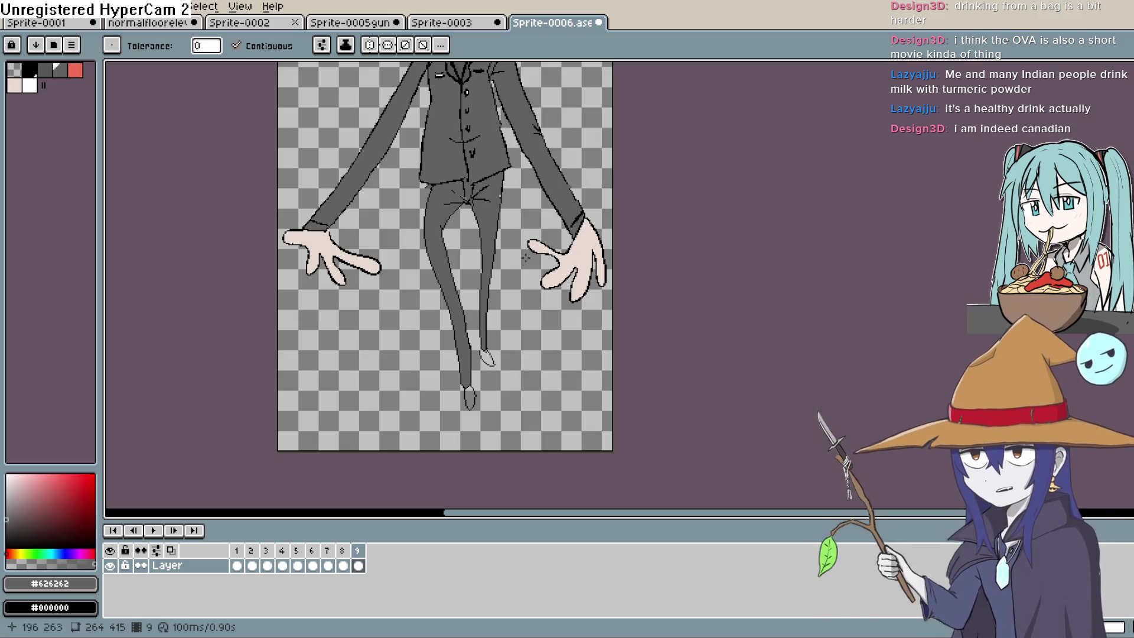
pyautogui.scroll(3, 514, 289)
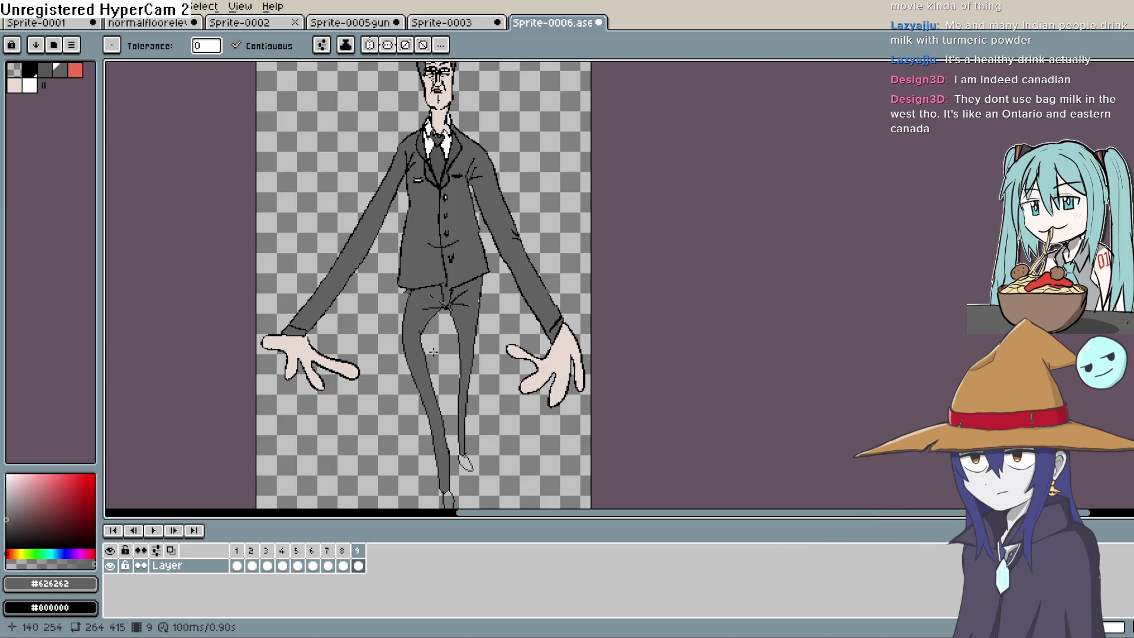
pyautogui.click(155, 531)
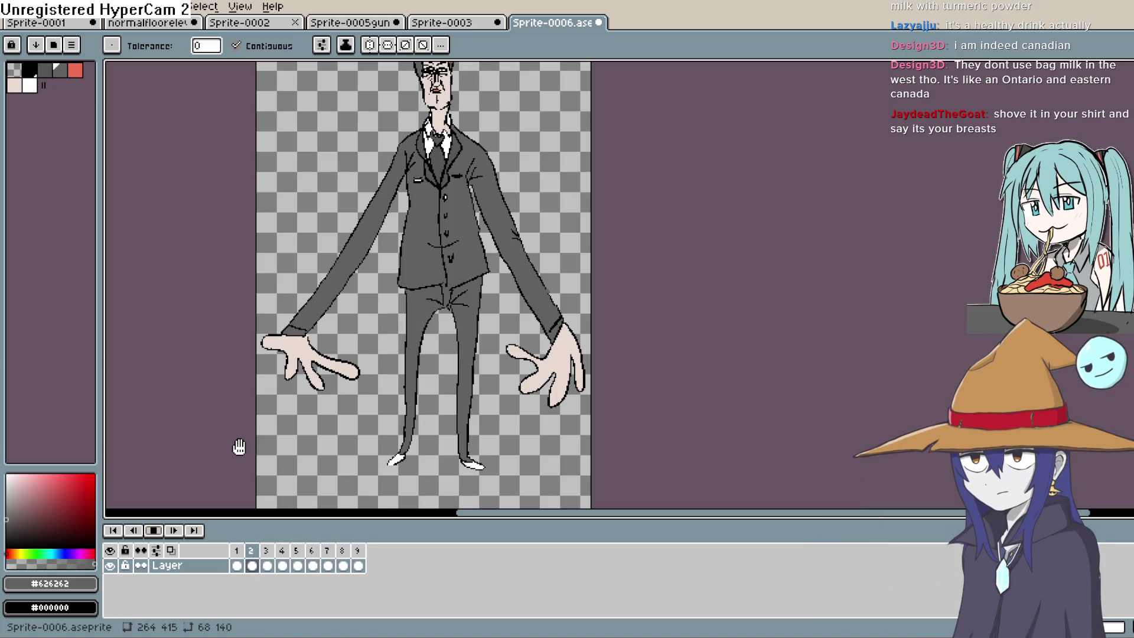
# Step: Stop the walk playback and move to frame 2 of the cycle
pyautogui.moveTo(496, 336); pyautogui.dragTo(449, 311)
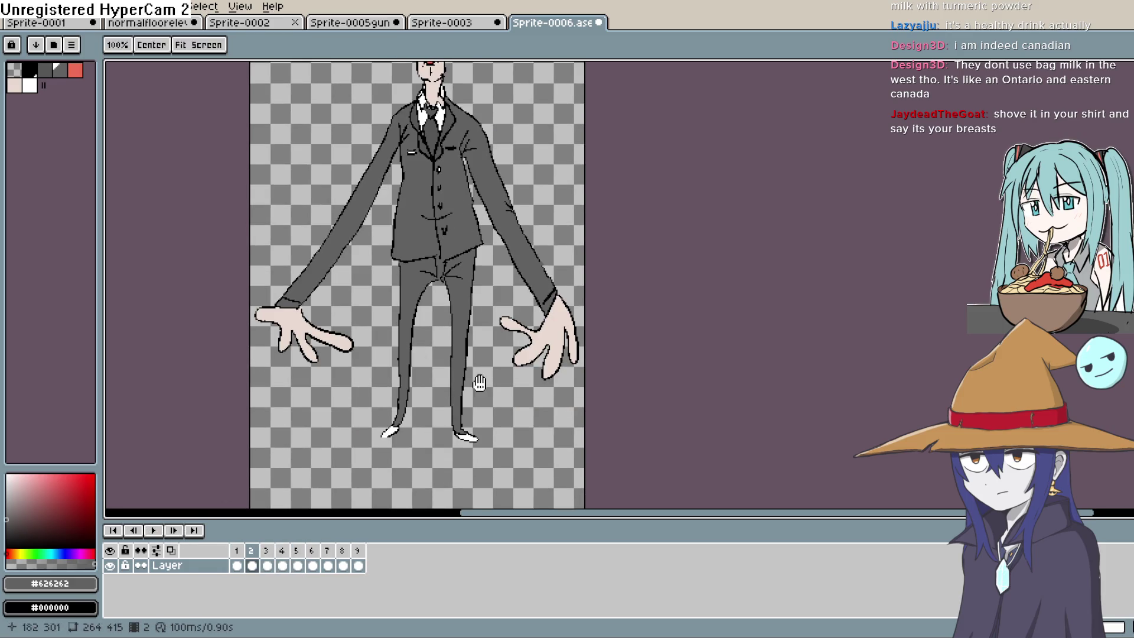
pyautogui.click(153, 531)
pyautogui.click(241, 572)
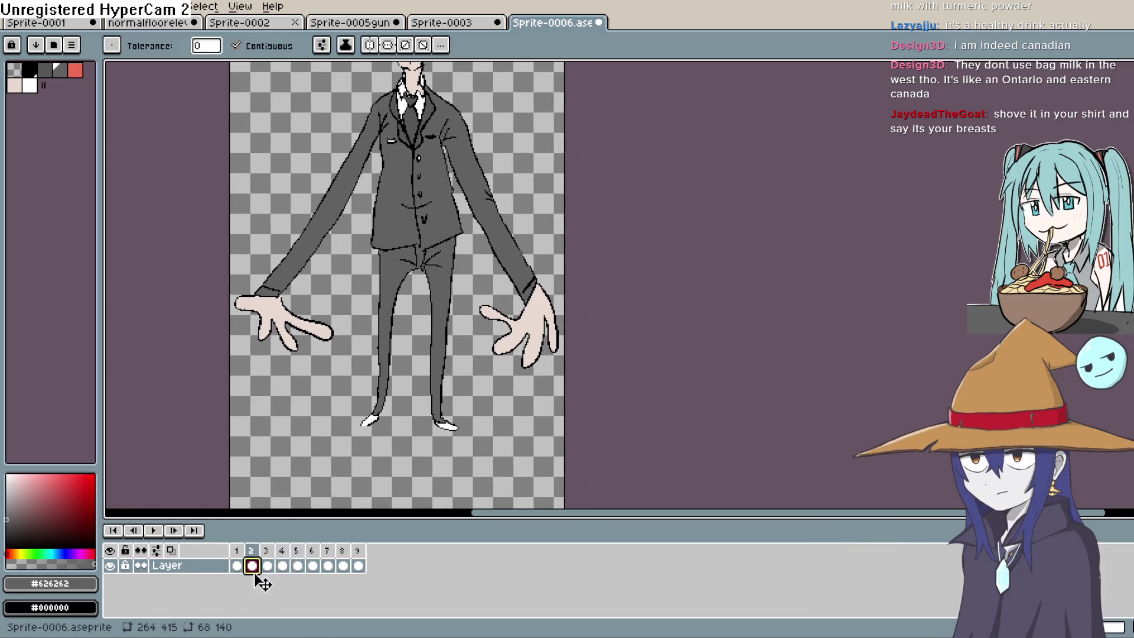
pyautogui.doubleClick(267, 566)
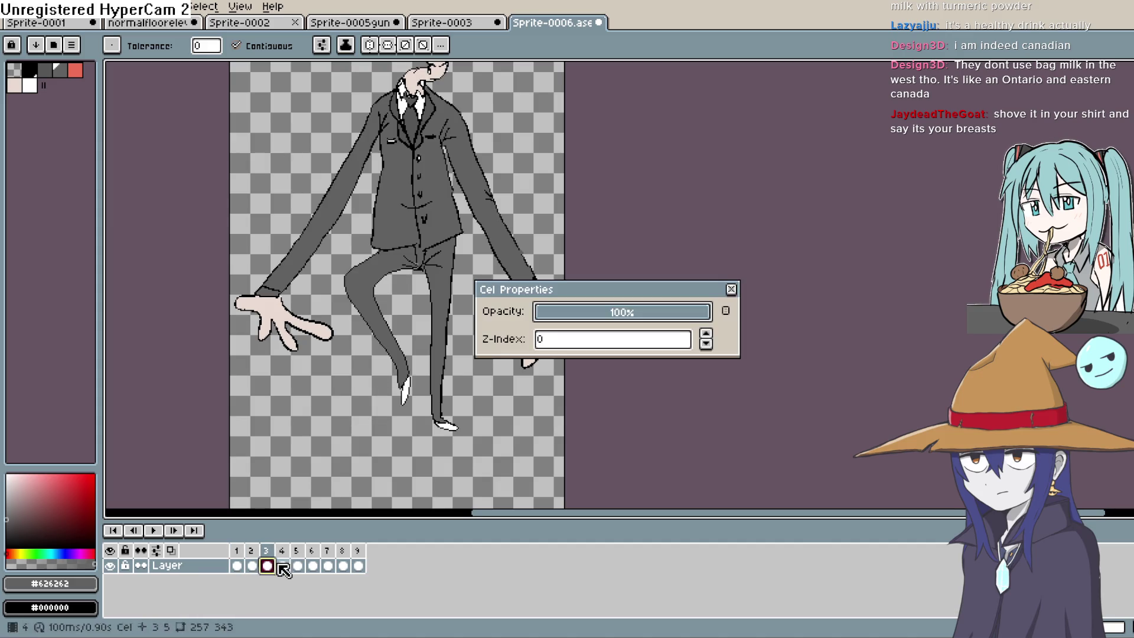
pyautogui.click(733, 289)
pyautogui.click(254, 565)
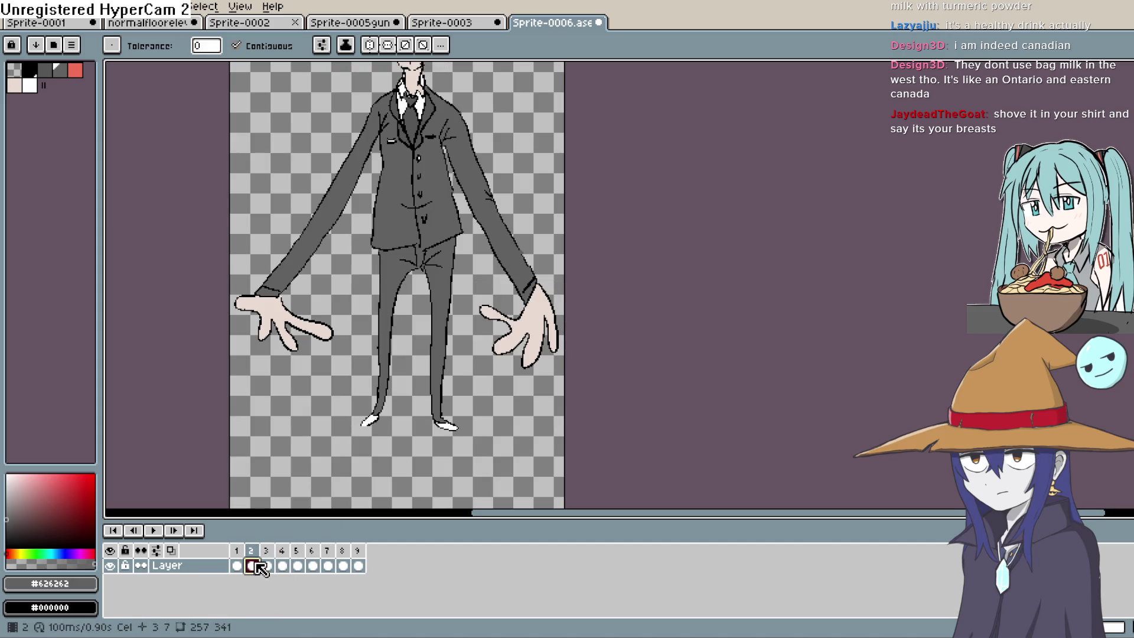
# Step: Select frame 2's cel and lasso the left leg and foot
pyautogui.doubleClick(251, 567)
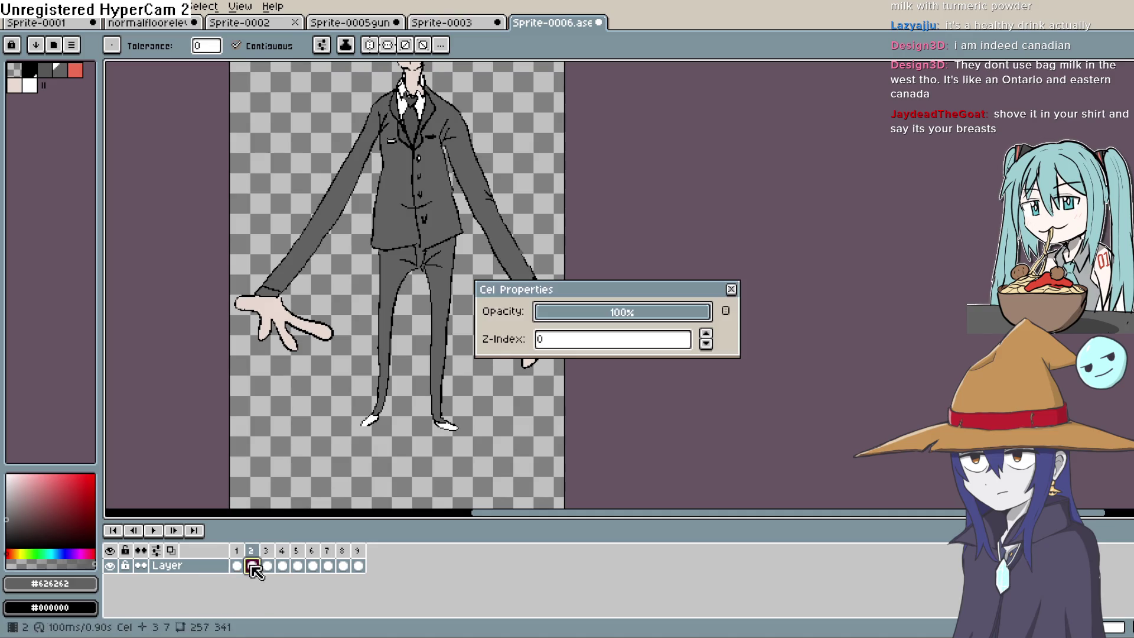
pyautogui.click(731, 288)
pyautogui.press('m')
pyautogui.moveTo(416, 275)
pyautogui.mouseDown()
pyautogui.moveTo(369, 301)
pyautogui.moveTo(351, 434)
pyautogui.moveTo(397, 417)
pyautogui.moveTo(417, 275)
pyautogui.mouseUp()
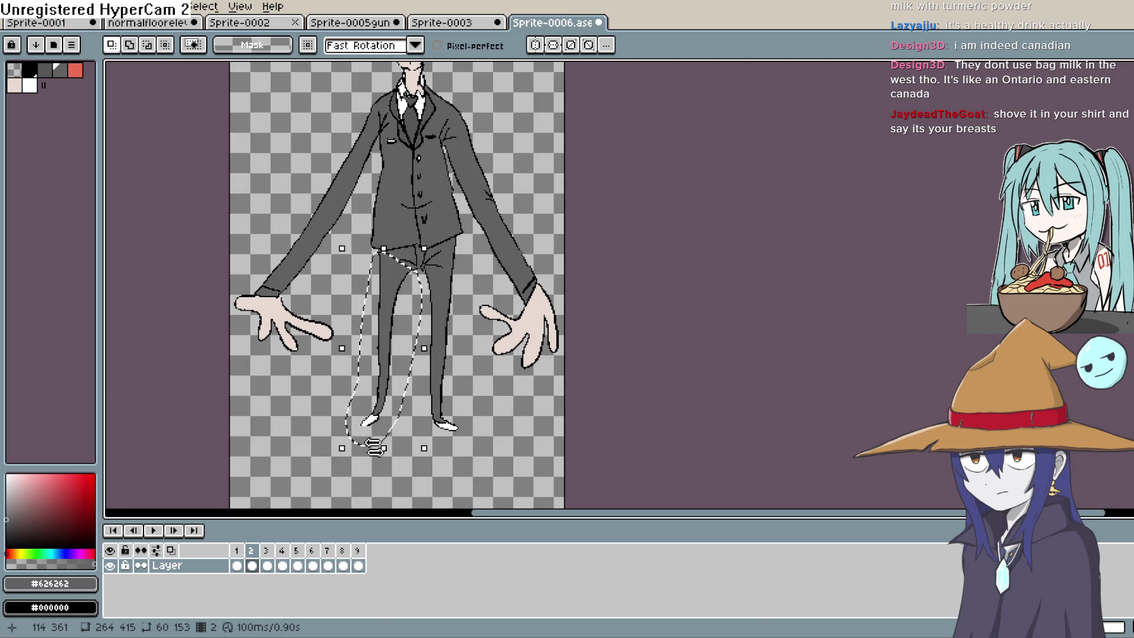
# Step: Tilt frame 2's left leg about -2°, replay the walk stopping on frame 9, and add frame 10
pyautogui.moveTo(374, 448); pyautogui.dragTo(372, 453)
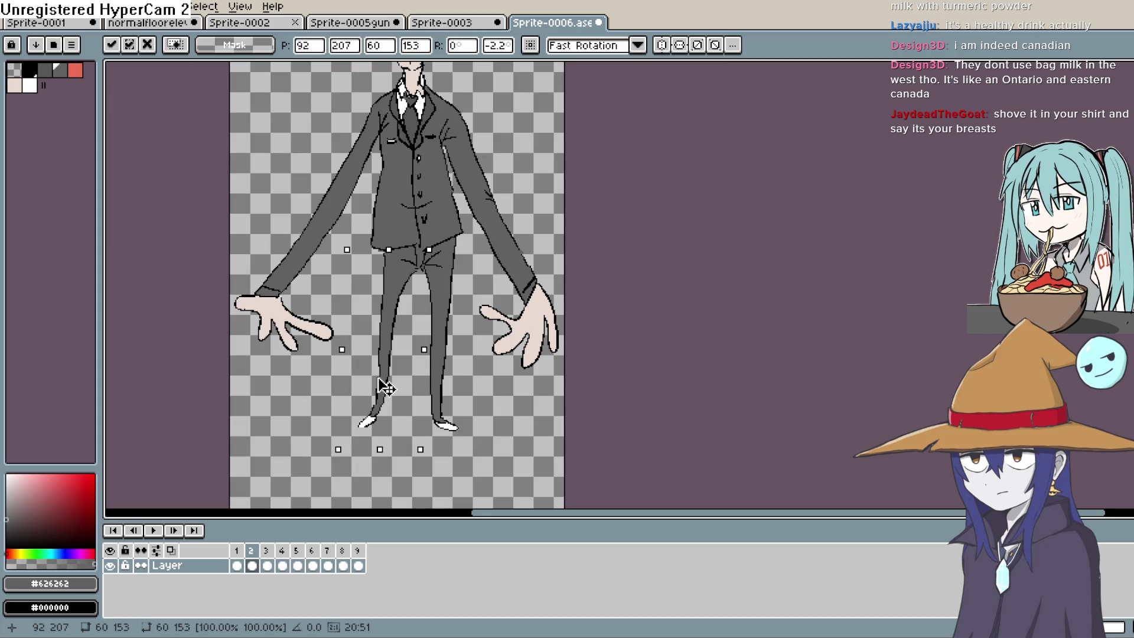
pyautogui.click(636, 302)
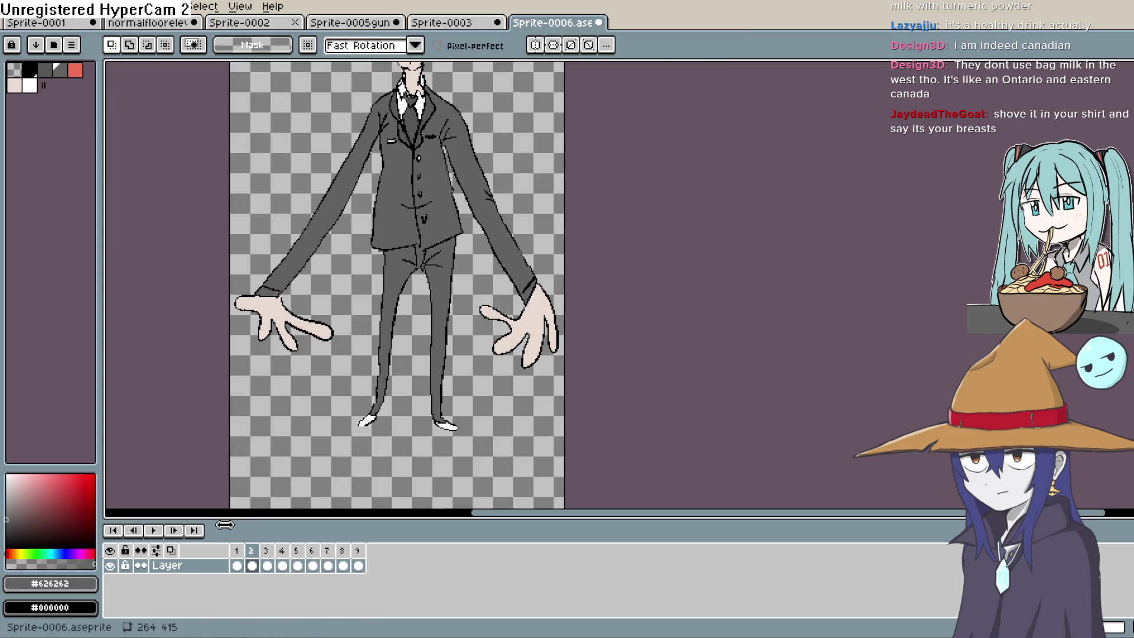
pyautogui.click(157, 531)
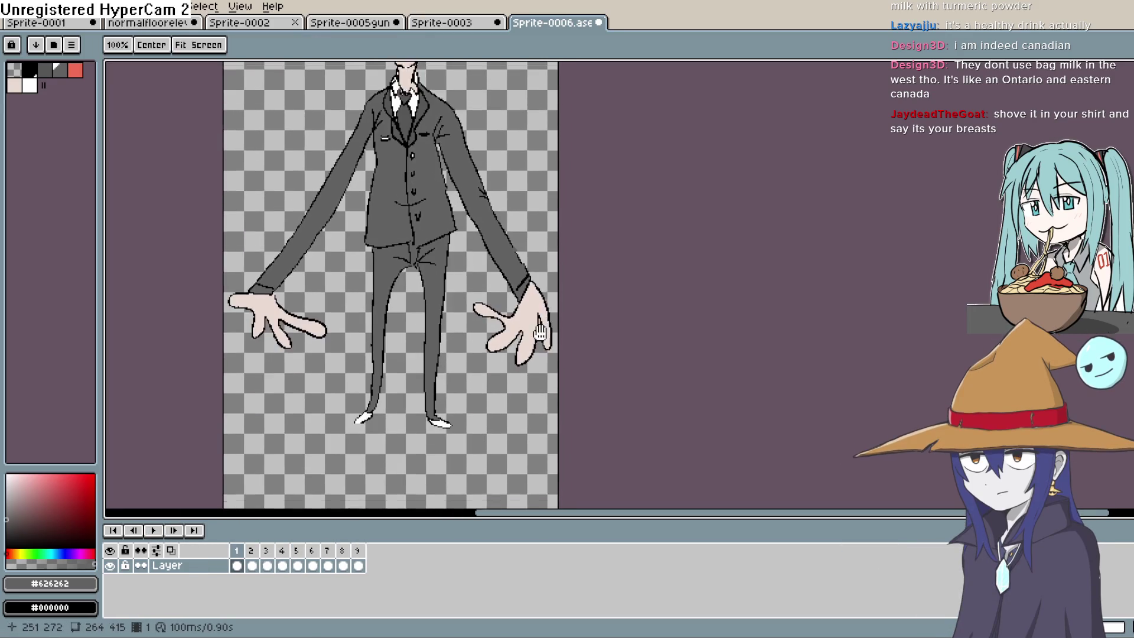
pyautogui.click(358, 565)
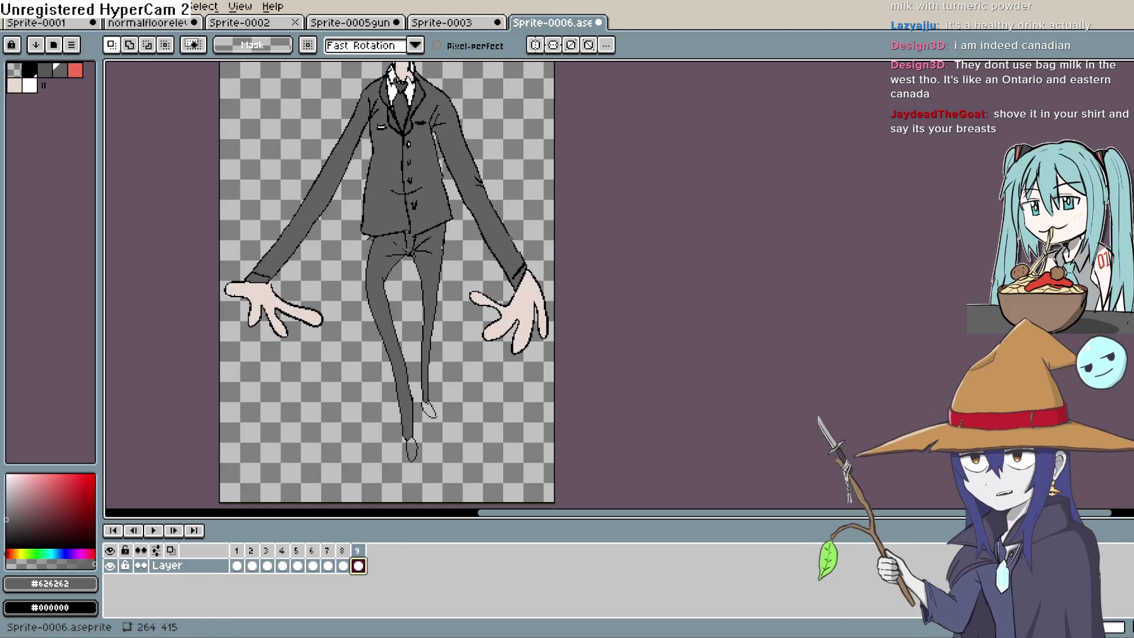
pyautogui.hotkey('alt', 'n')
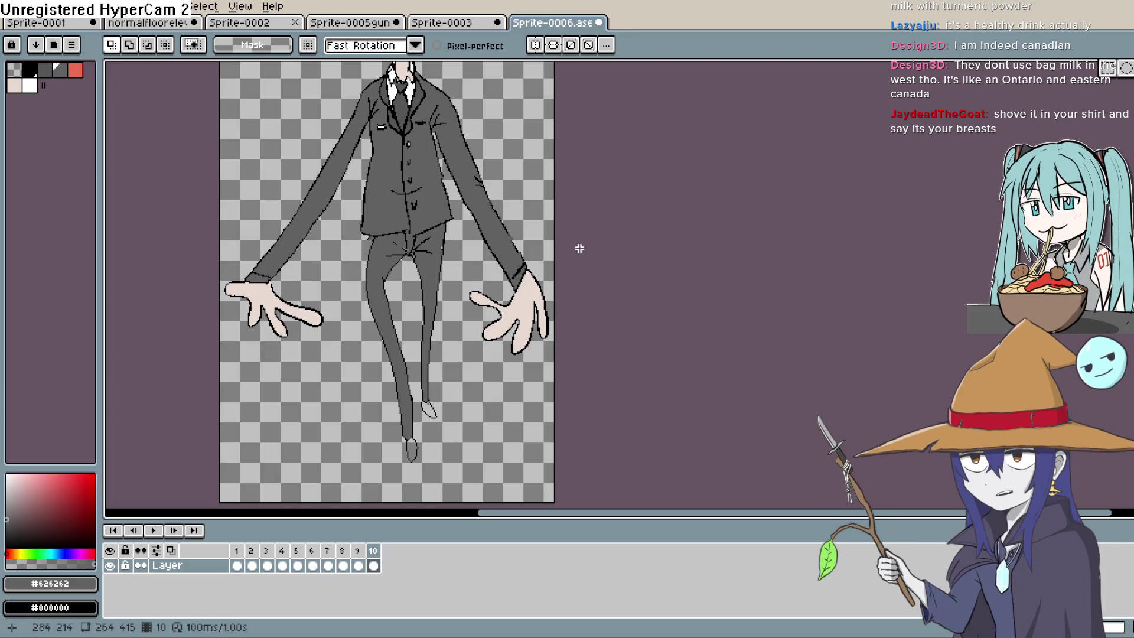
# Step: Lasso the whole right leg on frame 10 and delete it
pyautogui.press('q')
pyautogui.moveTo(452, 239); pyautogui.dragTo(460, 241)
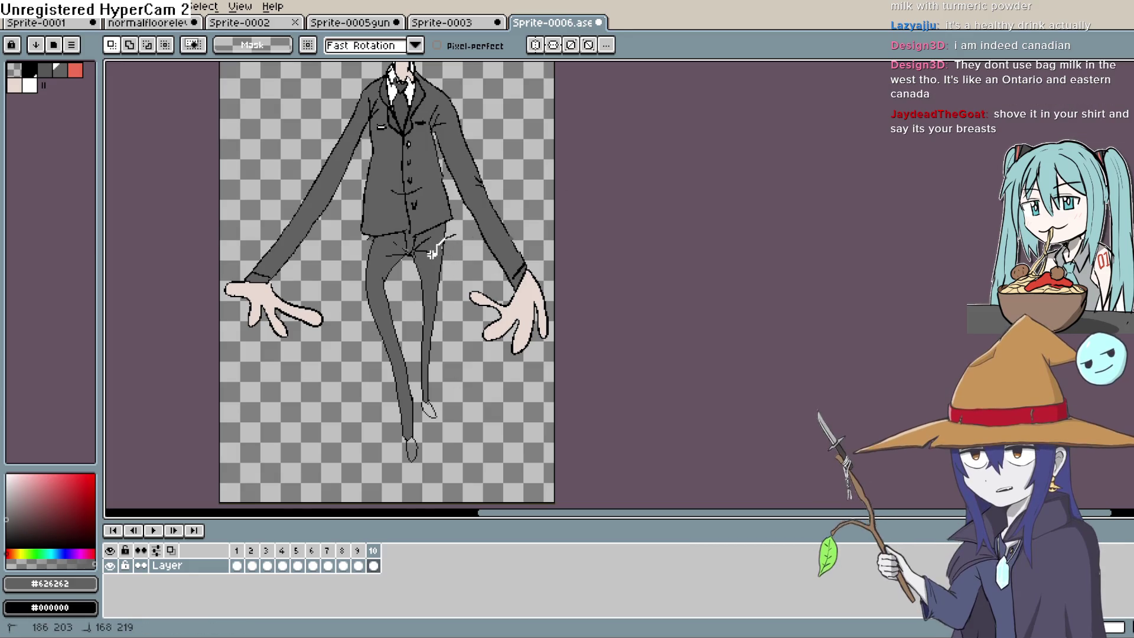
pyautogui.hotkey('ctrl', 'd')
pyautogui.moveTo(449, 229)
pyautogui.mouseDown()
pyautogui.moveTo(413, 257)
pyautogui.moveTo(416, 367)
pyautogui.mouseUp()
pyautogui.moveTo(420, 422)
pyautogui.mouseDown()
pyautogui.moveTo(460, 237)
pyautogui.moveTo(416, 408)
pyautogui.mouseUp()
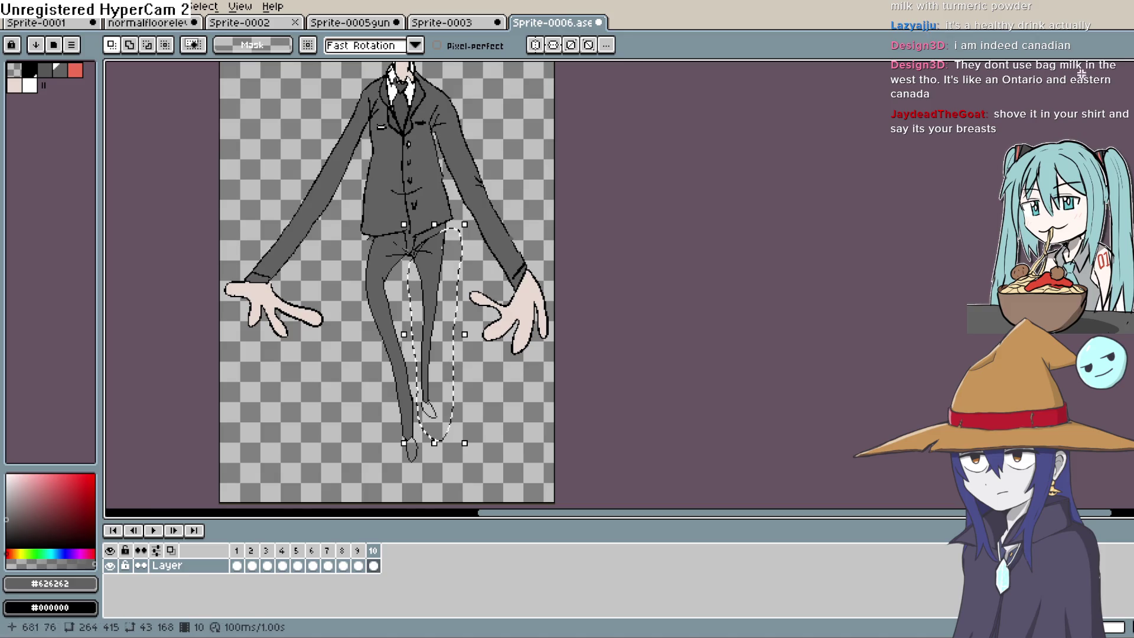
pyautogui.press('Delete')
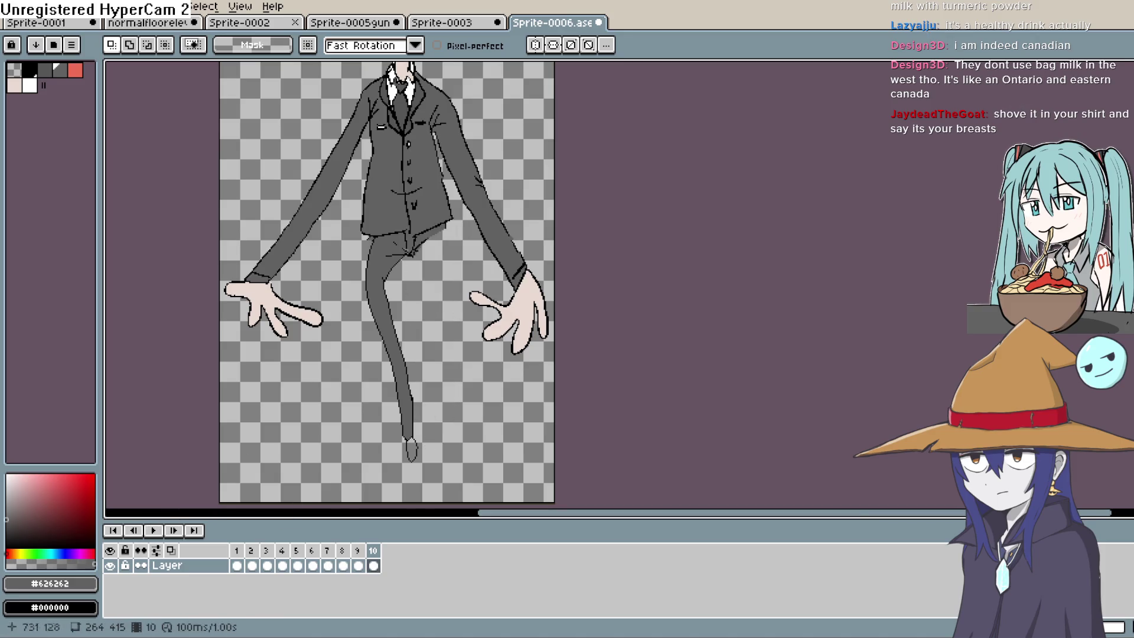
# Step: With onion skin on, trace a black leg and foot outline over the ghost, then add frame 11
pyautogui.click(171, 550)
pyautogui.press('b')
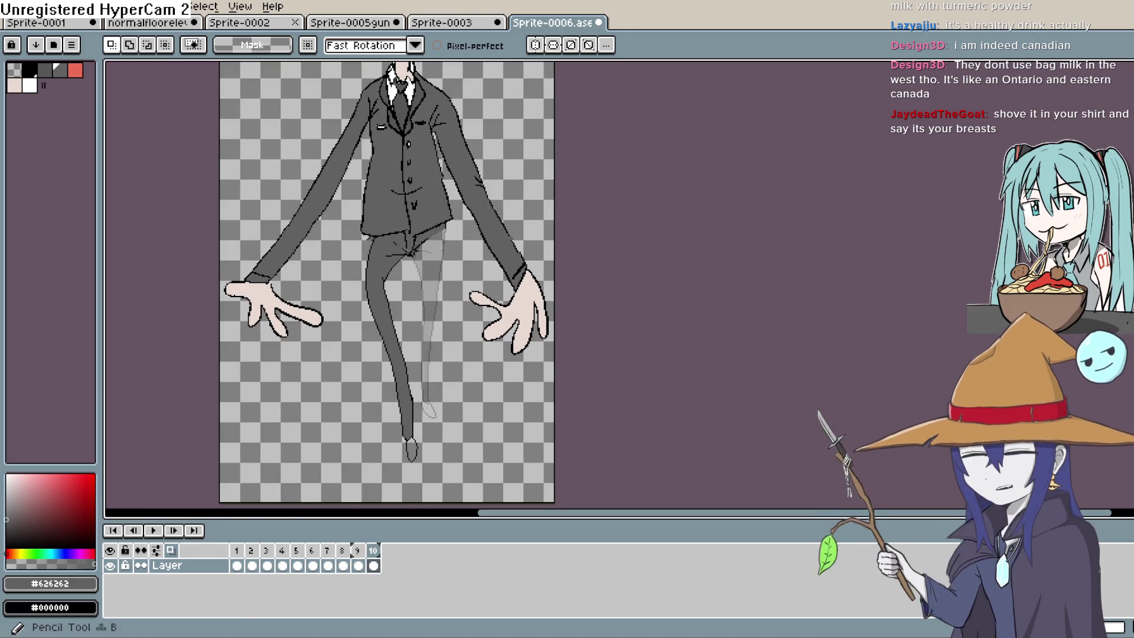
pyautogui.click(28, 70)
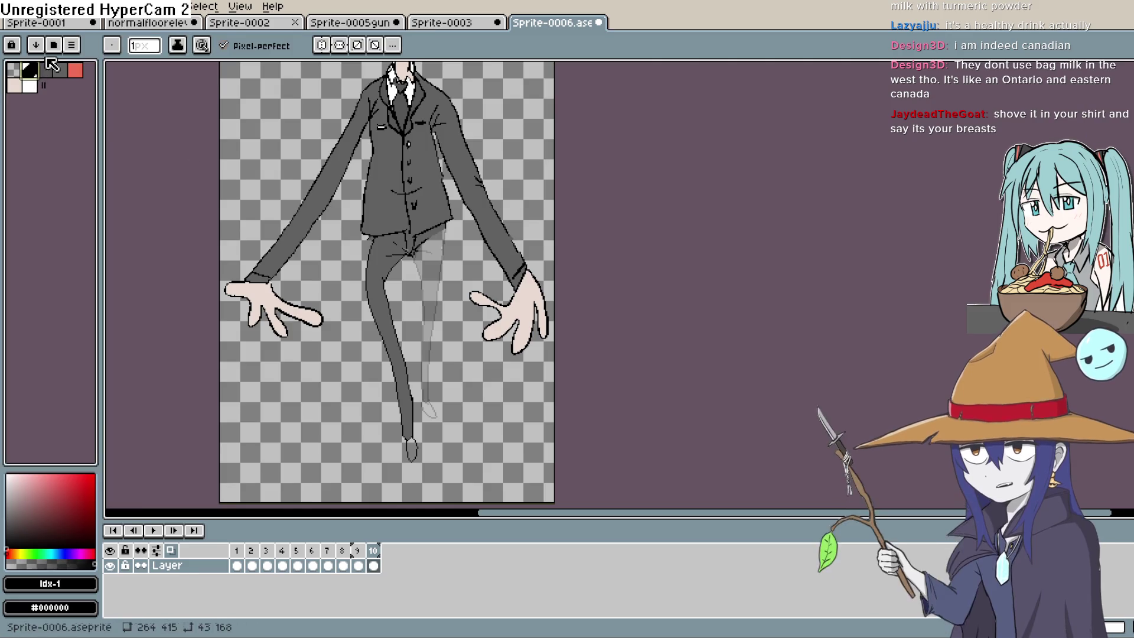
pyautogui.scroll(-3, 436, 203)
pyautogui.moveTo(436, 203); pyautogui.dragTo(427, 298)
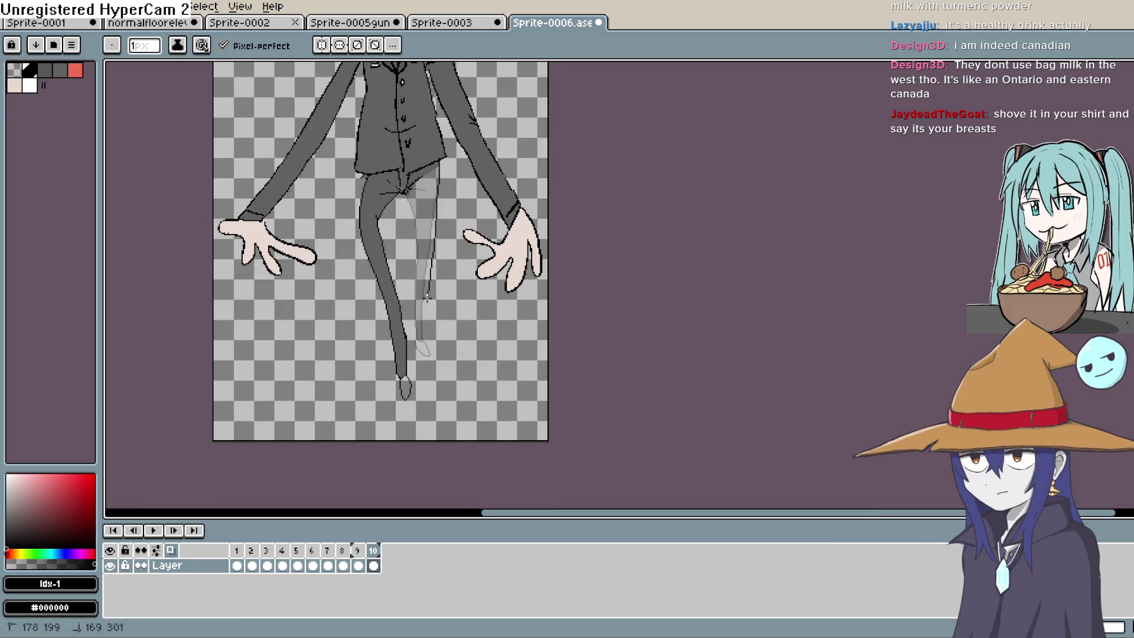
pyautogui.moveTo(407, 191); pyautogui.dragTo(426, 188)
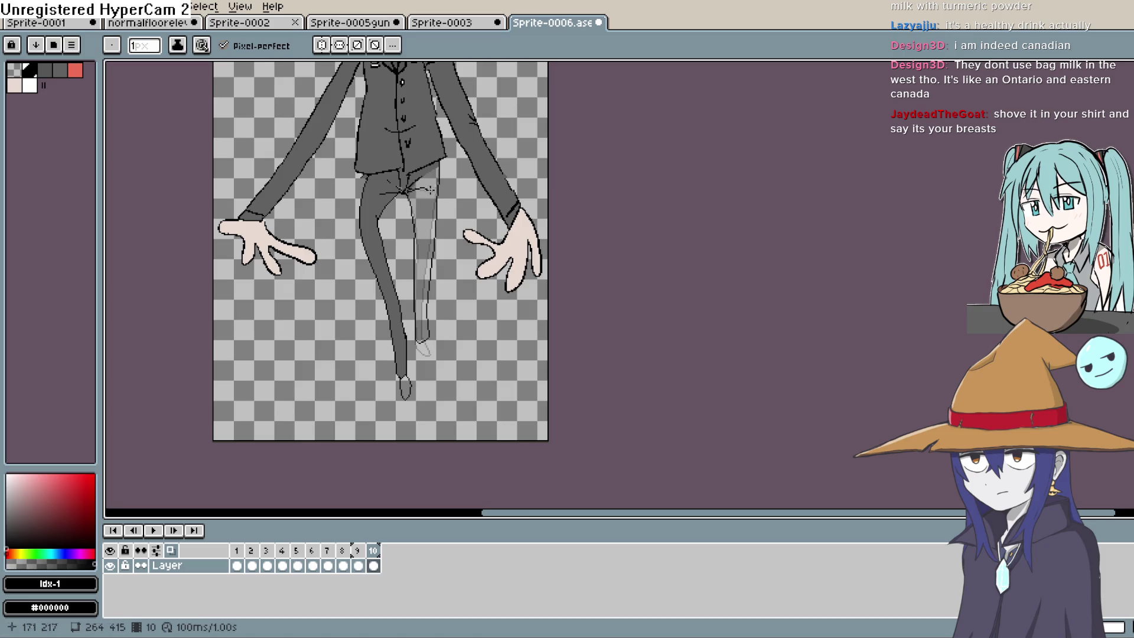
pyautogui.click(425, 341)
pyautogui.moveTo(423, 367); pyautogui.dragTo(415, 342)
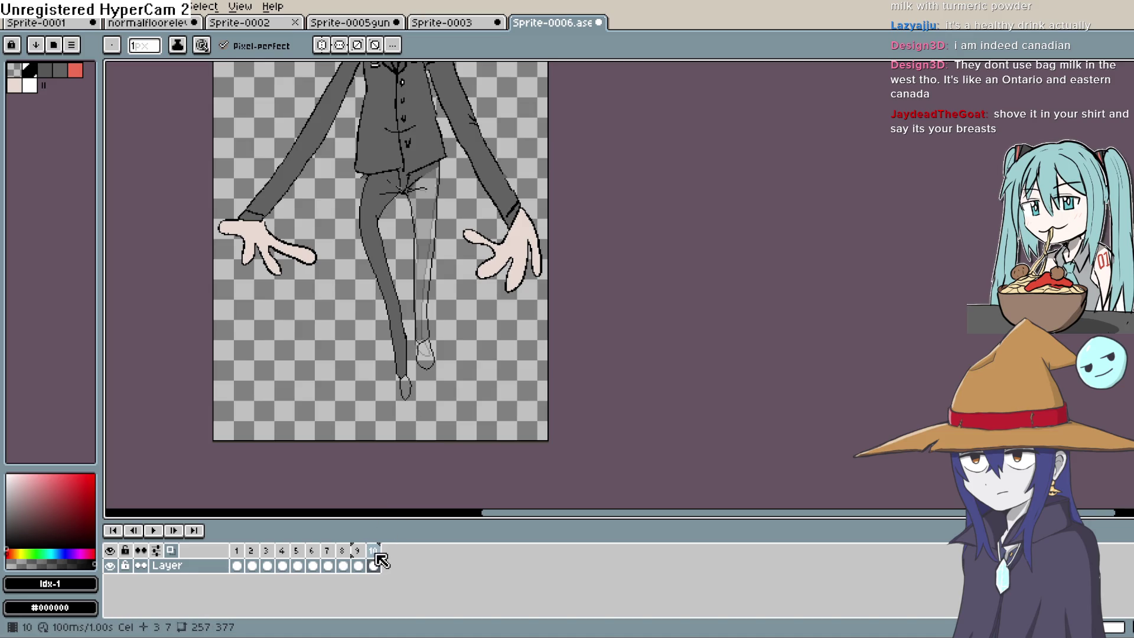
pyautogui.hotkey('alt', 'n')
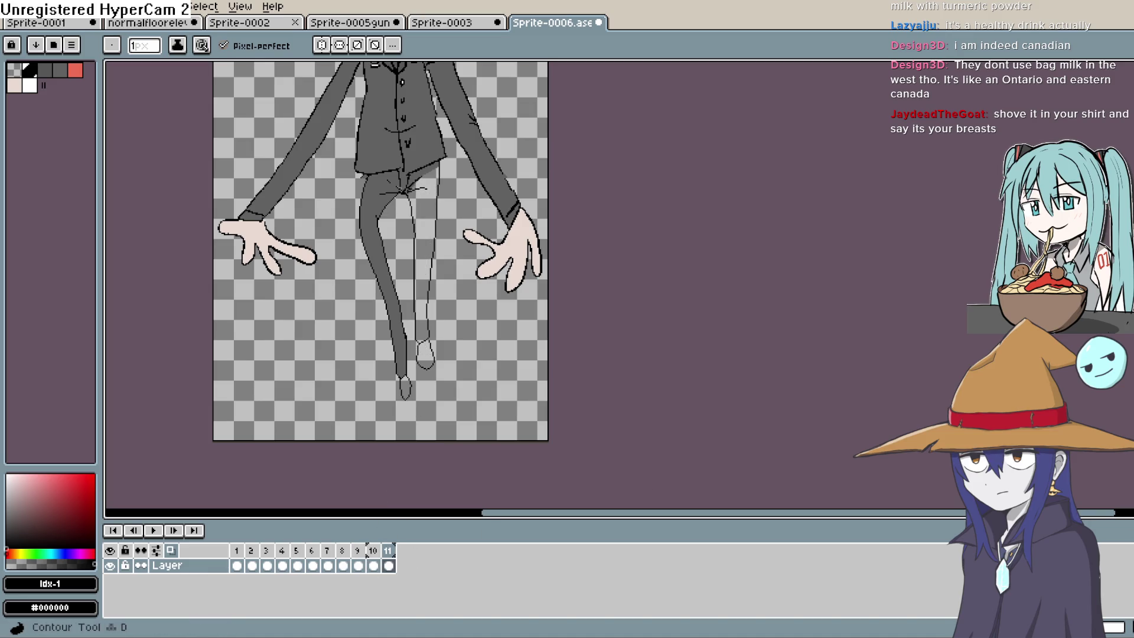
# Step: Flip between frames 9 and 11 to compare the right leg, ending on frame 11
pyautogui.click(1125, 68)
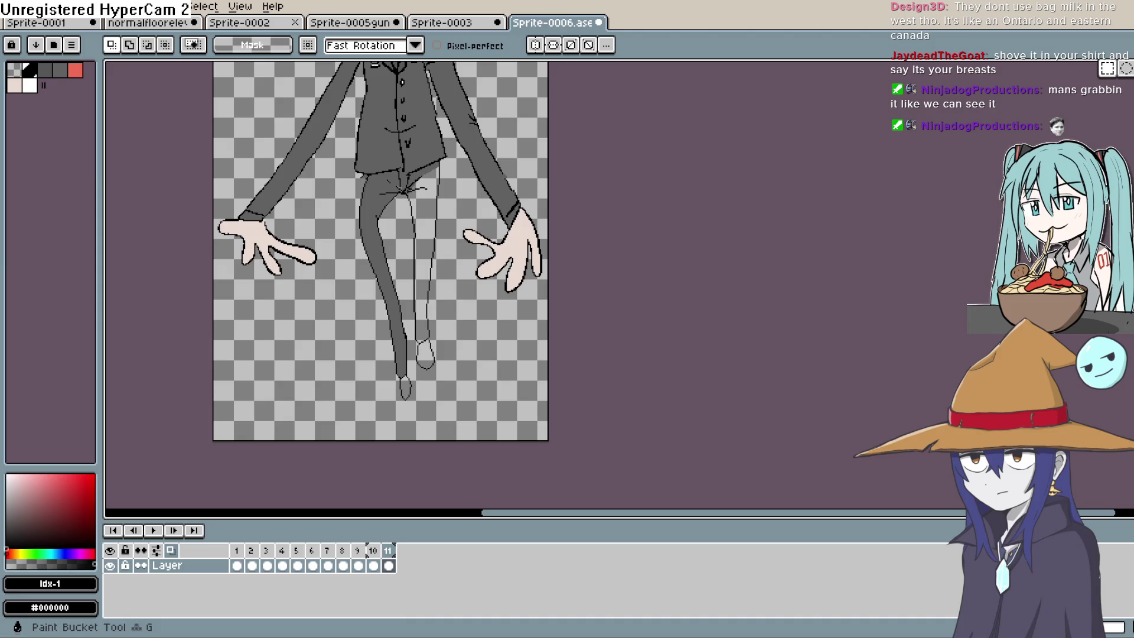
pyautogui.click(372, 550)
pyautogui.click(388, 550)
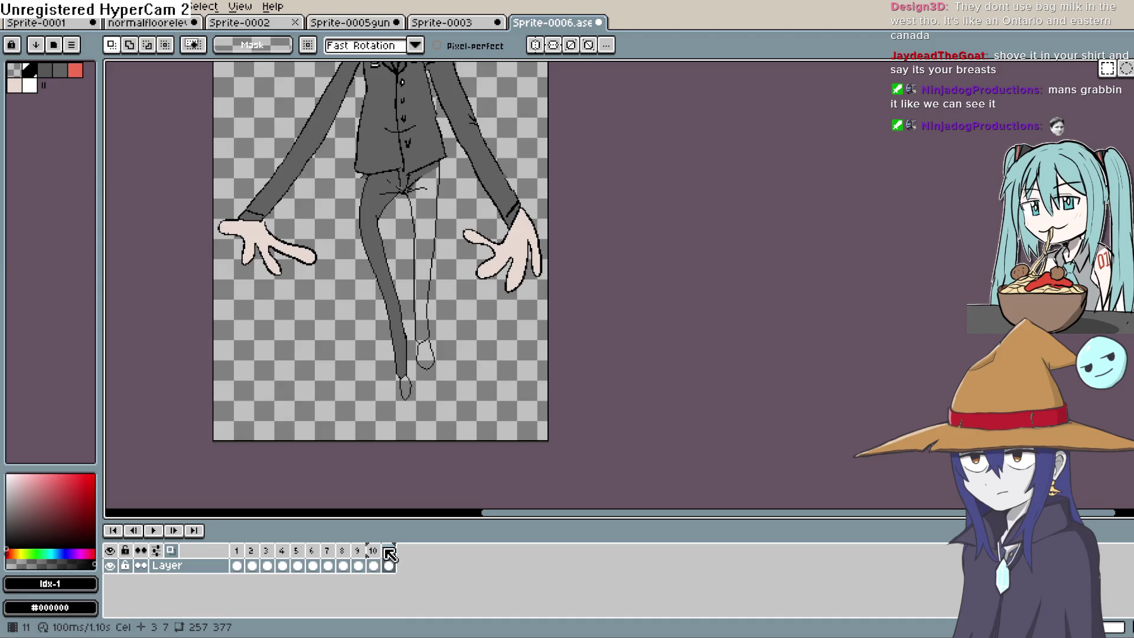
pyautogui.click(358, 568)
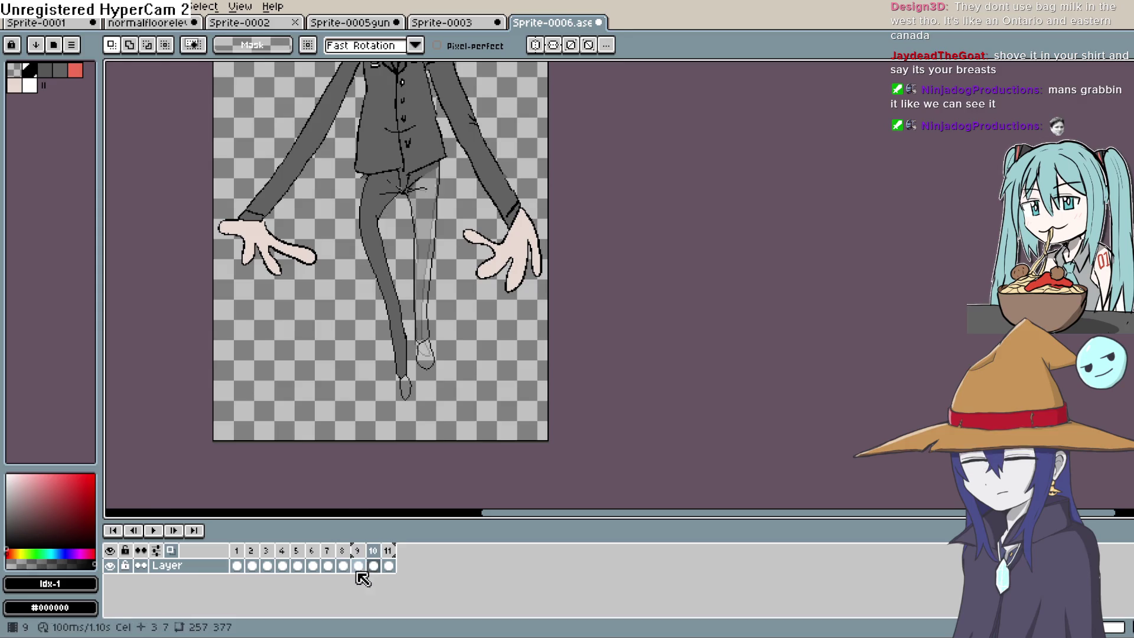
pyautogui.press('Right')
pyautogui.press('Right')
pyautogui.press('Right')
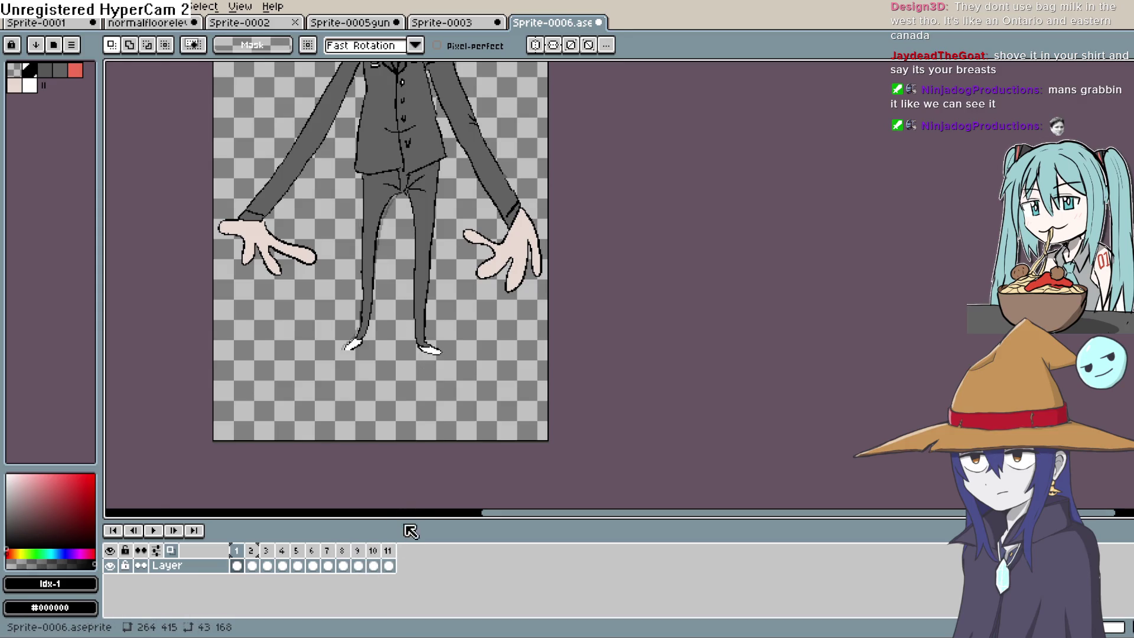
pyautogui.press('Left')
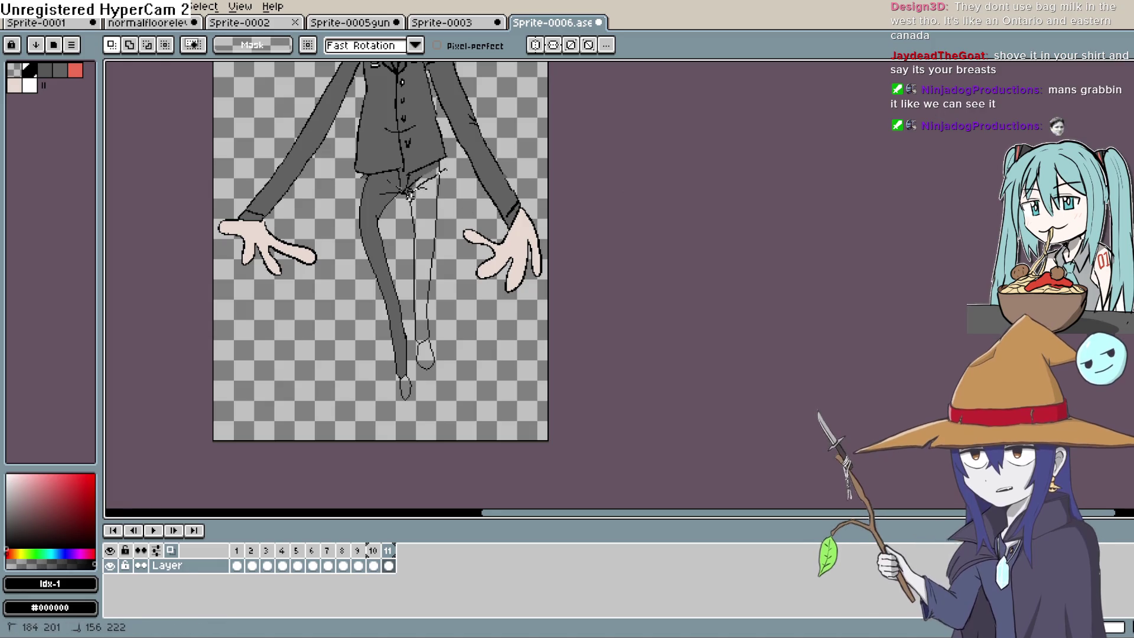
# Step: Sketch a leg line down from the crotch on frame 11, then delete the sketch
pyautogui.moveTo(403, 208)
pyautogui.mouseDown()
pyautogui.moveTo(426, 387)
pyautogui.moveTo(445, 315)
pyautogui.moveTo(452, 168)
pyautogui.mouseUp()
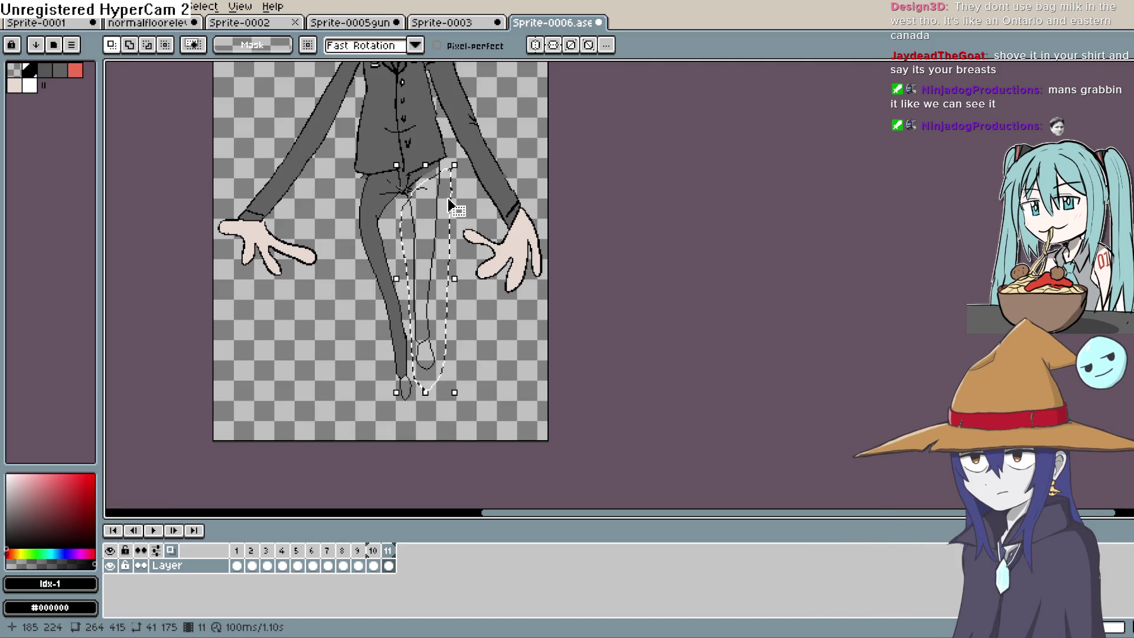
pyautogui.press('Delete')
pyautogui.press('b')
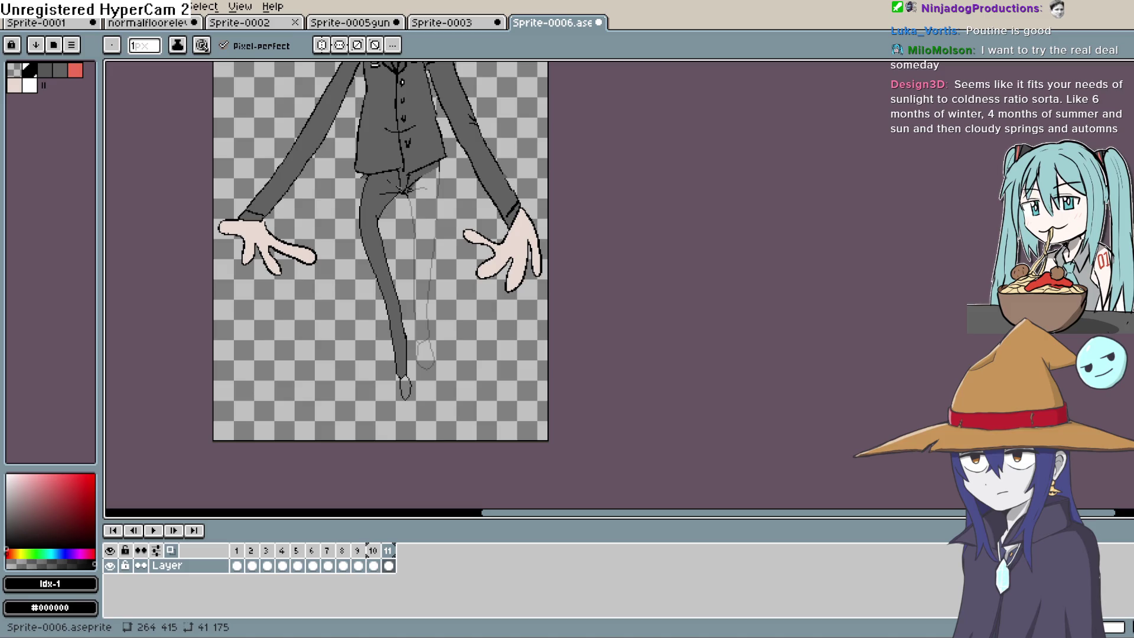
# Step: Start the stepping leg's black outline from the hip downward, undoing a hooked stroke
pyautogui.press('space')
pyautogui.scroll(1, 455, 203)
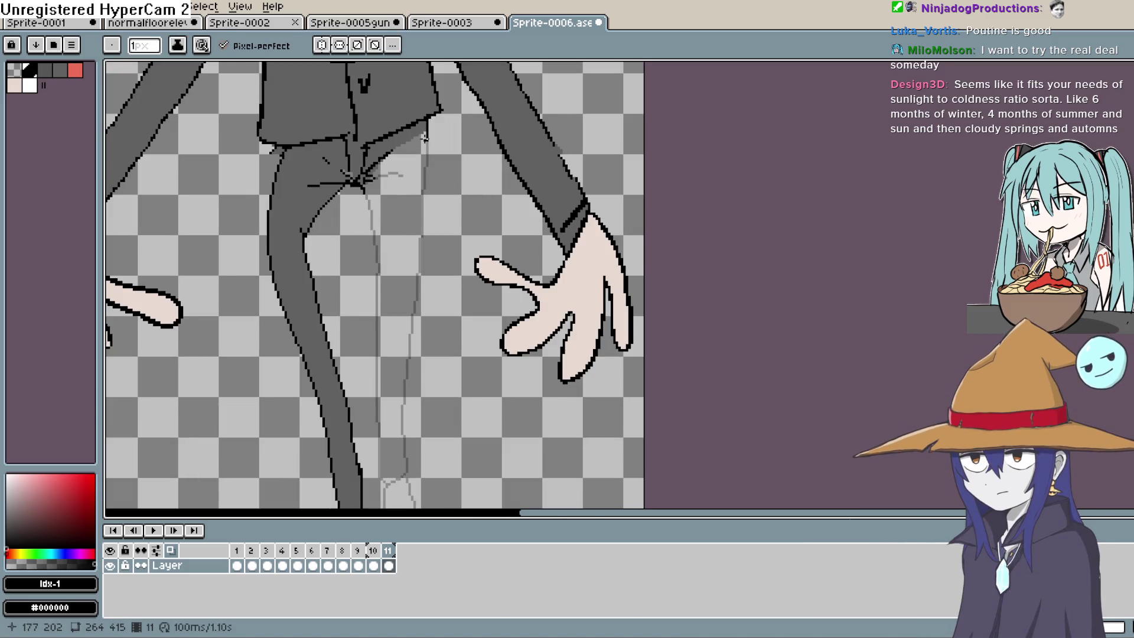
pyautogui.moveTo(426, 159)
pyautogui.mouseDown()
pyautogui.moveTo(431, 299)
pyautogui.moveTo(431, 240)
pyautogui.mouseUp()
pyautogui.press('space')
pyautogui.moveTo(365, 134)
pyautogui.mouseDown()
pyautogui.moveTo(373, 437)
pyautogui.moveTo(399, 450)
pyautogui.mouseUp()
pyautogui.press('space')
pyautogui.moveTo(443, 228); pyautogui.dragTo(450, 78)
pyautogui.hotkey('ctrl', 'z')
pyautogui.press('space')
pyautogui.moveTo(448, 259); pyautogui.dragTo(440, 424)
# Step: Redraw the leg line down the shin and around the foot on frame 11
pyautogui.moveTo(425, 142); pyautogui.dragTo(436, 290)
pyautogui.moveTo(363, 142); pyautogui.dragTo(371, 394)
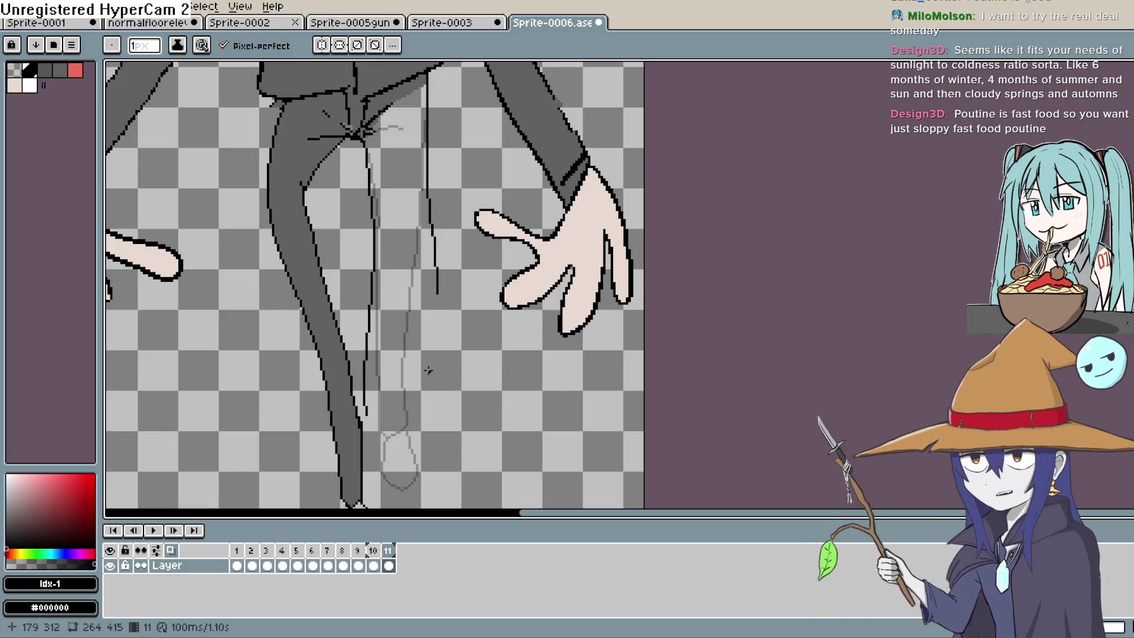
pyautogui.moveTo(431, 308)
pyautogui.mouseDown()
pyautogui.moveTo(436, 241)
pyautogui.moveTo(434, 360)
pyautogui.moveTo(410, 391)
pyautogui.moveTo(366, 354)
pyautogui.mouseUp()
pyautogui.moveTo(394, 391)
pyautogui.mouseDown()
pyautogui.moveTo(394, 312)
pyautogui.moveTo(384, 334)
pyautogui.moveTo(408, 376)
pyautogui.moveTo(426, 294)
pyautogui.mouseUp()
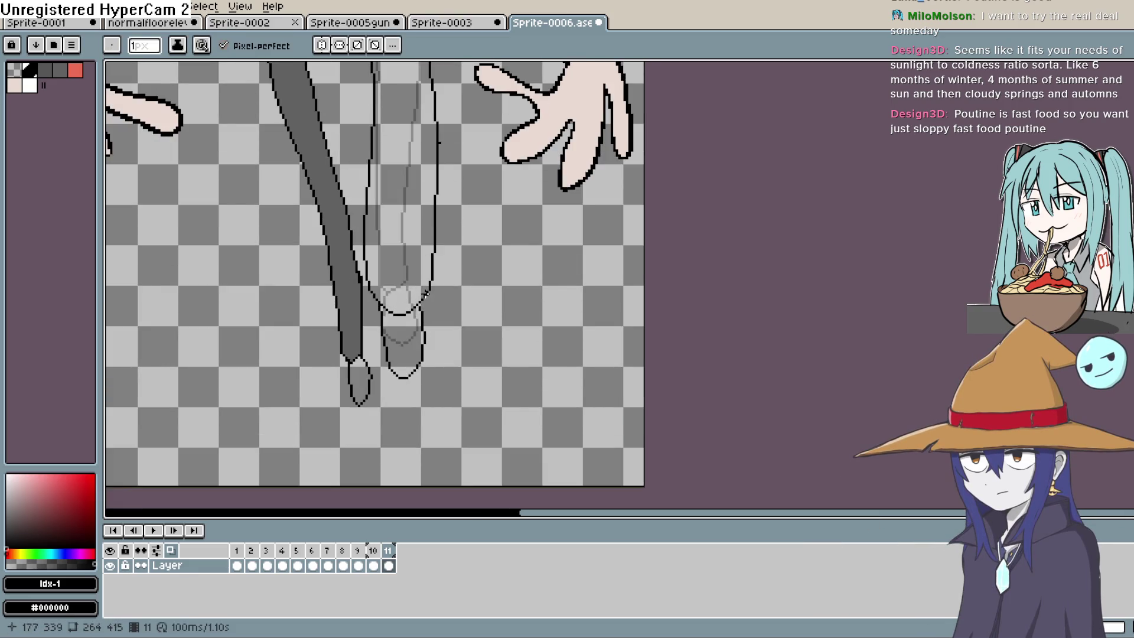
pyautogui.scroll(-2, 494, 418)
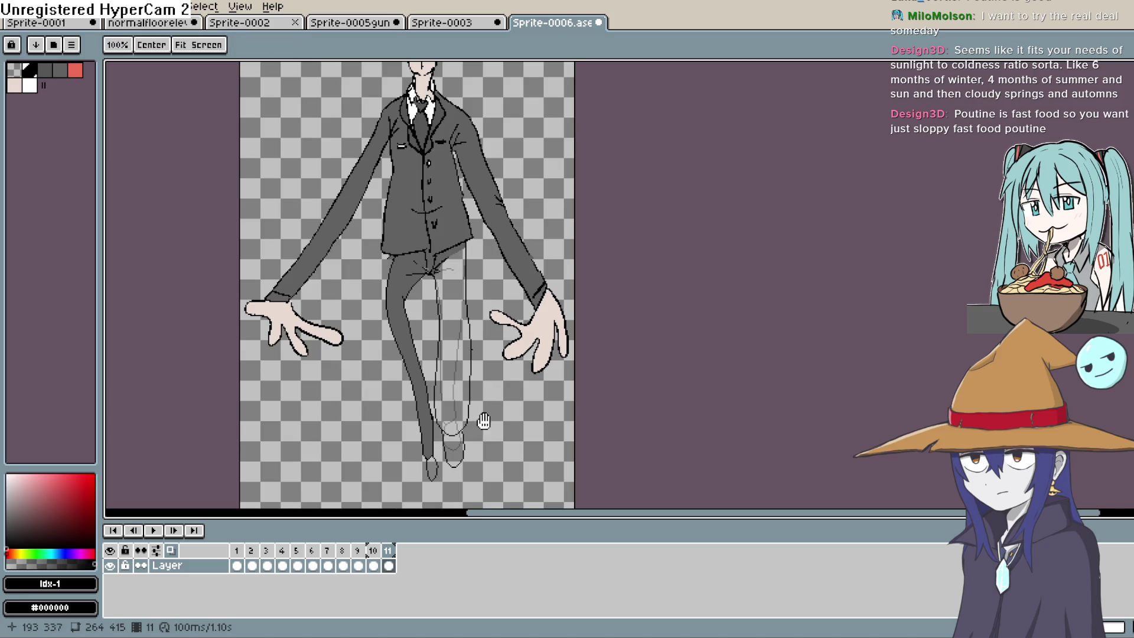
pyautogui.moveTo(495, 407); pyautogui.dragTo(460, 337)
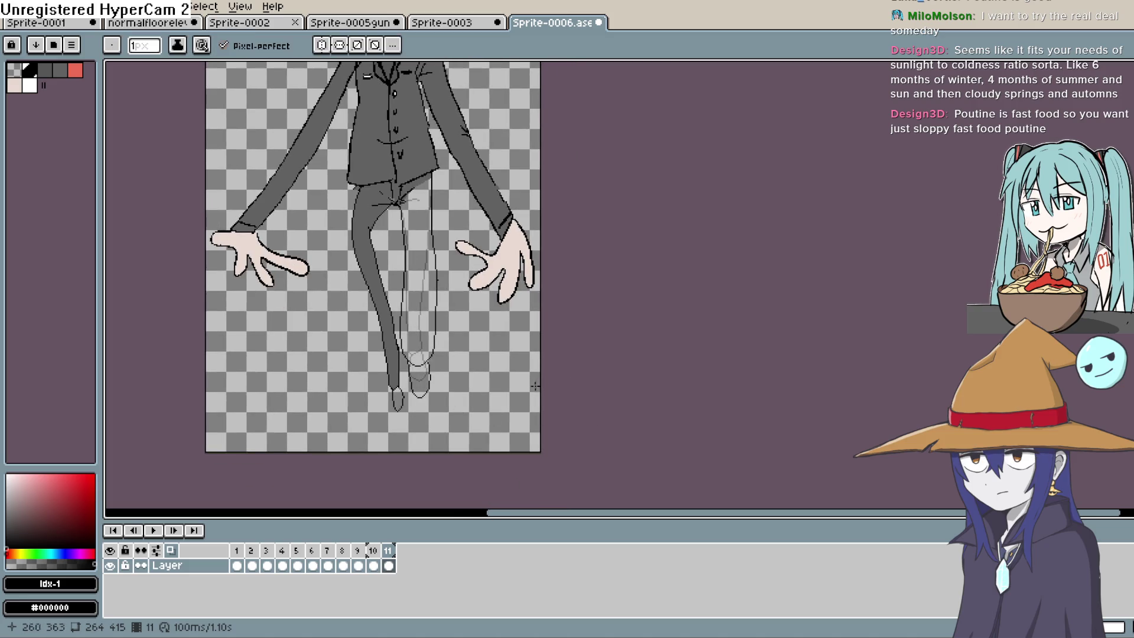
pyautogui.click(372, 565)
# Step: Lasso and delete frame 11's old grey left leg, undoing one trial outline stroke
pyautogui.click(389, 565)
pyautogui.press('m')
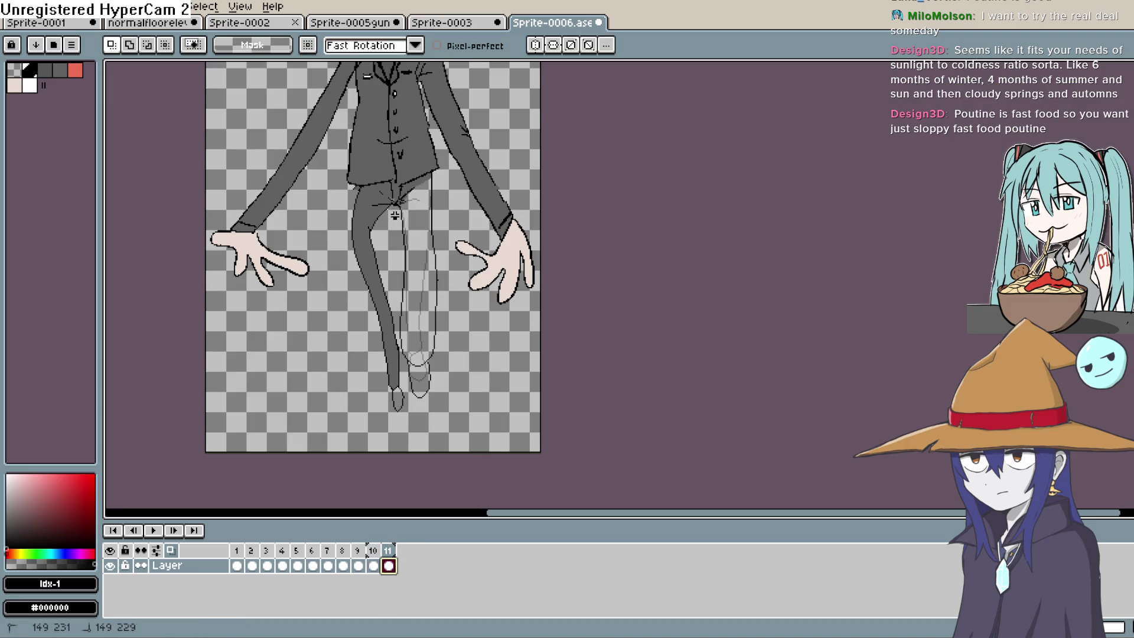
pyautogui.moveTo(370, 192)
pyautogui.mouseDown()
pyautogui.moveTo(344, 213)
pyautogui.moveTo(384, 428)
pyautogui.moveTo(417, 408)
pyautogui.moveTo(399, 345)
pyautogui.moveTo(402, 203)
pyautogui.mouseUp()
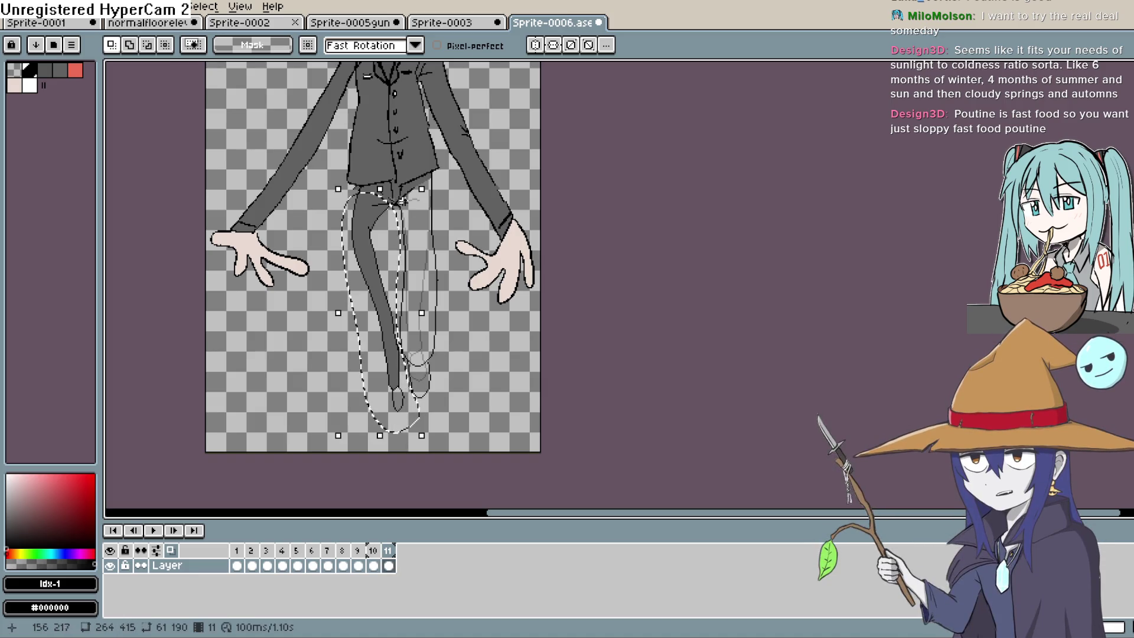
pyautogui.press('Delete')
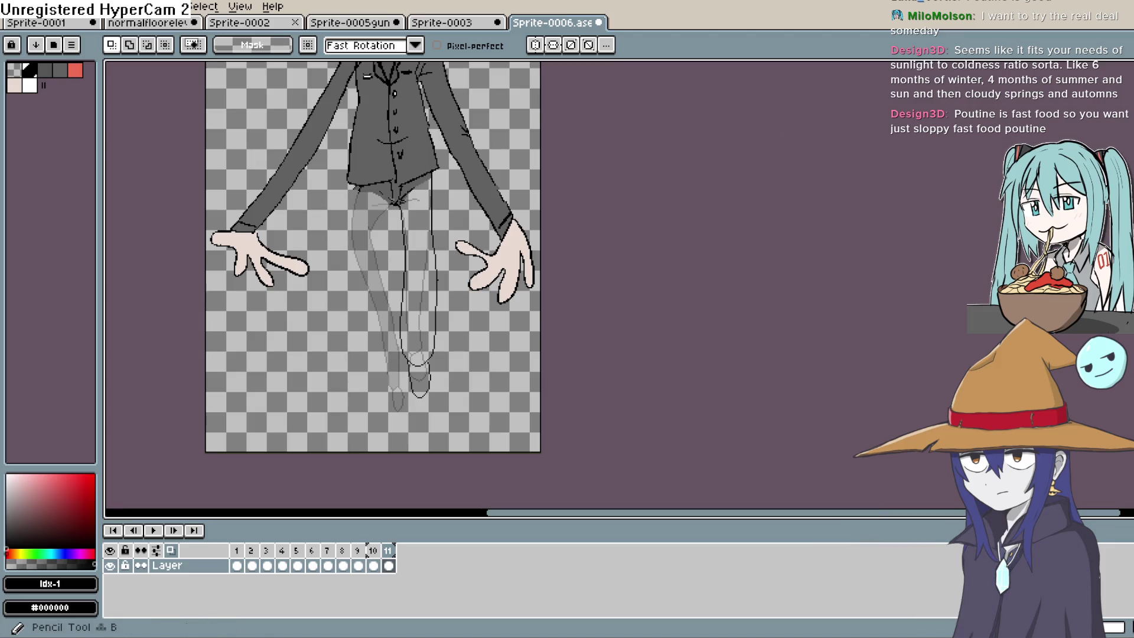
pyautogui.press('b')
pyautogui.moveTo(356, 190); pyautogui.dragTo(379, 353)
pyautogui.hotkey('ctrl', 'z')
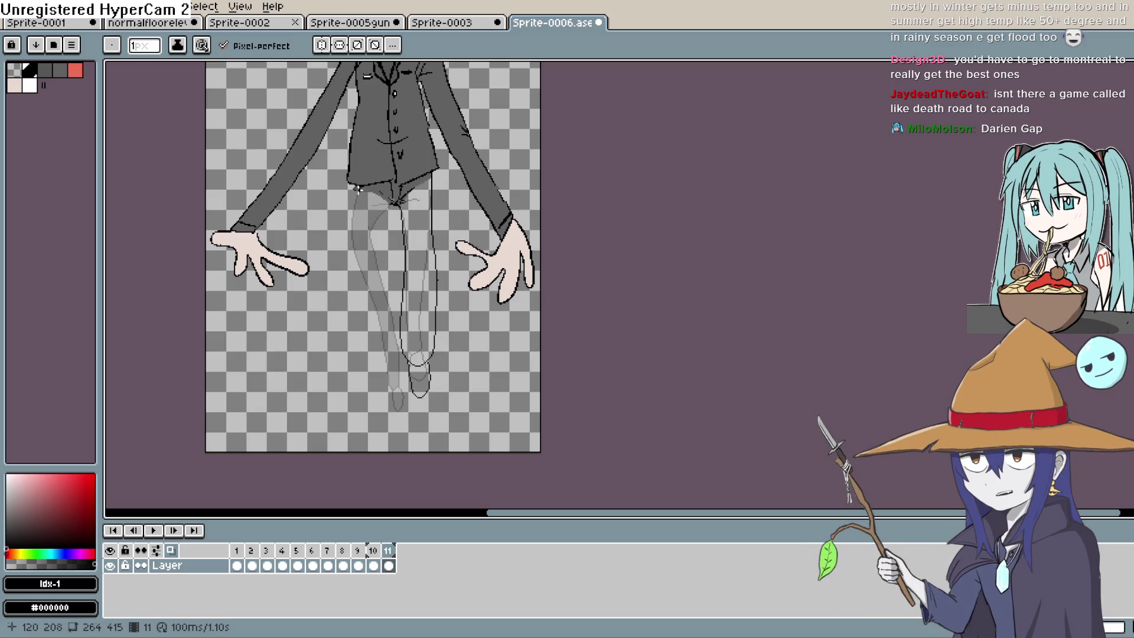
# Step: Draw the left leg's outline on frame 11 down to the lower leg
pyautogui.moveTo(359, 189); pyautogui.dragTo(390, 369)
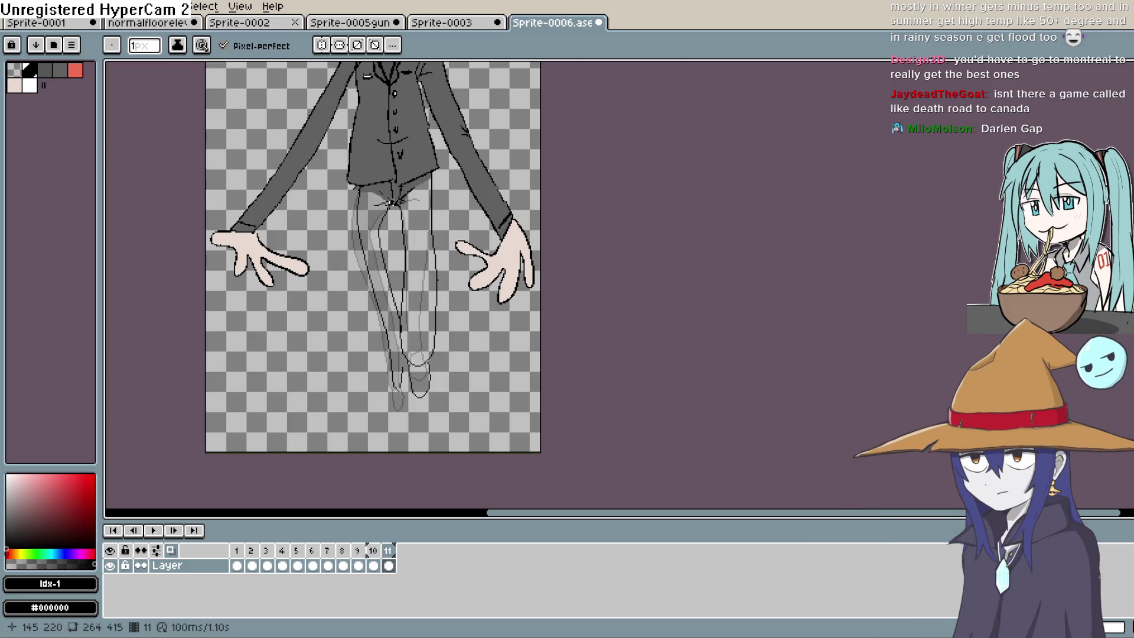
pyautogui.moveTo(411, 339); pyautogui.dragTo(420, 268)
pyautogui.moveTo(412, 307)
pyautogui.mouseDown()
pyautogui.moveTo(404, 323)
pyautogui.moveTo(409, 297)
pyautogui.mouseUp()
# Step: Preview the walk animation, return to frame 11, and turn off onion skinning
pyautogui.press('Home')
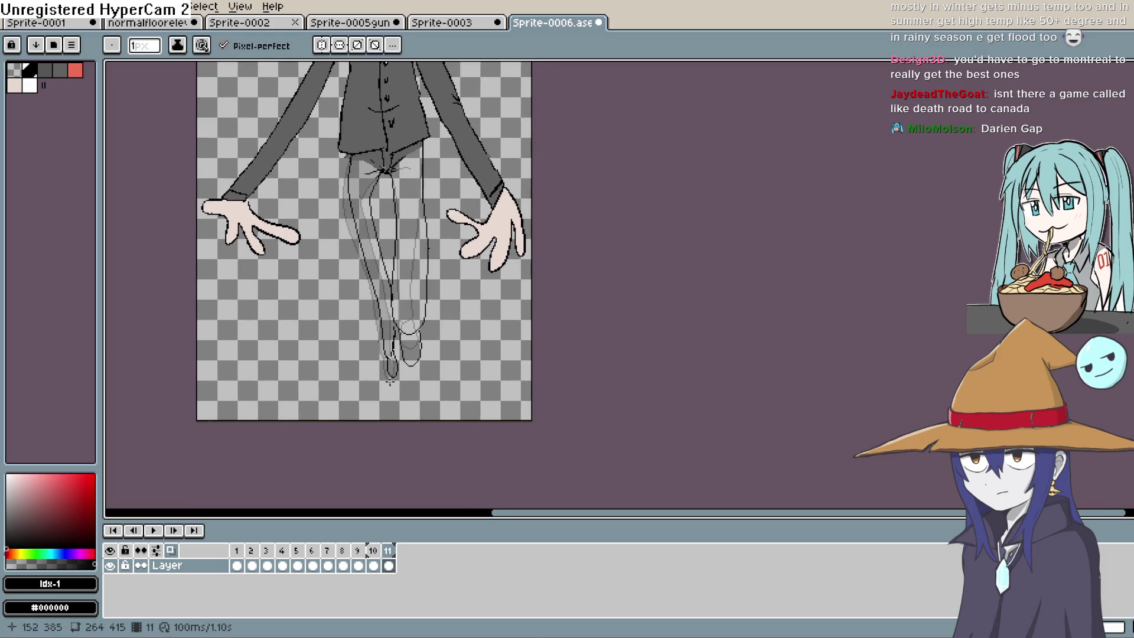
pyautogui.click(153, 530)
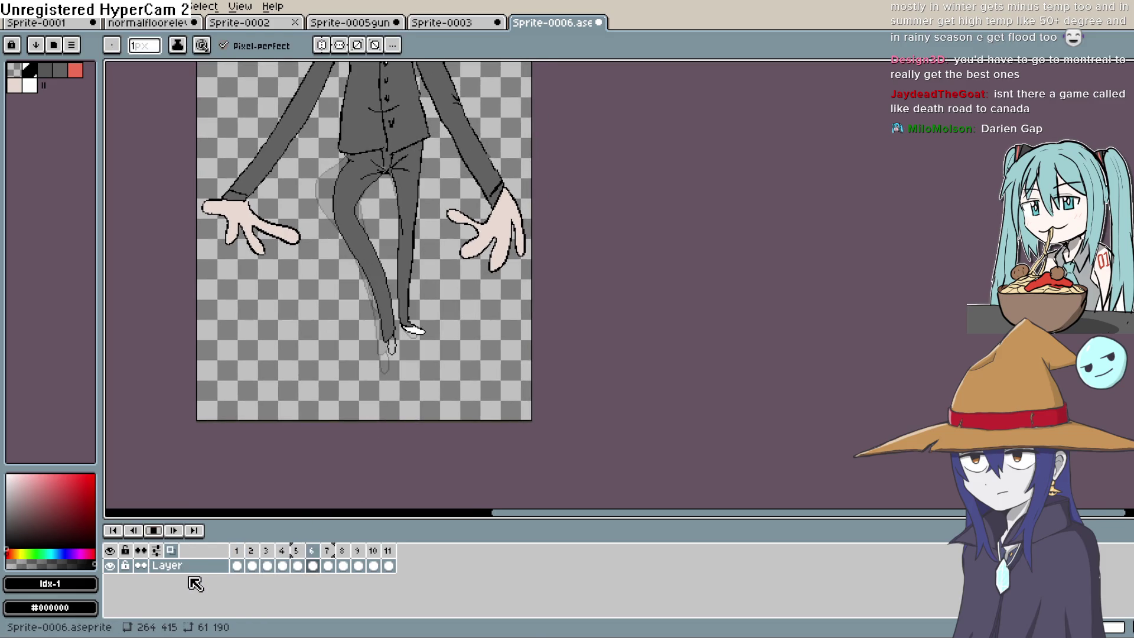
pyautogui.press('Return')
pyautogui.click(390, 568)
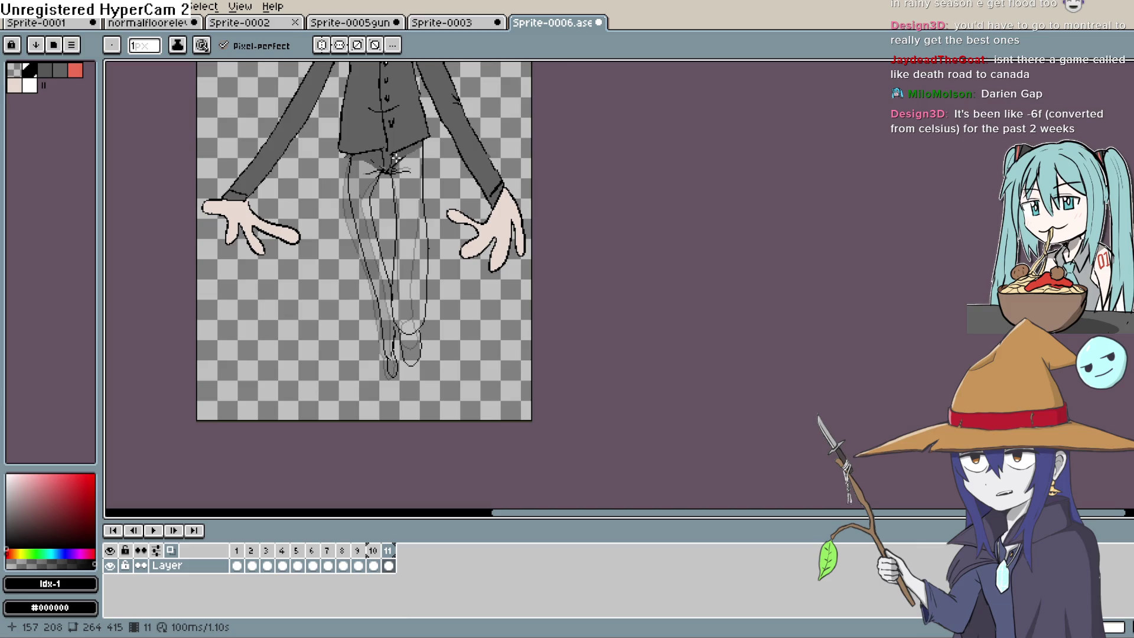
pyautogui.click(176, 550)
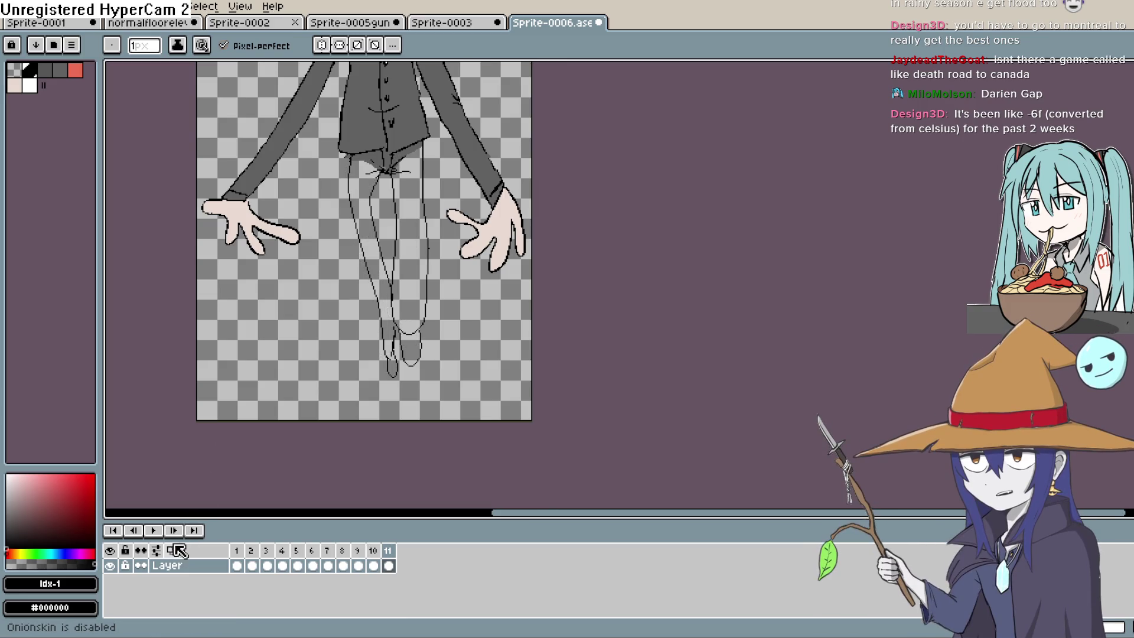
pyautogui.press('i')
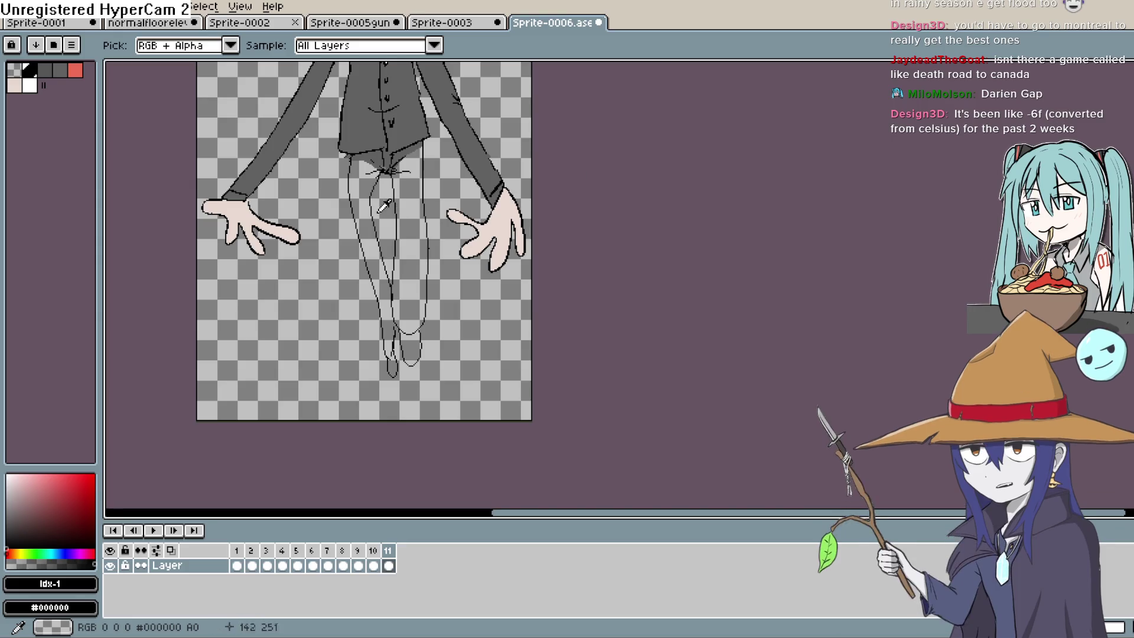
pyautogui.click(384, 118)
pyautogui.press('g')
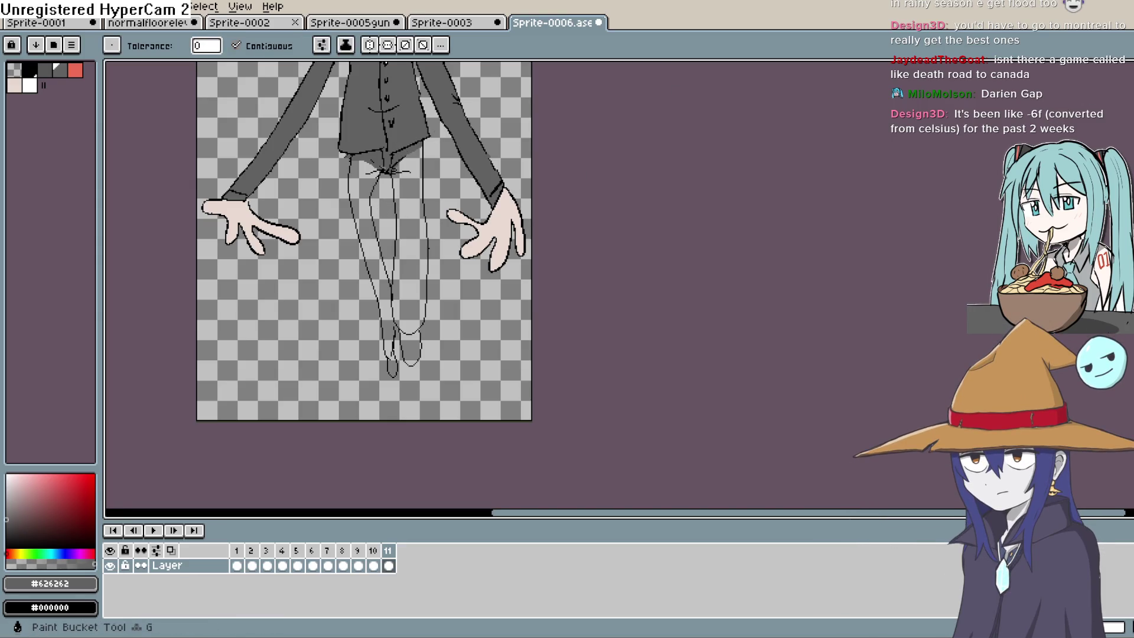
pyautogui.click(421, 210)
pyautogui.click(372, 243)
pyautogui.hotkey('ctrl', 'z')
pyautogui.press('b')
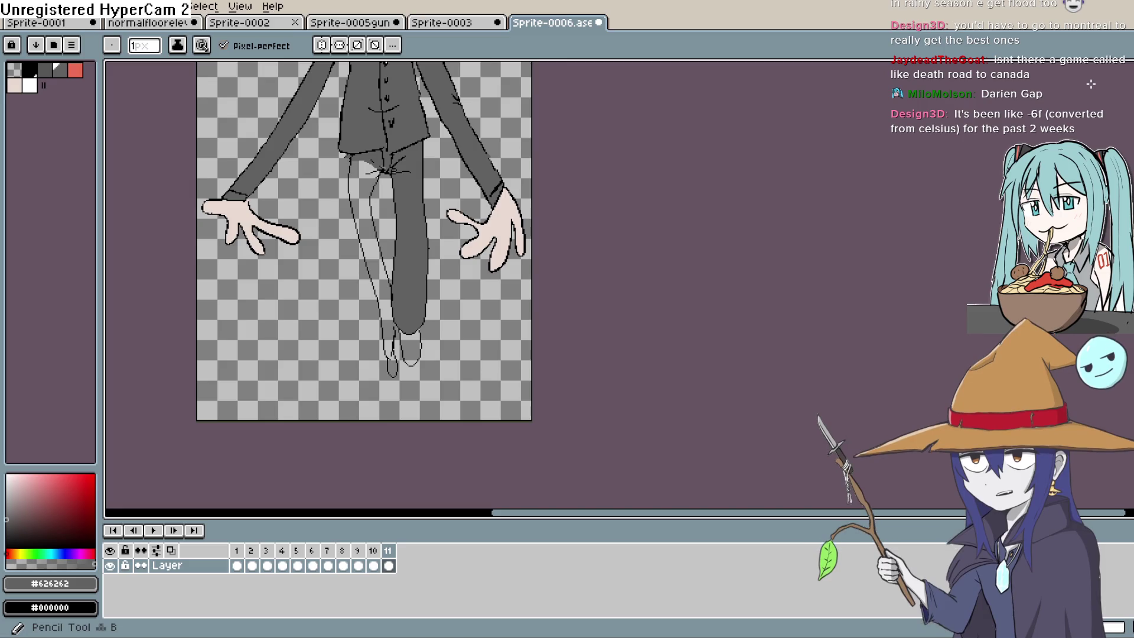
pyautogui.scroll(1, 416, 86)
pyautogui.scroll(1, 486, 304)
pyautogui.moveTo(487, 303); pyautogui.dragTo(524, 107)
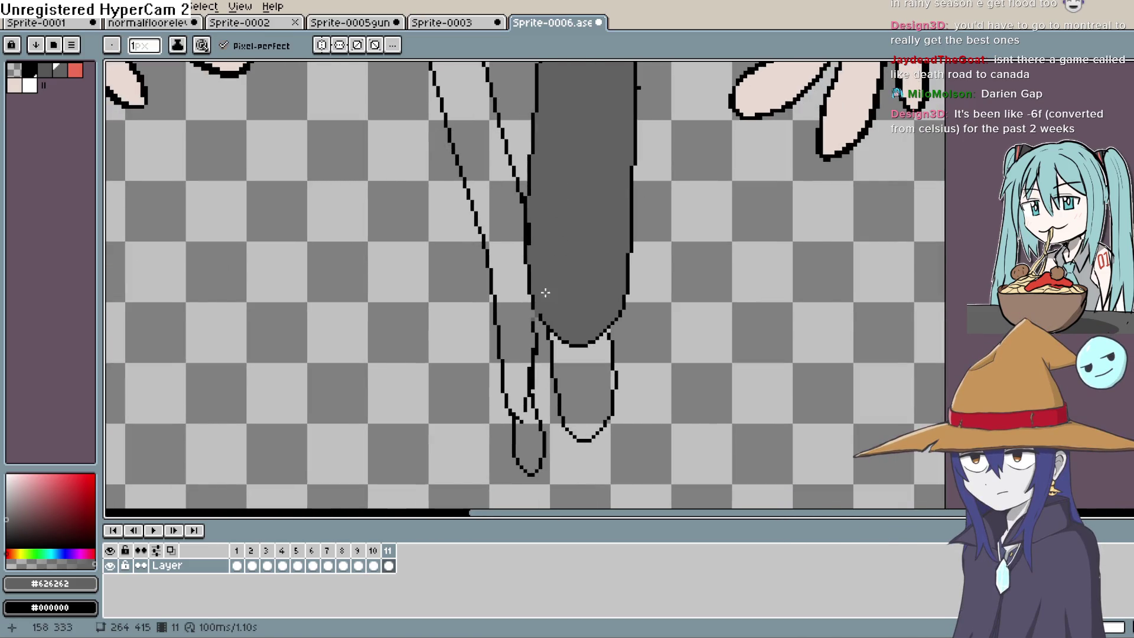
pyautogui.press('g')
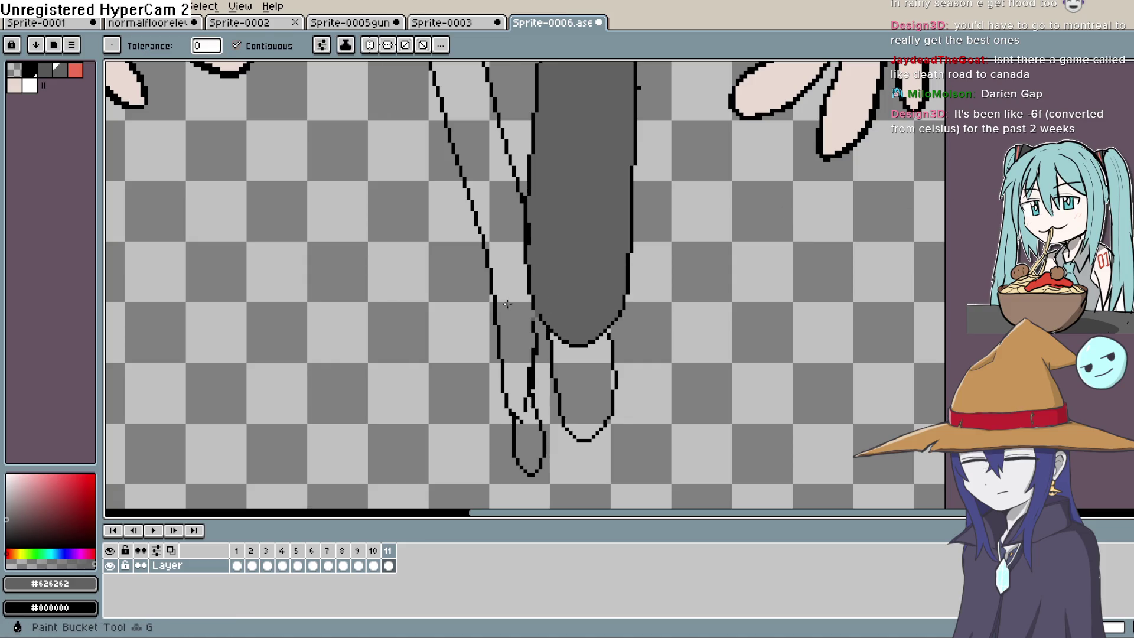
pyautogui.click(506, 303)
pyautogui.moveTo(608, 271); pyautogui.dragTo(583, 344)
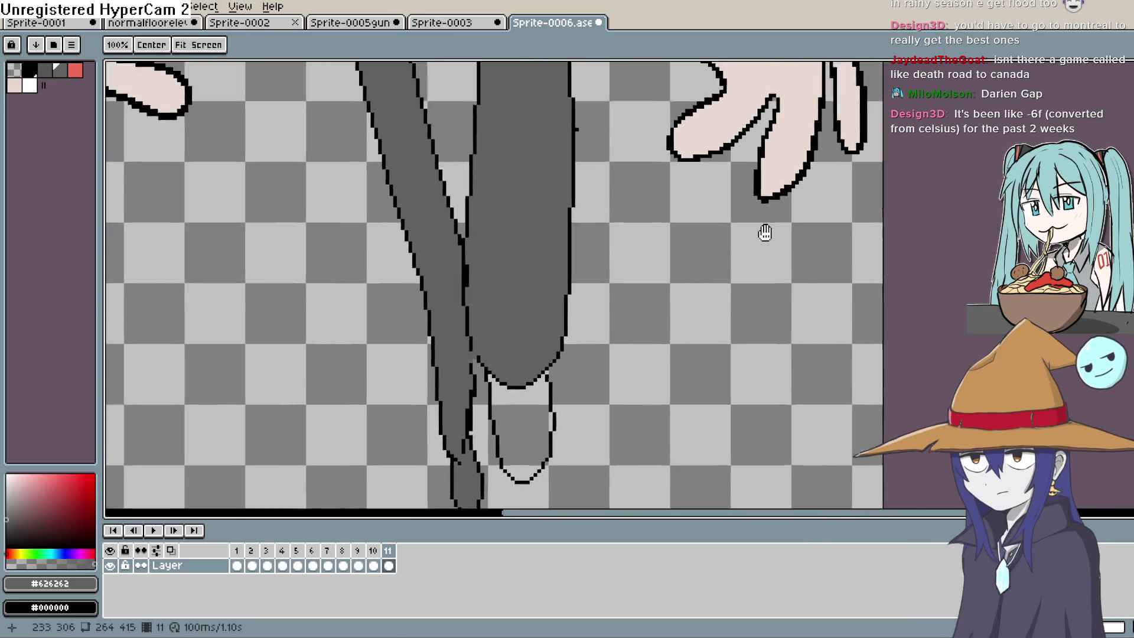
pyautogui.moveTo(765, 232); pyautogui.dragTo(697, 368)
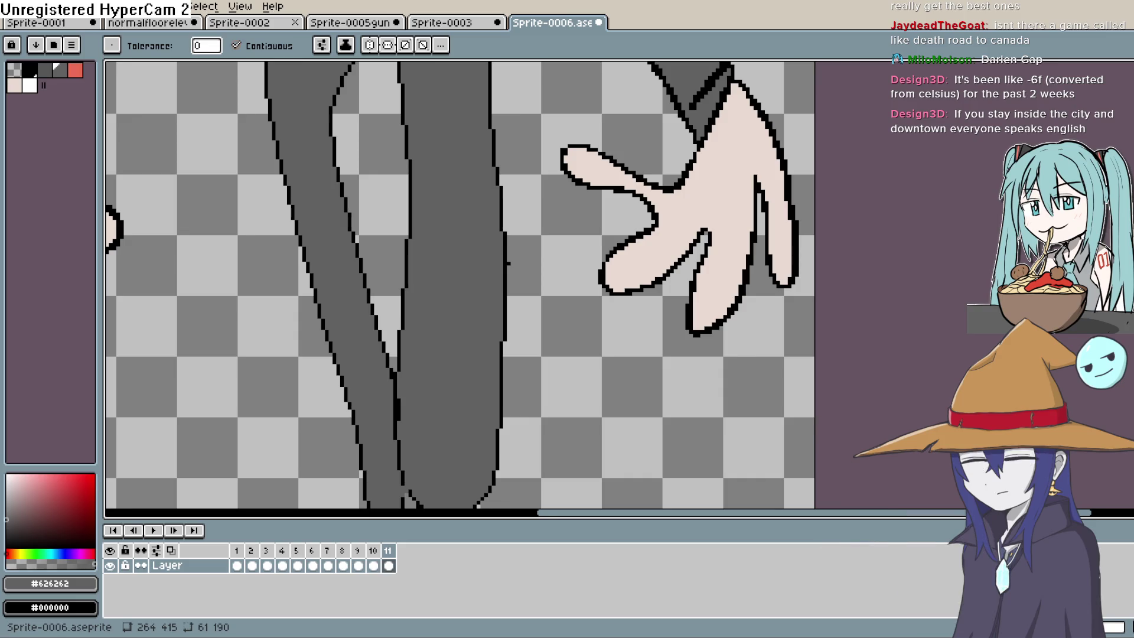
pyautogui.moveTo(519, 236)
pyautogui.mouseDown()
pyautogui.moveTo(572, 354)
pyautogui.moveTo(559, 265)
pyautogui.moveTo(545, 287)
pyautogui.moveTo(543, 275)
pyautogui.moveTo(551, 305)
pyautogui.mouseUp()
pyautogui.scroll(-2, 559, 265)
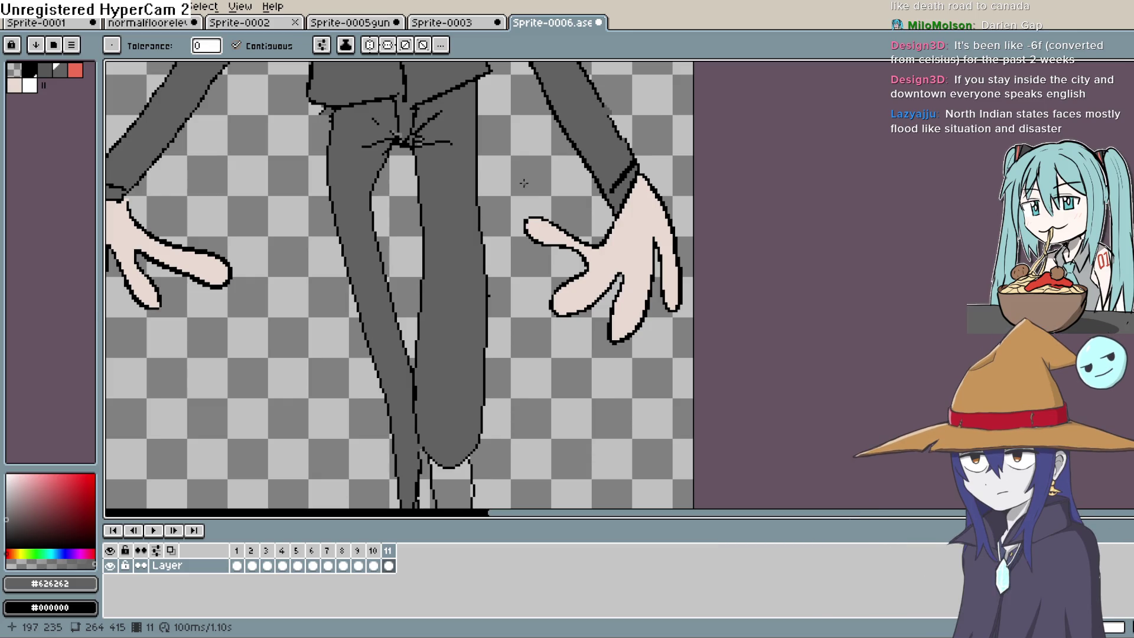
pyautogui.press('i')
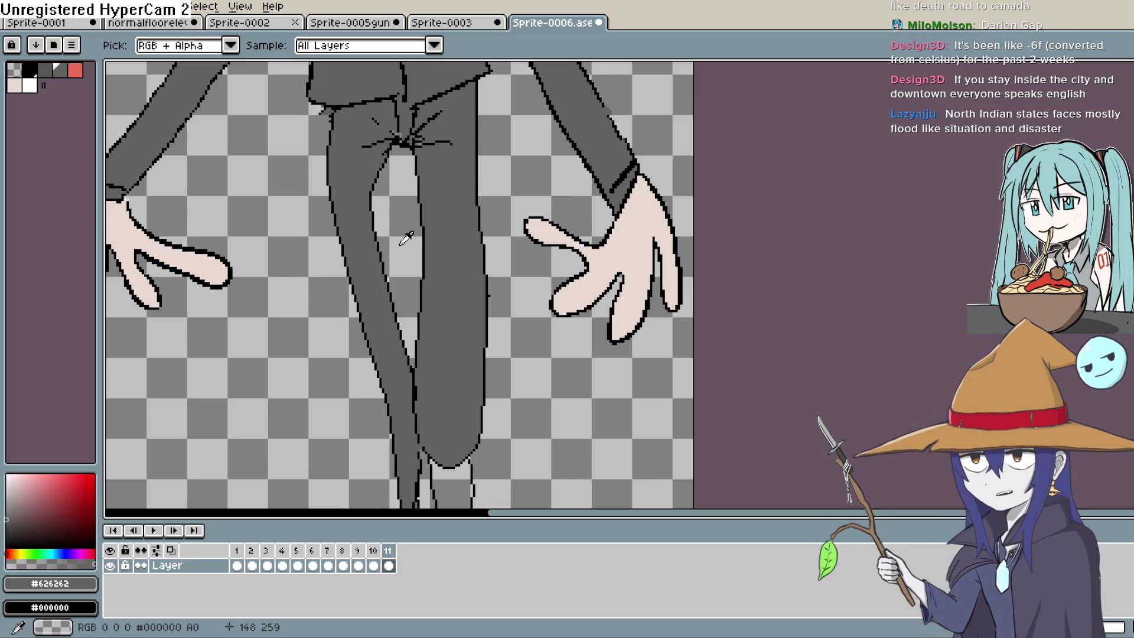
# Step: Confirm frame 11's cel is at 100% opacity and Z-index 0, then add frame 12
pyautogui.scroll(-3, 407, 238)
pyautogui.hscroll(2, 406, 238)
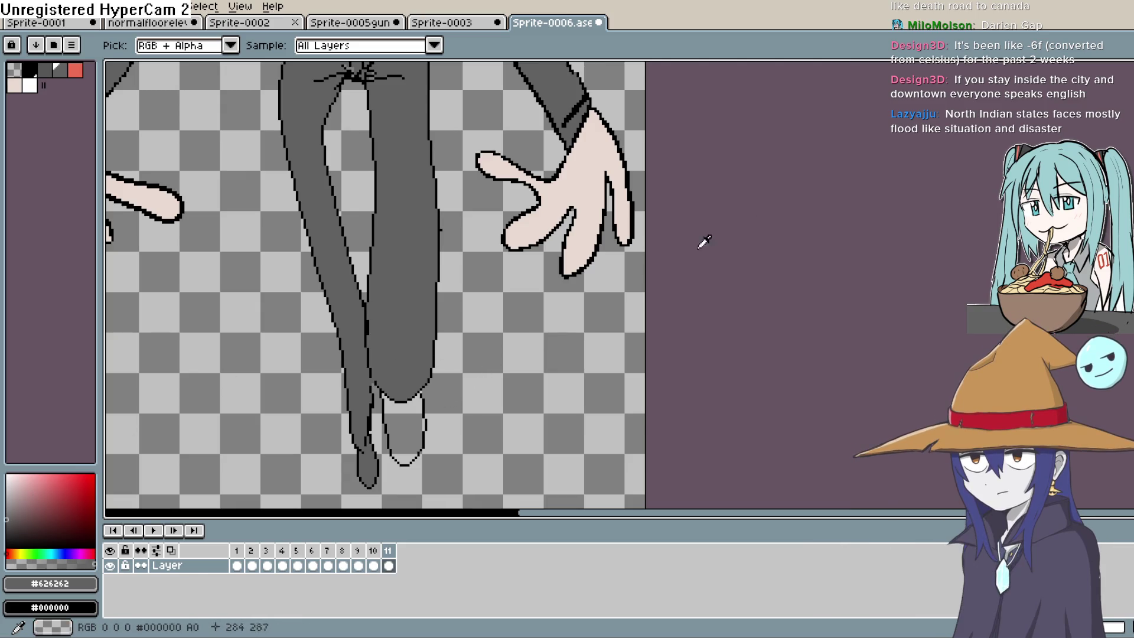
pyautogui.scroll(-2, 433, 483)
pyautogui.doubleClick(388, 566)
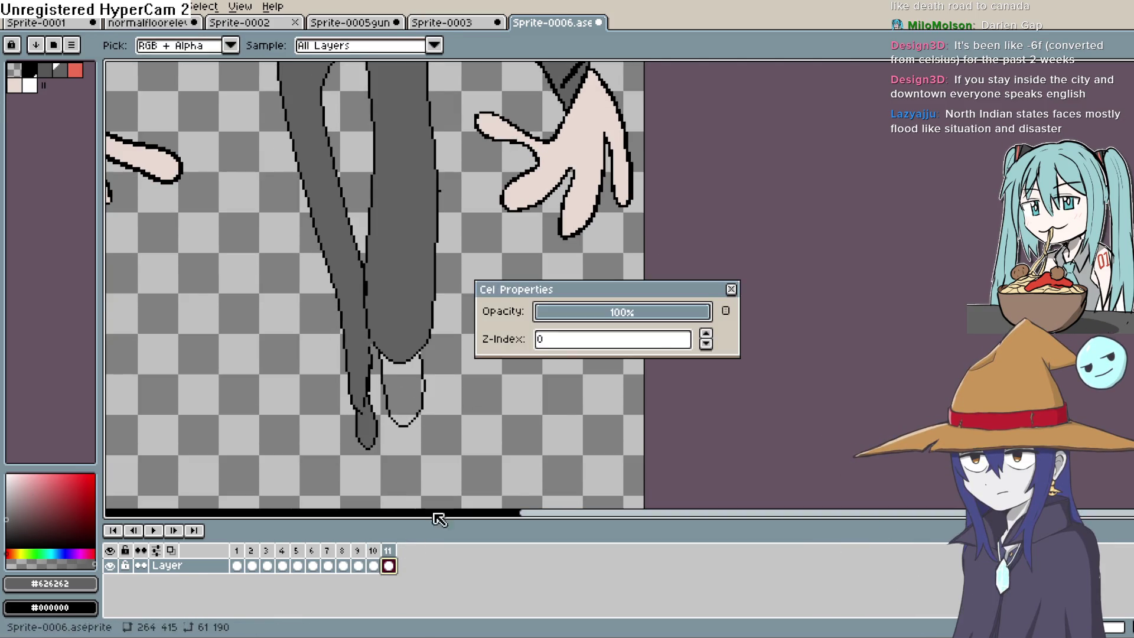
pyautogui.click(734, 289)
pyautogui.press('space')
pyautogui.hotkey('alt', 'n')
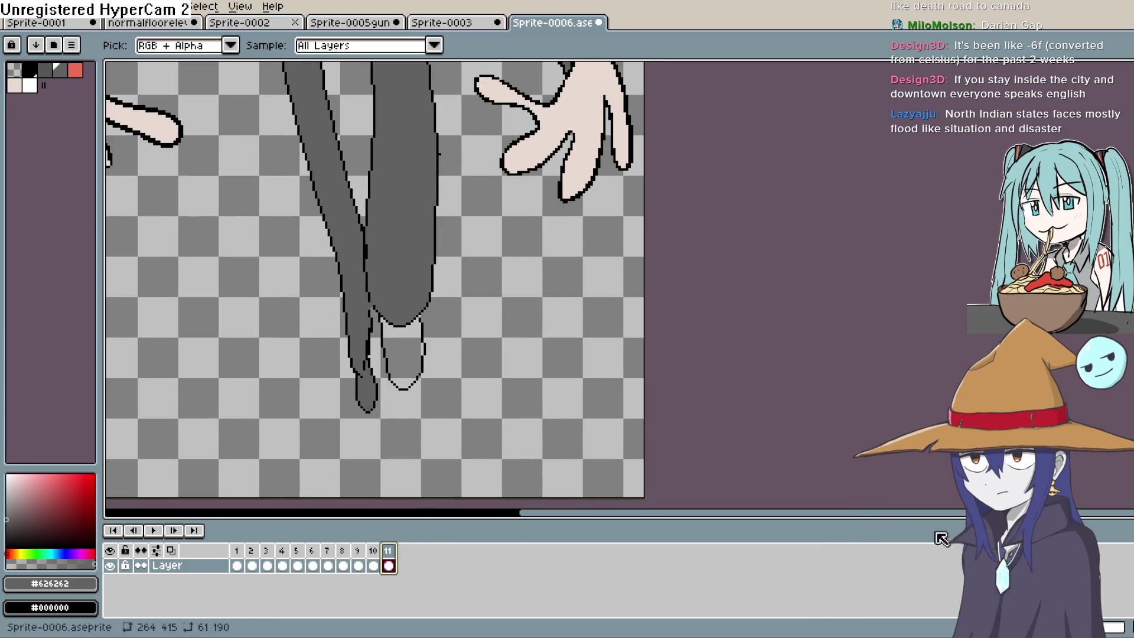
# Step: Add frame 13, then lasso and delete the right leg on frame 12
pyautogui.hotkey('alt', 'n')
pyautogui.press('Left')
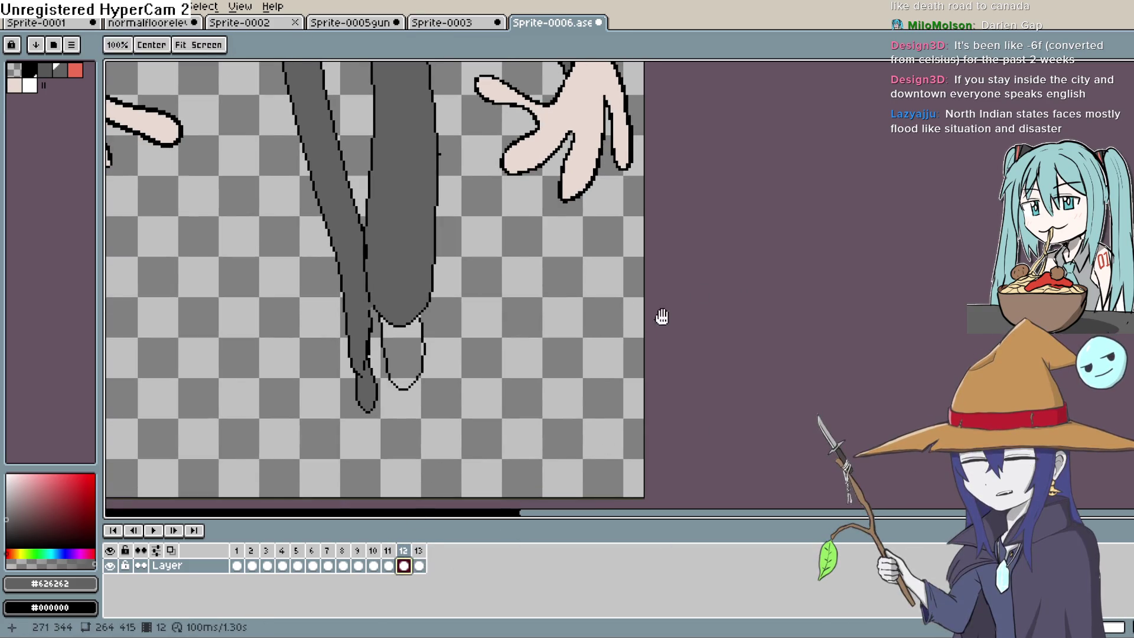
pyautogui.scroll(-1, 661, 317)
pyautogui.scroll(-1, 795, 299)
pyautogui.click(1125, 90)
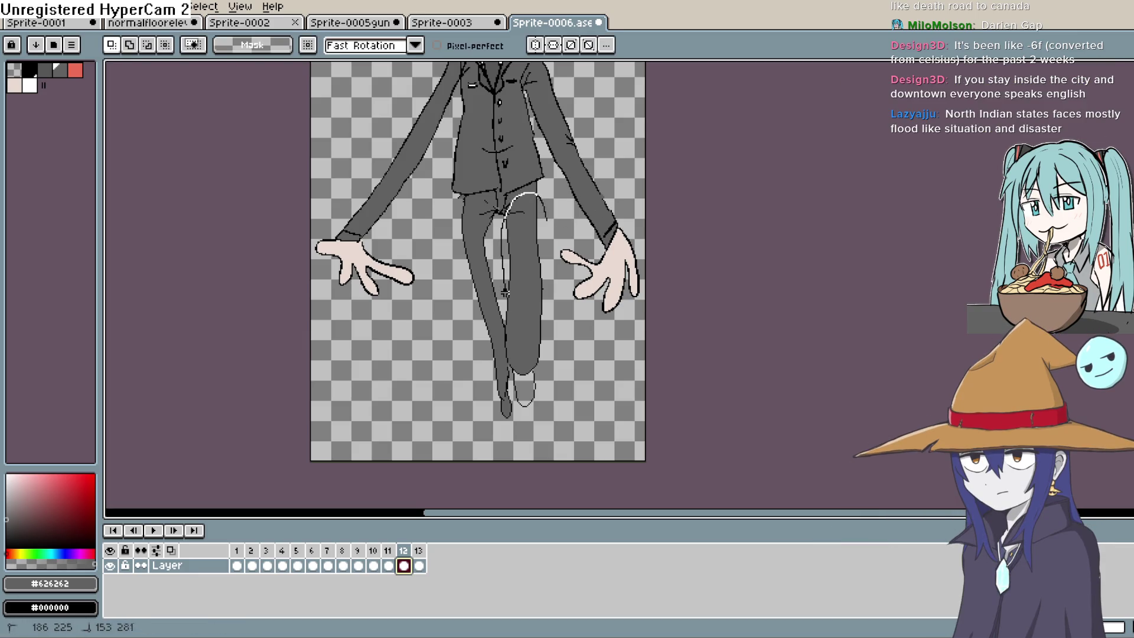
pyautogui.moveTo(509, 373)
pyautogui.mouseDown()
pyautogui.moveTo(518, 397)
pyautogui.moveTo(558, 332)
pyautogui.moveTo(557, 202)
pyautogui.mouseUp()
pyautogui.press('Delete')
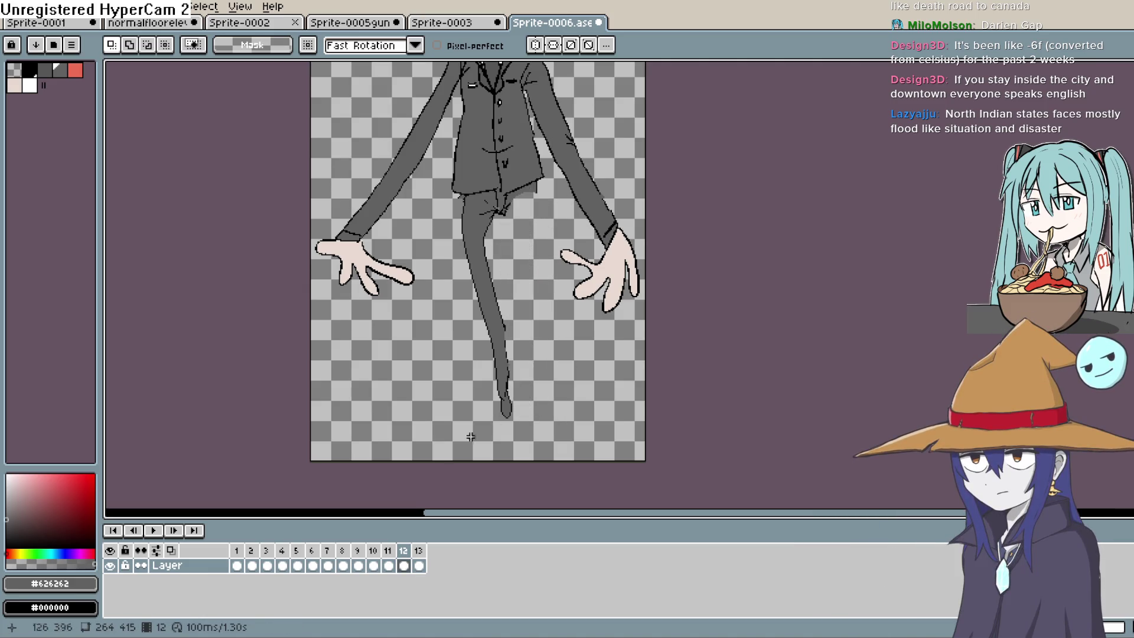
# Step: With onion skin on, draw the new stepping leg outline in black with the Pencil
pyautogui.click(171, 550)
pyautogui.press('b')
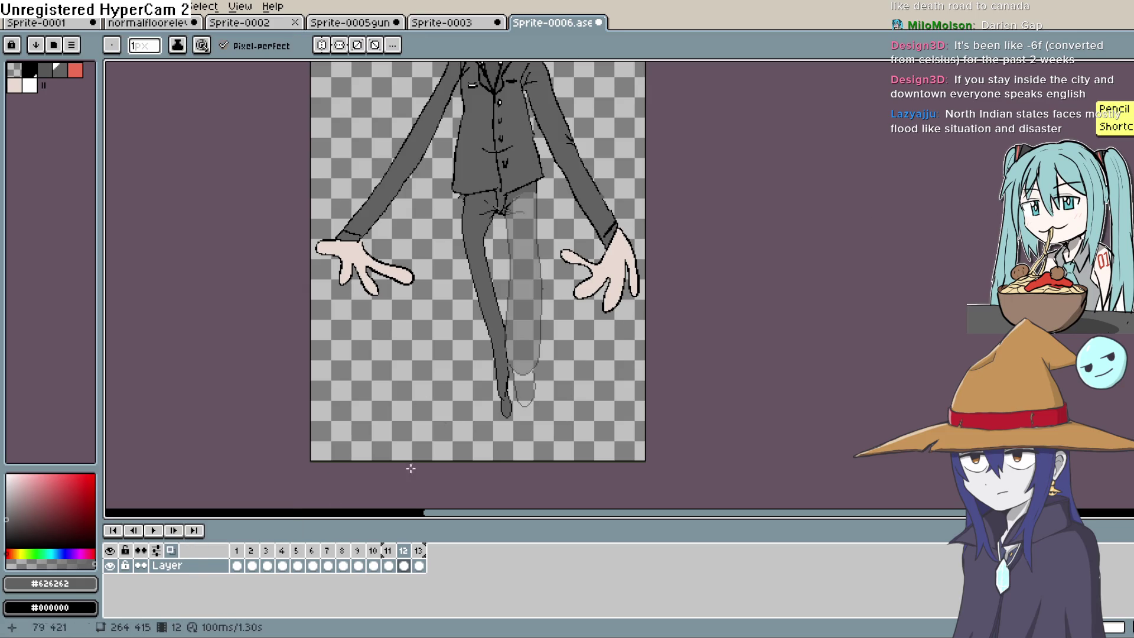
pyautogui.press('space')
pyautogui.moveTo(546, 303); pyautogui.dragTo(475, 286)
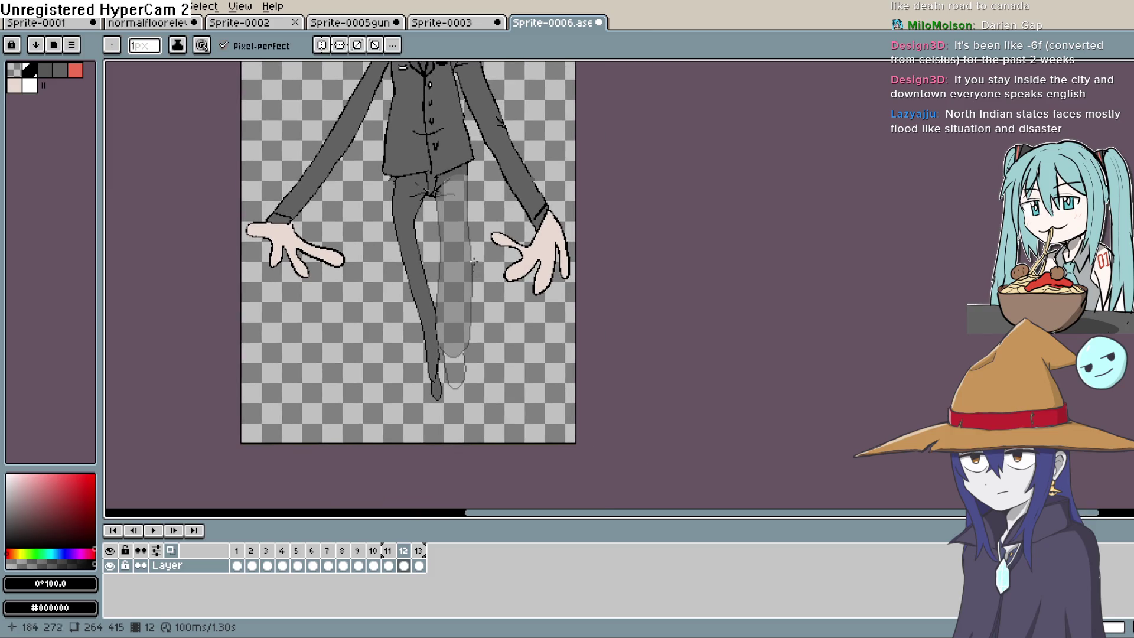
pyautogui.scroll(2, 475, 244)
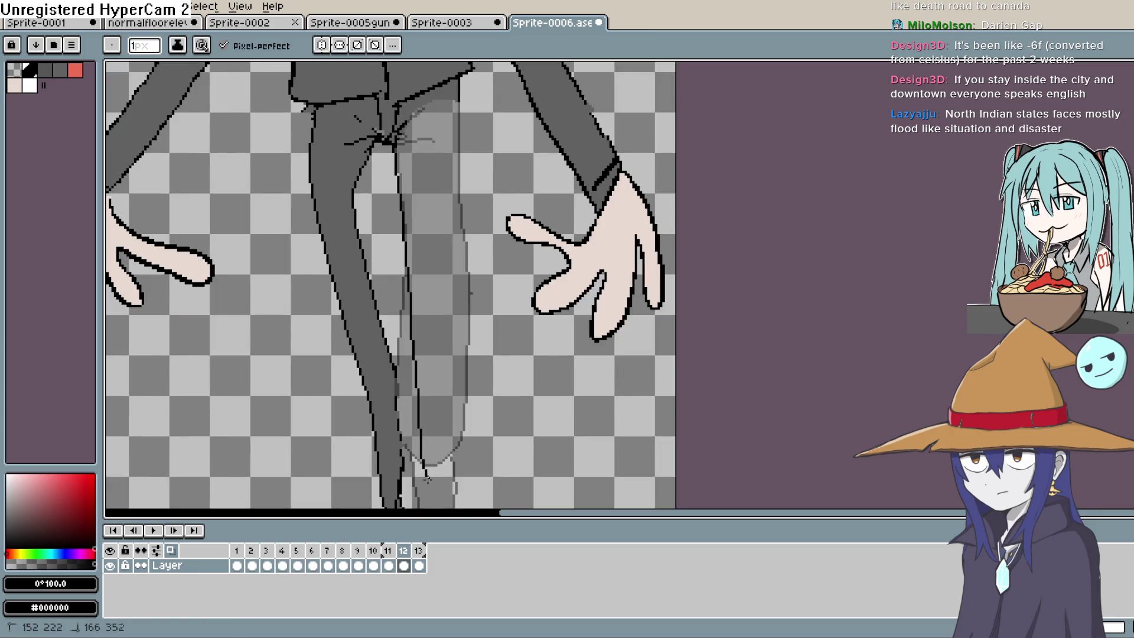
pyautogui.press('space')
pyautogui.moveTo(440, 493); pyautogui.dragTo(417, 399)
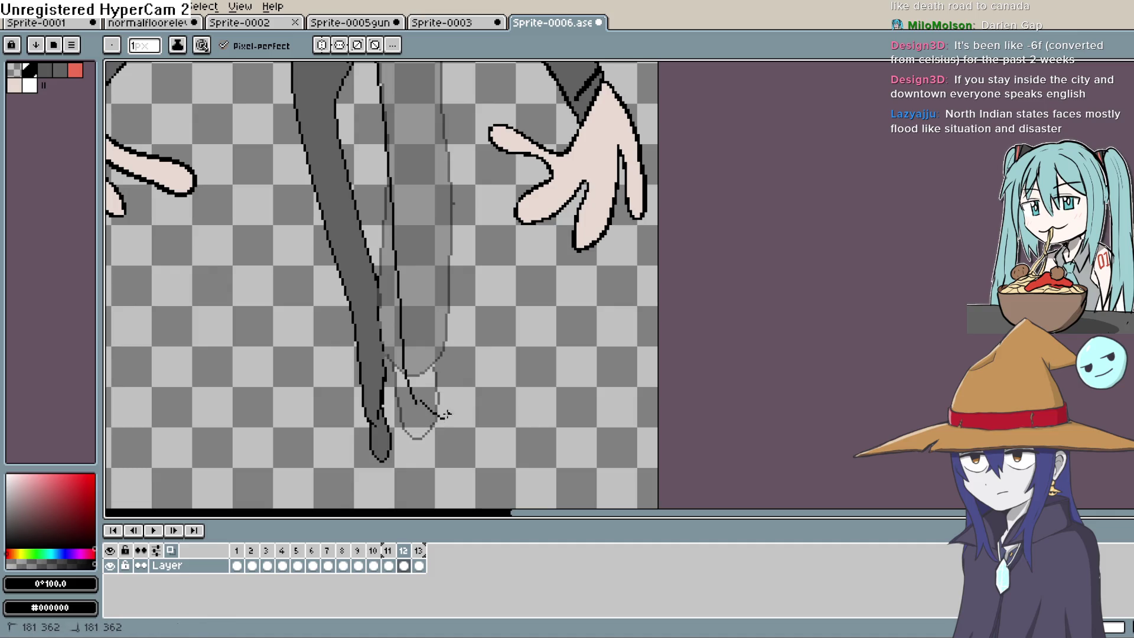
pyautogui.press('space')
pyautogui.moveTo(448, 307)
pyautogui.mouseDown()
pyautogui.moveTo(460, 438)
pyautogui.moveTo(459, 378)
pyautogui.mouseUp()
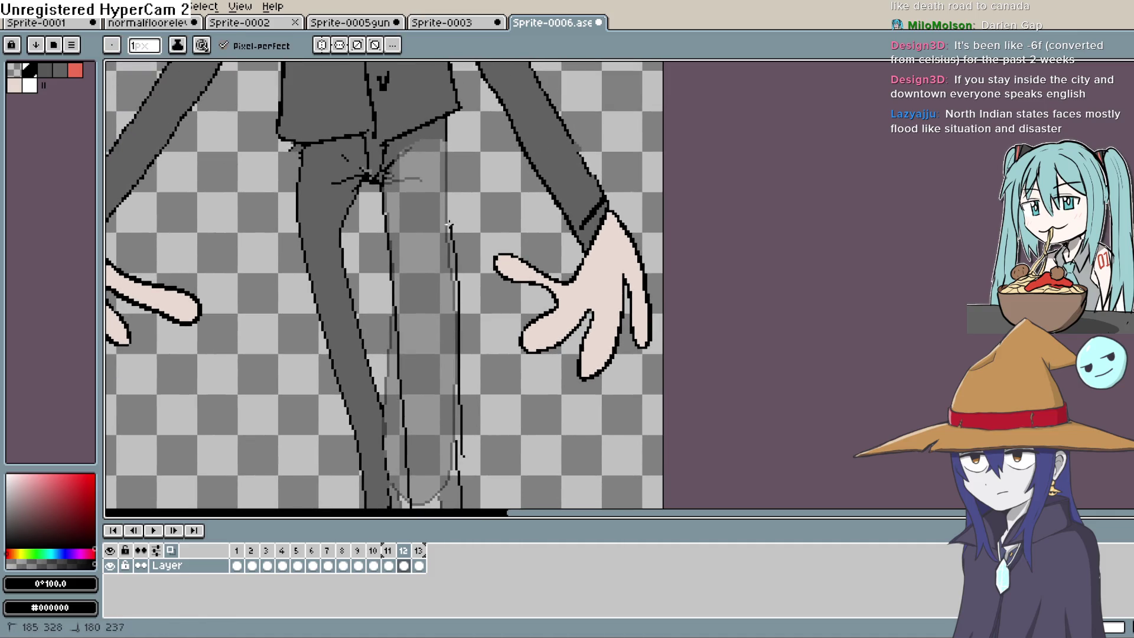
pyautogui.press('space')
pyautogui.moveTo(442, 112)
pyautogui.mouseDown()
pyautogui.moveTo(481, 228)
pyautogui.moveTo(481, 195)
pyautogui.moveTo(440, 288)
pyautogui.mouseUp()
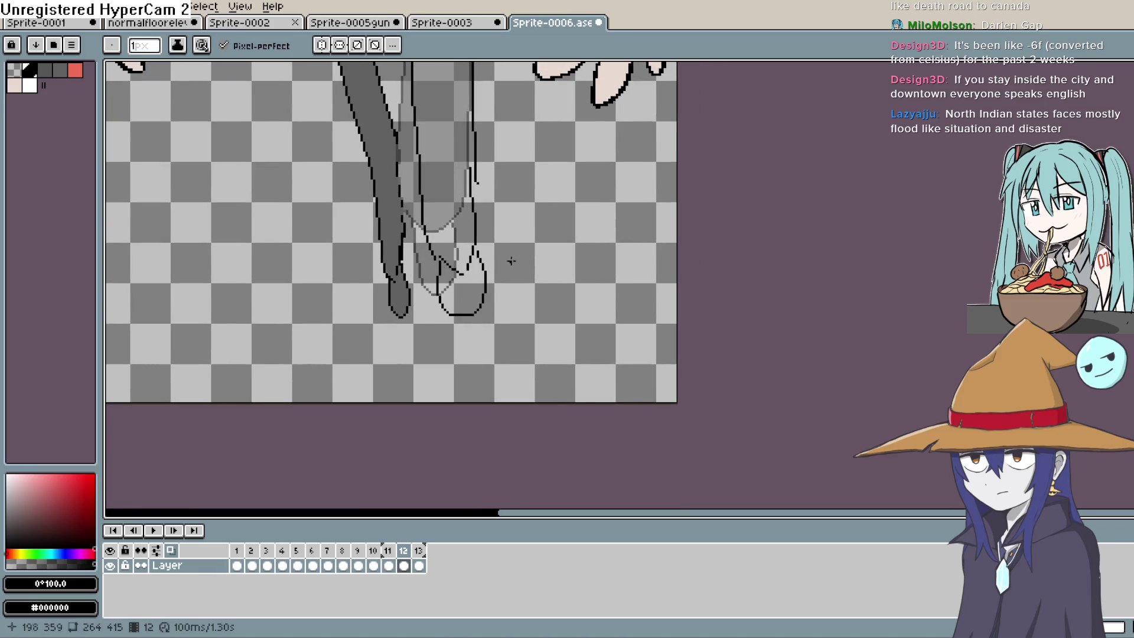
pyautogui.moveTo(511, 261); pyautogui.dragTo(521, 370)
# Step: Compare frames 12 and 13, then settle back on frame 12
pyautogui.click(419, 564)
pyautogui.click(403, 565)
pyautogui.moveTo(404, 550); pyautogui.dragTo(423, 550)
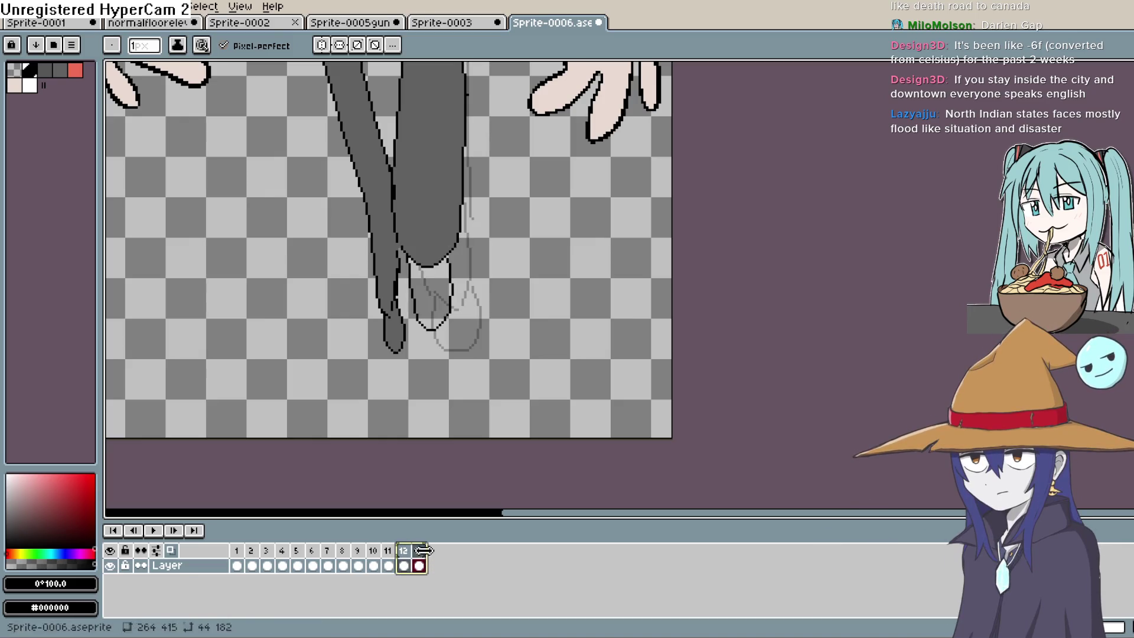
pyautogui.click(404, 550)
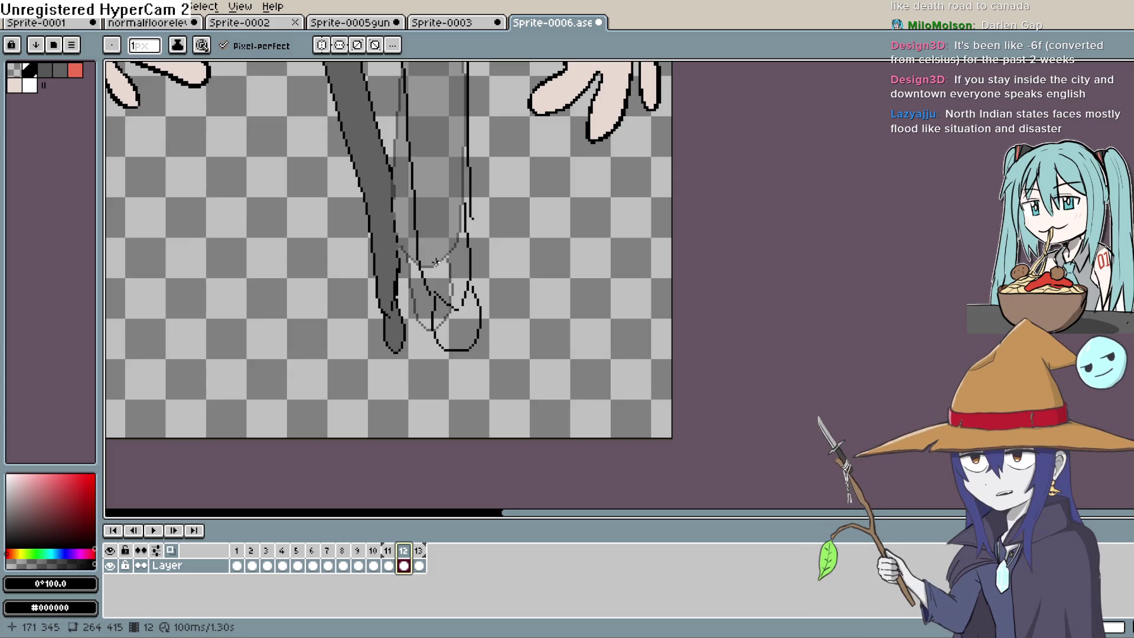
# Step: Sample black with the Eyedropper and remove stray pixels beside the new leg with the 3px Eraser
pyautogui.press('h')
pyautogui.moveTo(524, 331)
pyautogui.mouseDown()
pyautogui.moveTo(508, 229)
pyautogui.moveTo(498, 296)
pyautogui.mouseUp()
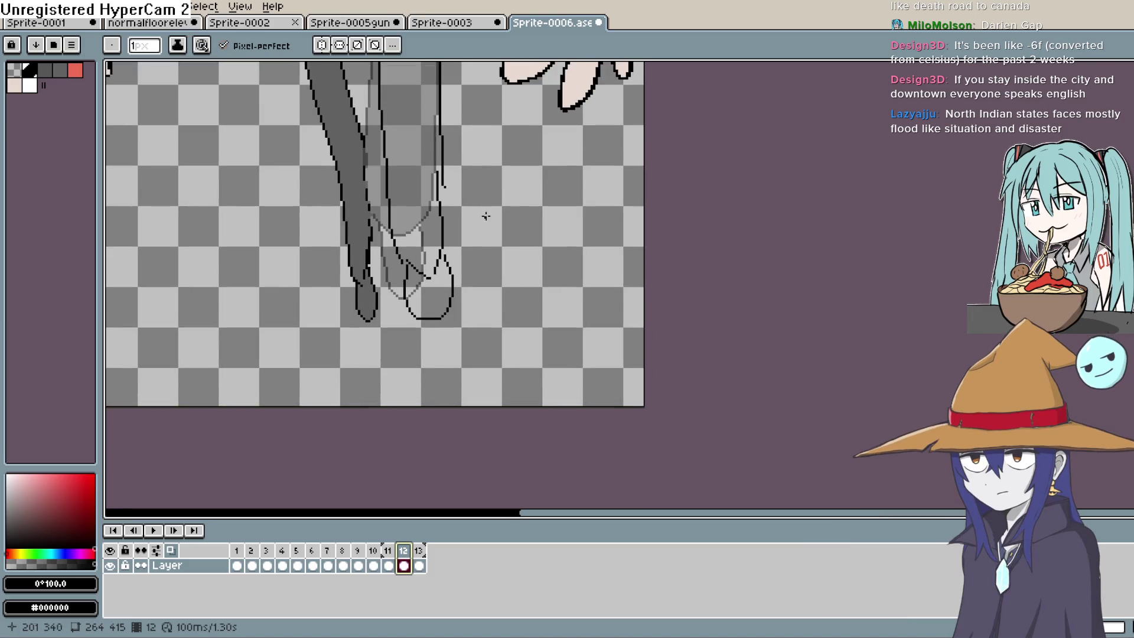
pyautogui.press('i')
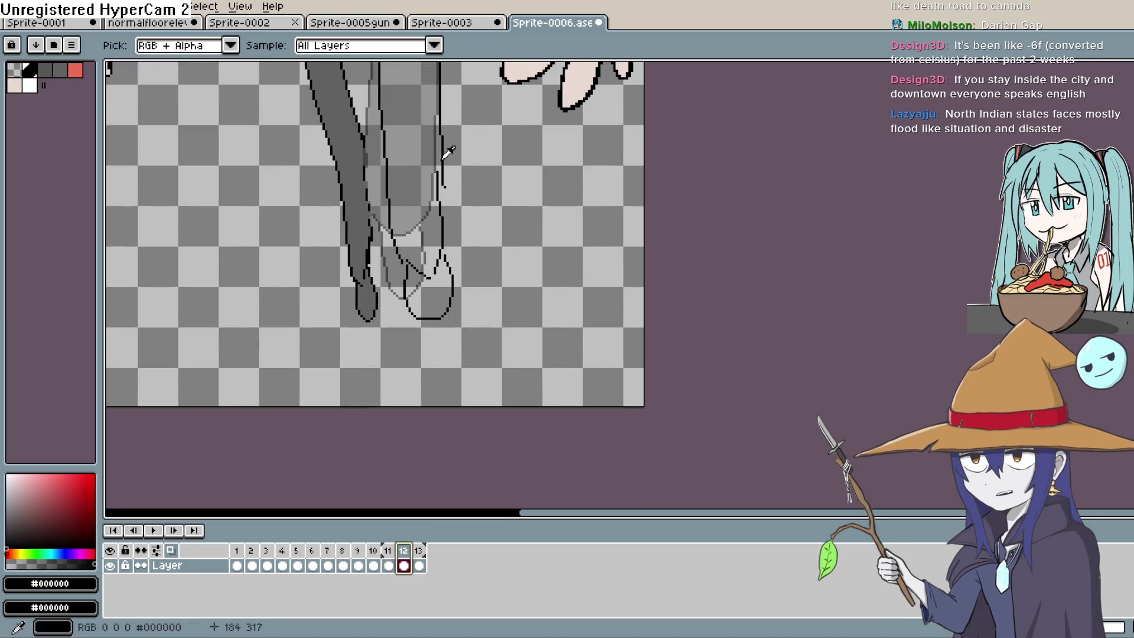
pyautogui.click(1126, 124)
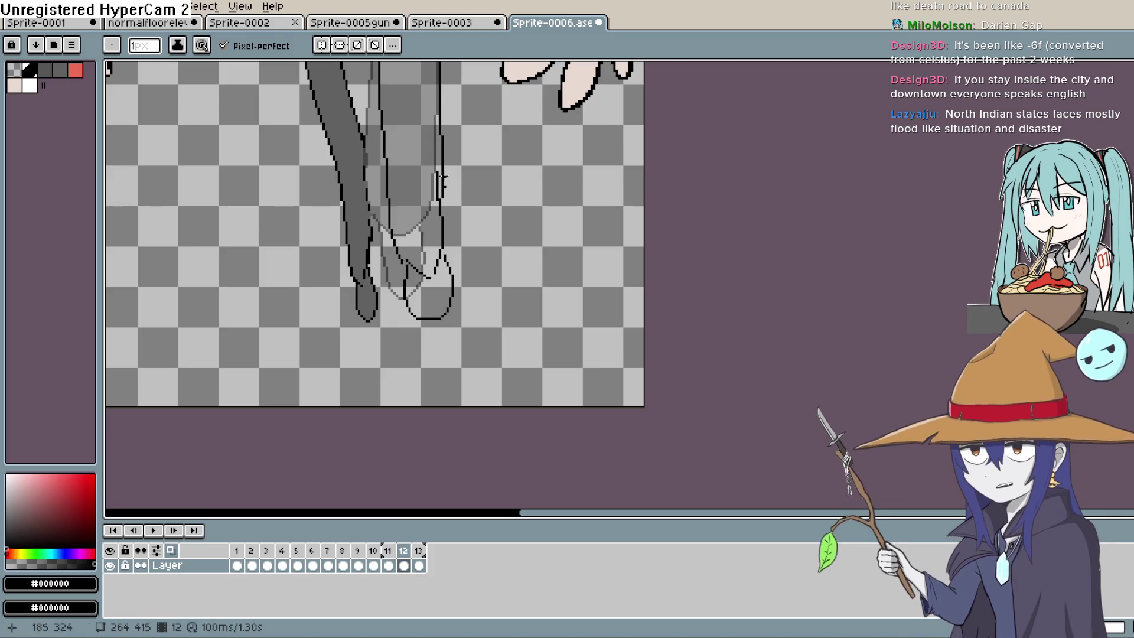
pyautogui.press('e')
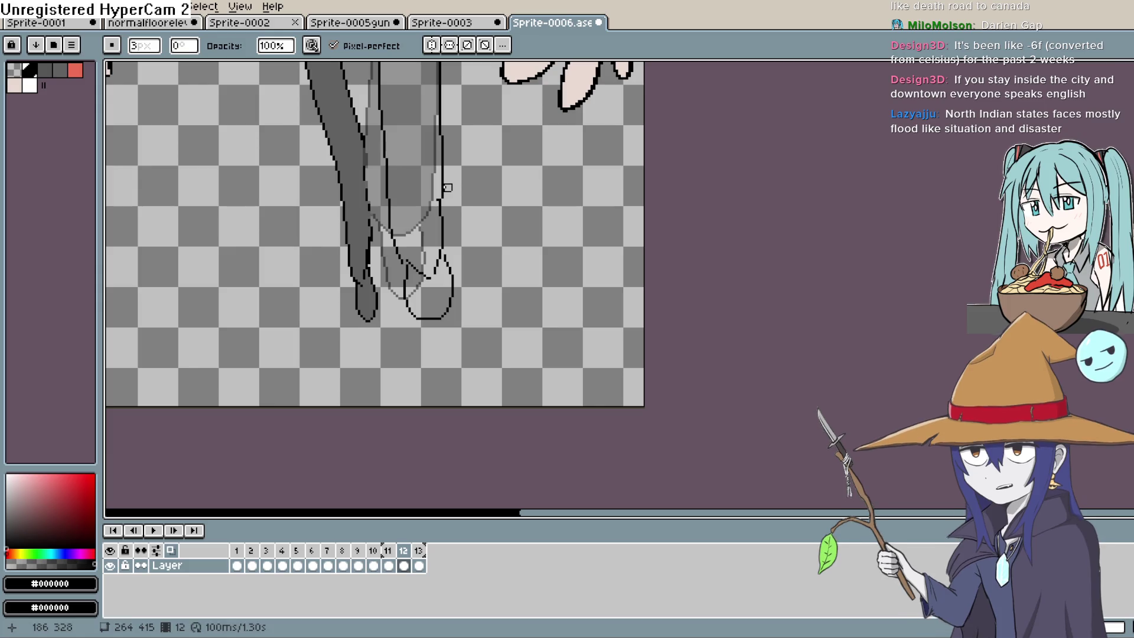
pyautogui.click(409, 259)
pyautogui.scroll(3, 430, 295)
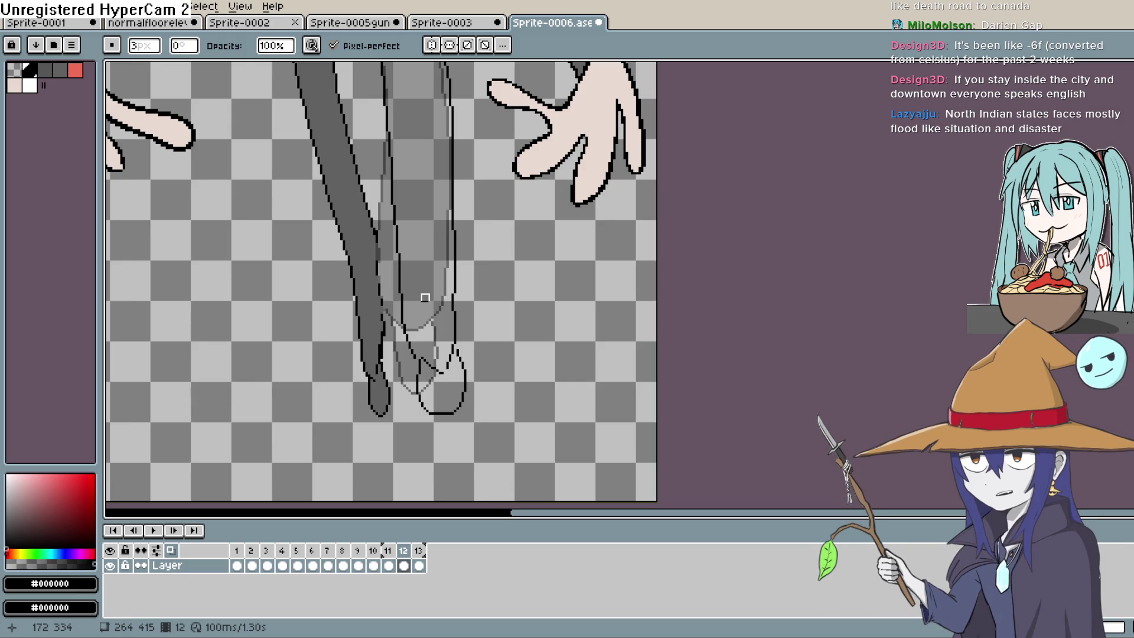
pyautogui.press('b')
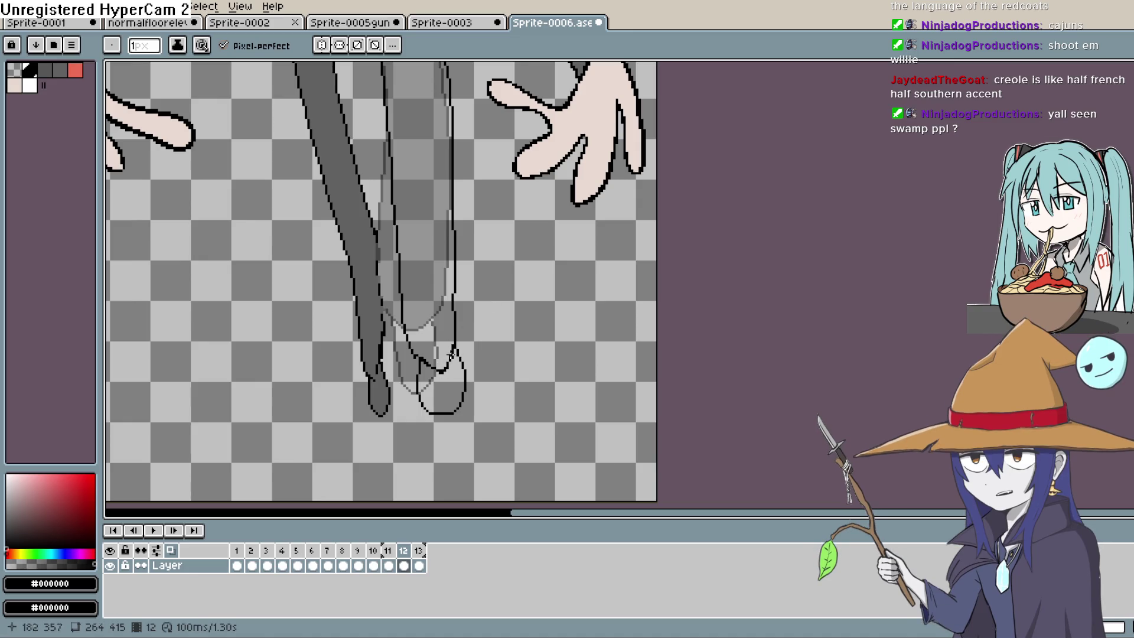
# Step: Fill the new right leg on frame 12 with the suit grey #626262
pyautogui.scroll(3, 582, 304)
pyautogui.press('e')
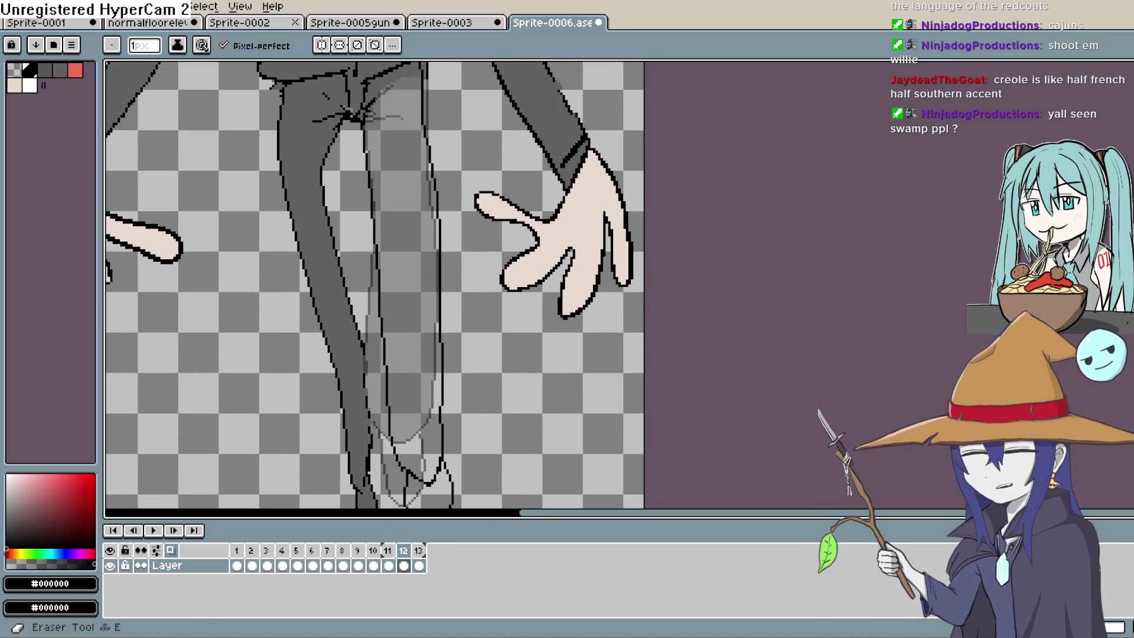
pyautogui.press('i')
pyautogui.click(315, 133)
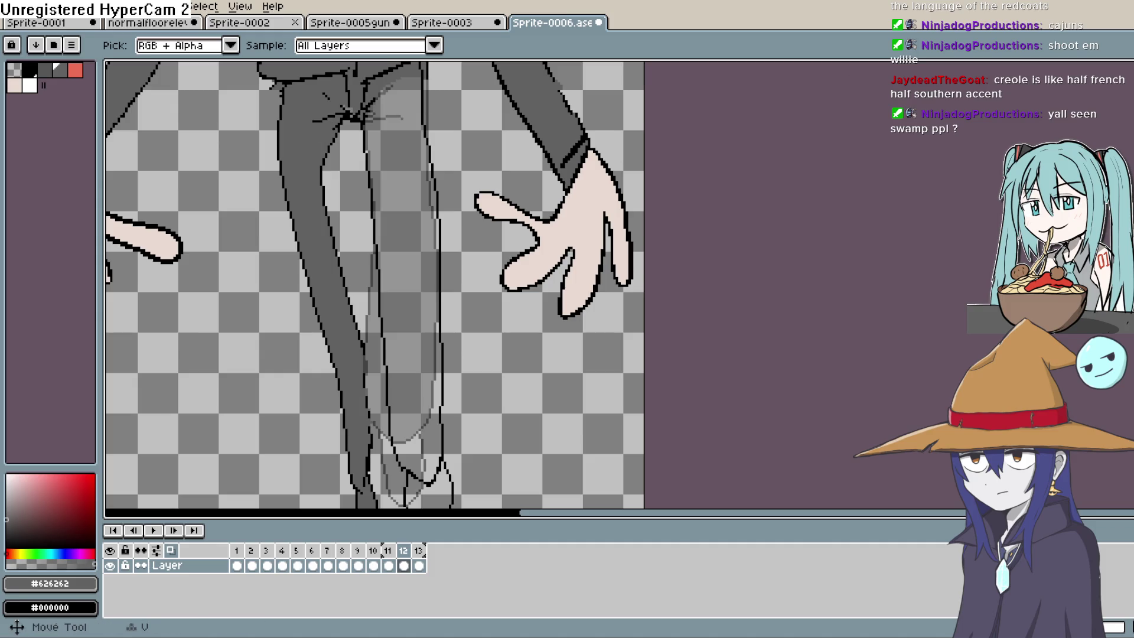
pyautogui.press('g')
pyautogui.click(413, 233)
# Step: Move frame 12's cel to after frame 13 in the timeline
pyautogui.scroll(-4, 468, 286)
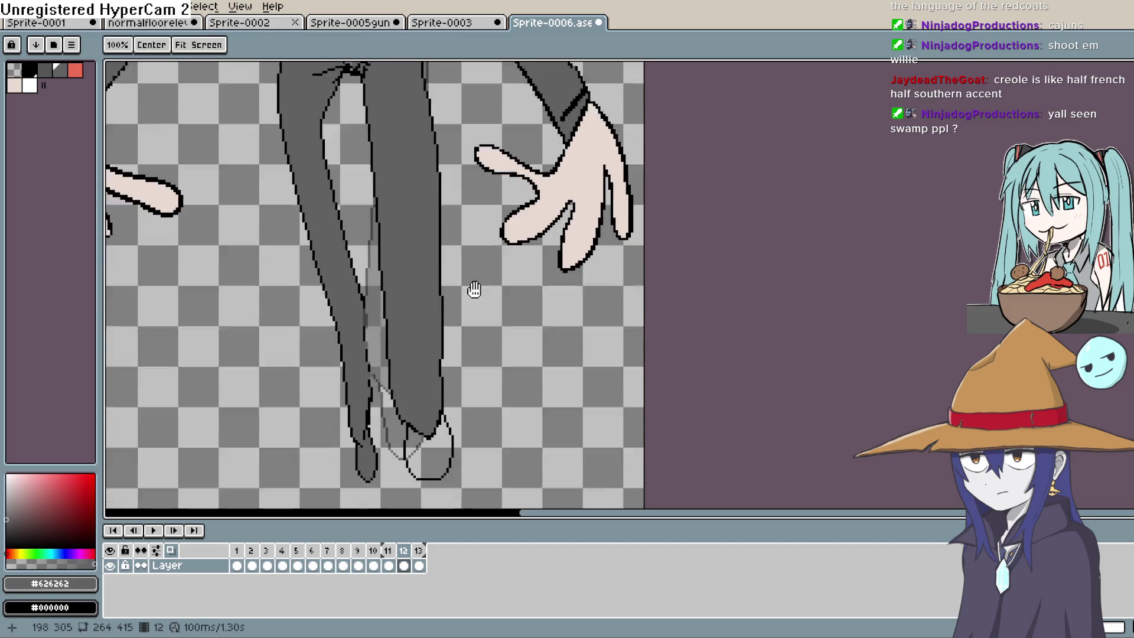
pyautogui.press('h')
pyautogui.click(419, 567)
pyautogui.click(403, 566)
pyautogui.press('g')
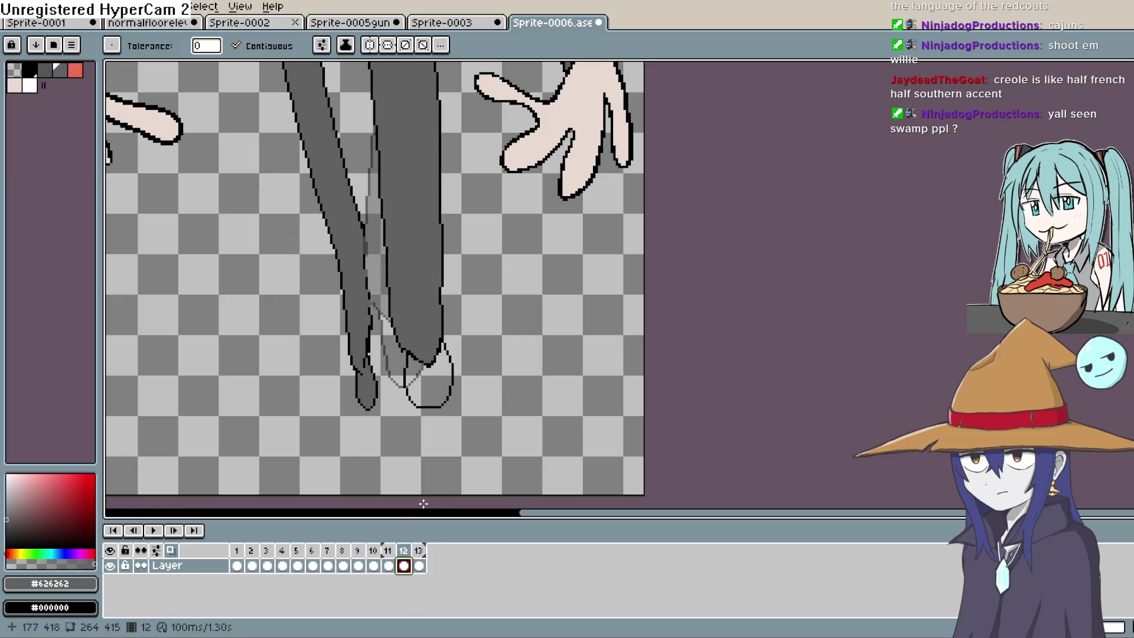
pyautogui.rightClick(406, 552)
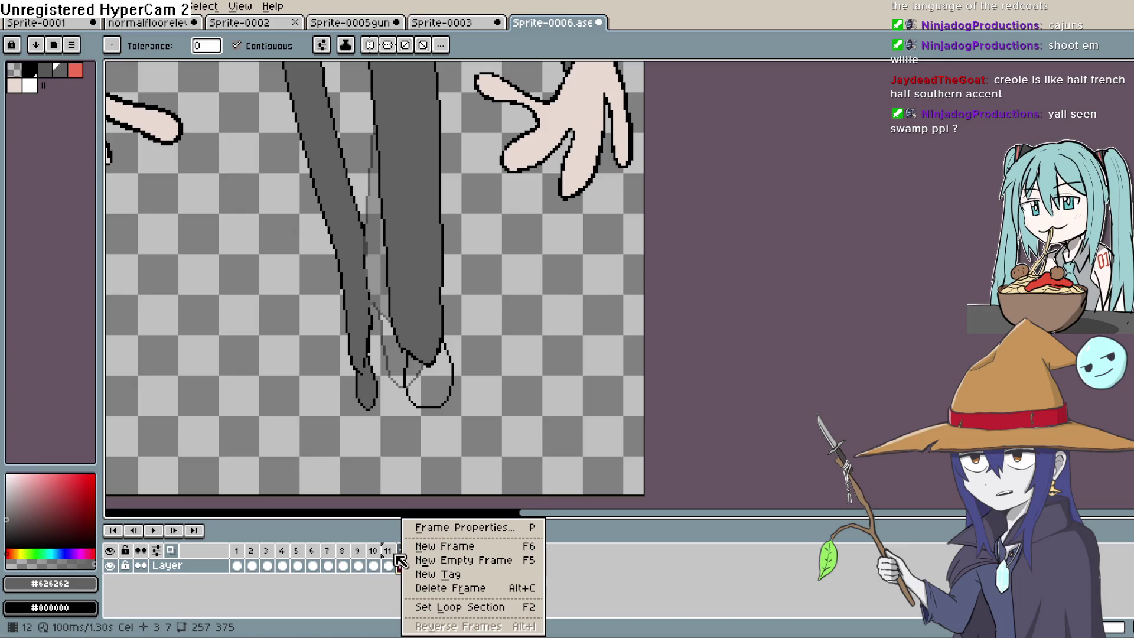
pyautogui.click(399, 560)
pyautogui.moveTo(404, 559)
pyautogui.mouseDown()
pyautogui.moveTo(440, 562)
pyautogui.moveTo(430, 558)
pyautogui.mouseUp()
# Step: Check the reordered frames 12 and 13, then play the 13-frame walk
pyautogui.click(404, 552)
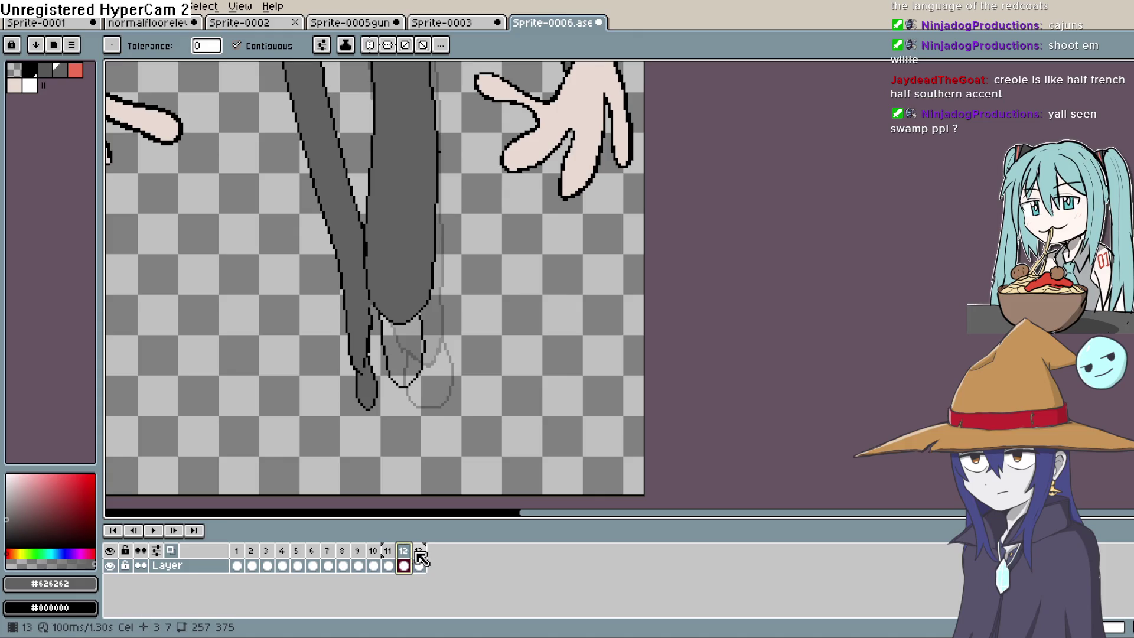
pyautogui.click(420, 557)
pyautogui.click(155, 527)
pyautogui.scroll(-3, 426, 289)
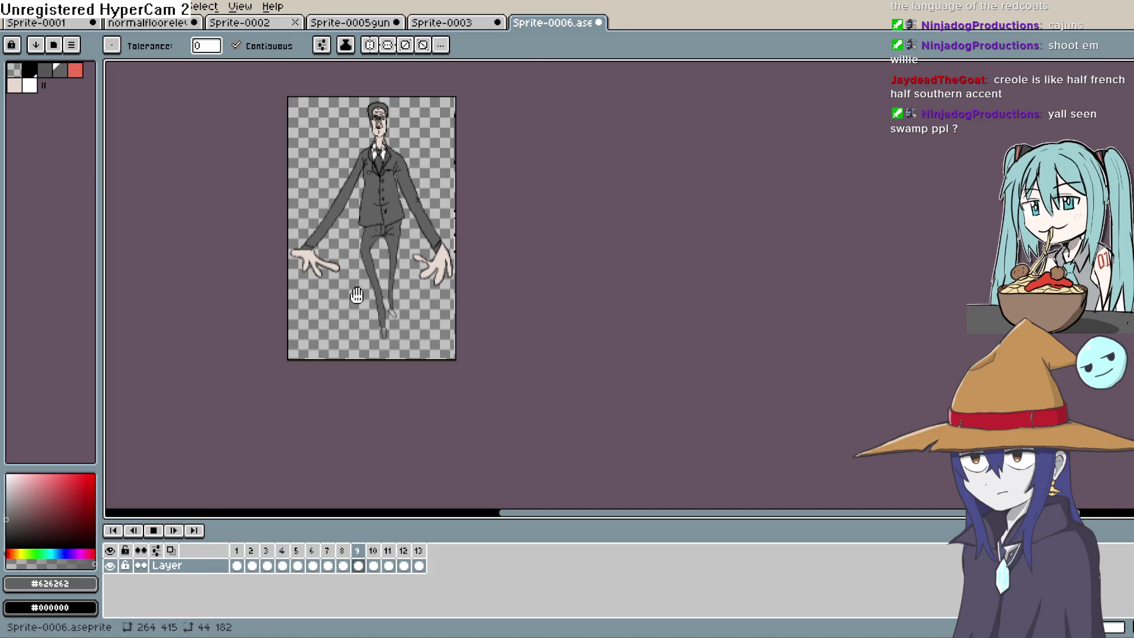
# Step: Stop the walk playback and switch to the normalfloorelevator3.png tab
pyautogui.scroll(2, 422, 342)
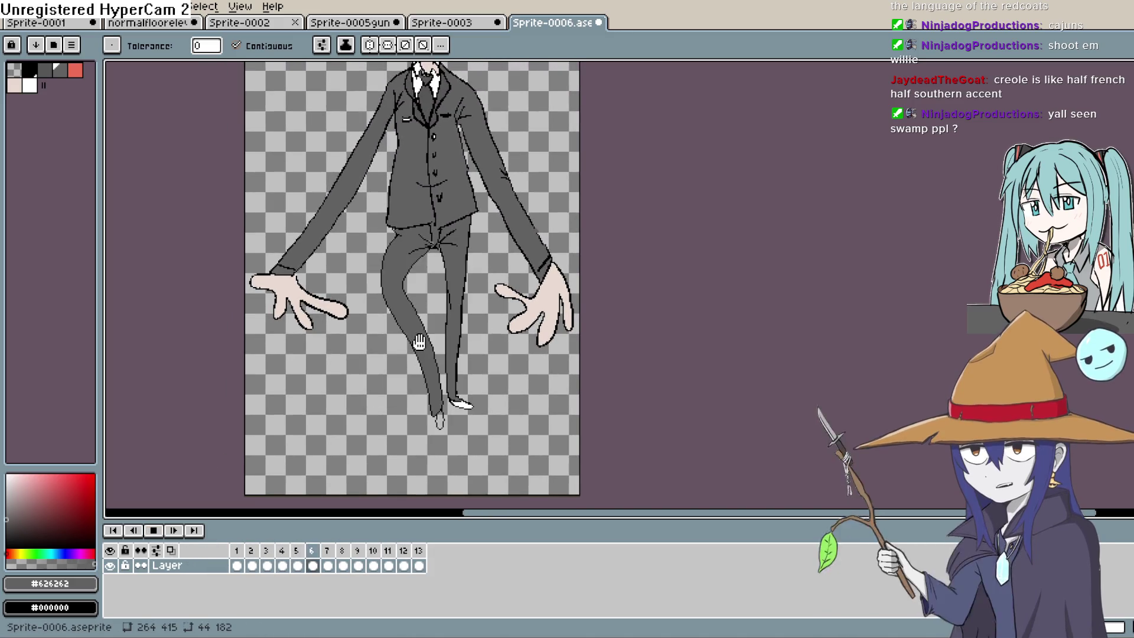
pyautogui.moveTo(487, 315); pyautogui.dragTo(507, 327)
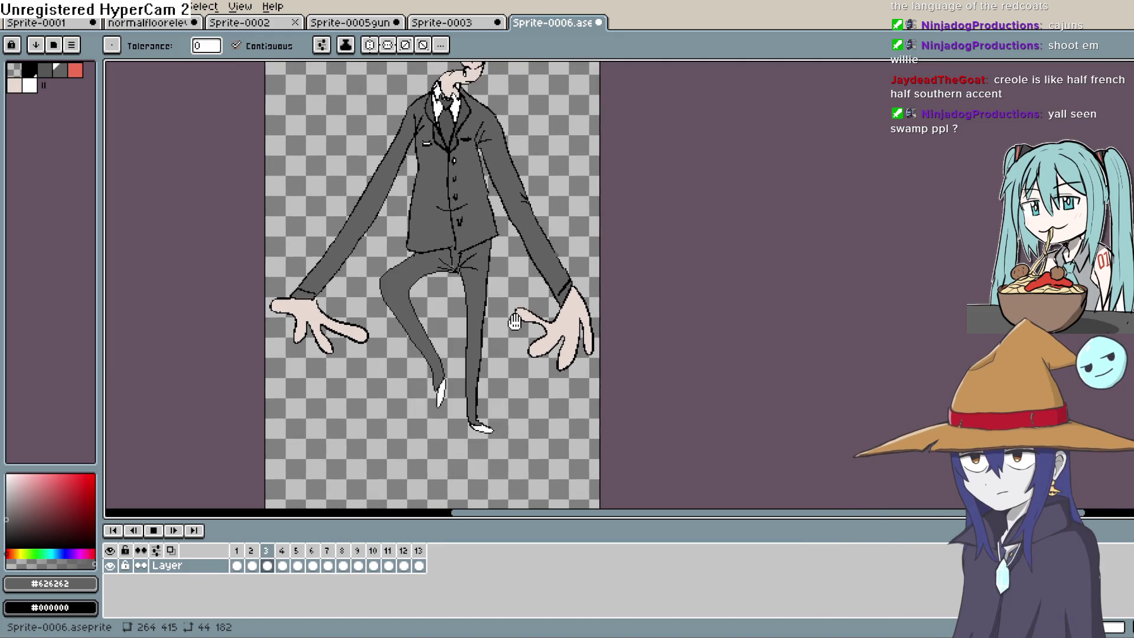
pyautogui.click(154, 530)
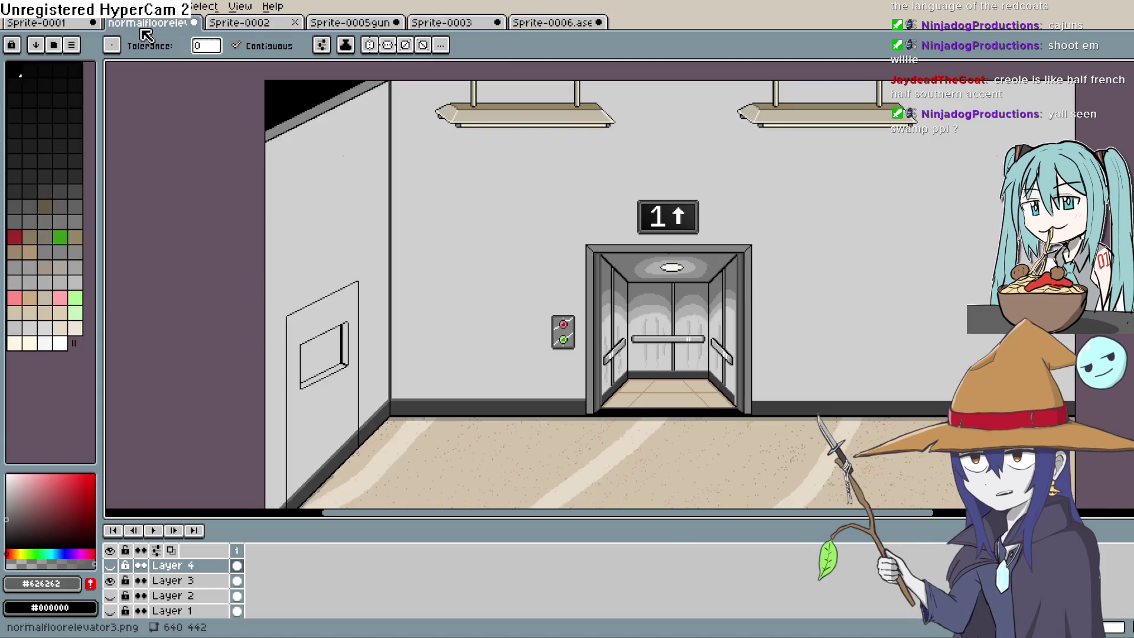
pyautogui.click(143, 25)
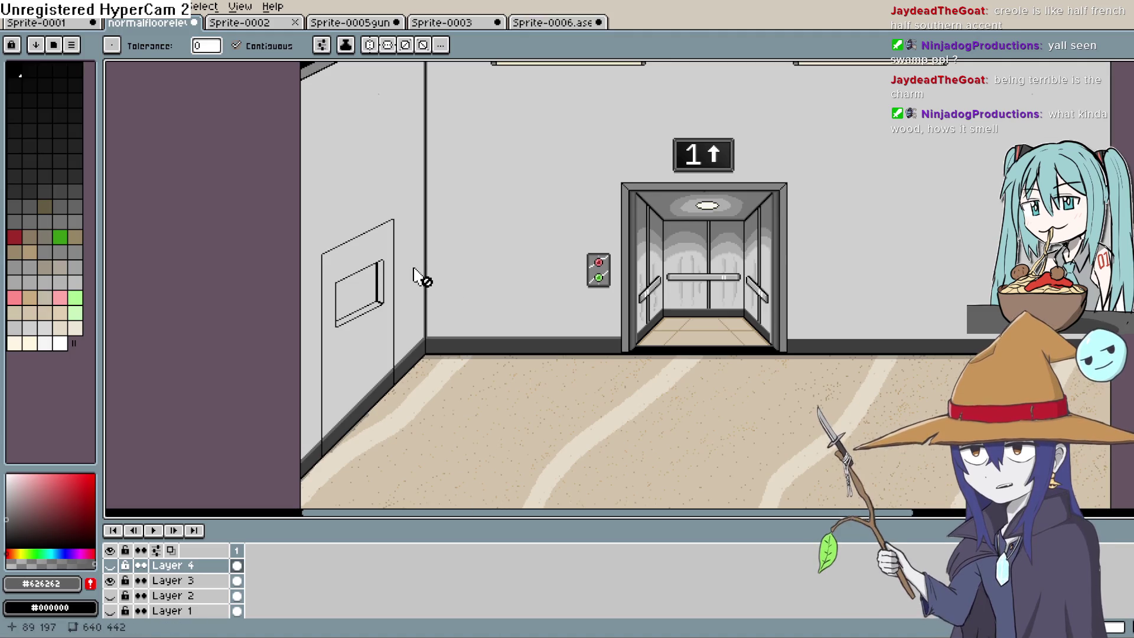
# Step: Pan and zoom the hallway image until the left-wall door and its window fill the view
pyautogui.moveTo(405, 294)
pyautogui.mouseDown()
pyautogui.moveTo(549, 294)
pyautogui.moveTo(578, 348)
pyautogui.moveTo(703, 278)
pyautogui.mouseUp()
pyautogui.scroll(3, 573, 346)
pyautogui.scroll(-1, 709, 293)
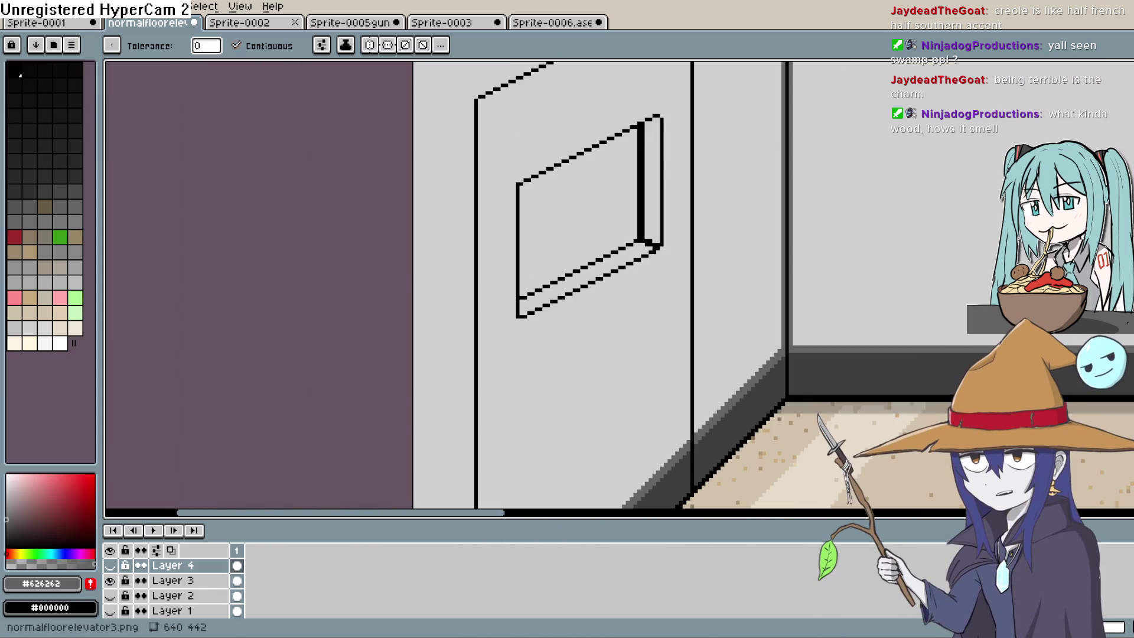
pyautogui.scroll(-3, 871, 304)
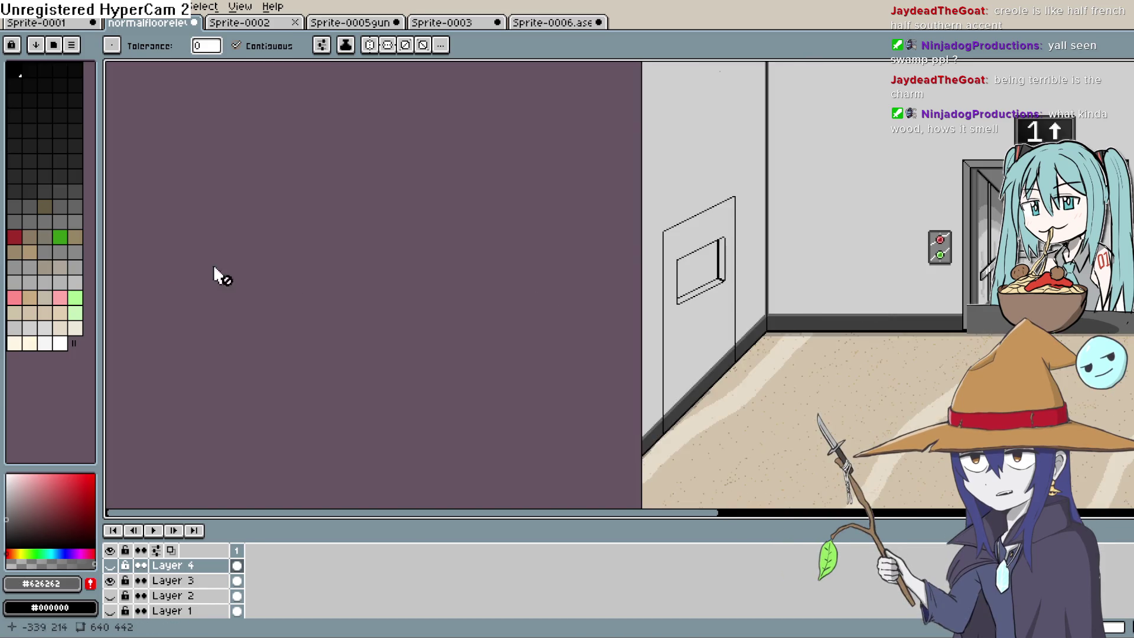
pyautogui.moveTo(835, 301)
pyautogui.mouseDown()
pyautogui.moveTo(808, 299)
pyautogui.moveTo(803, 379)
pyautogui.mouseUp()
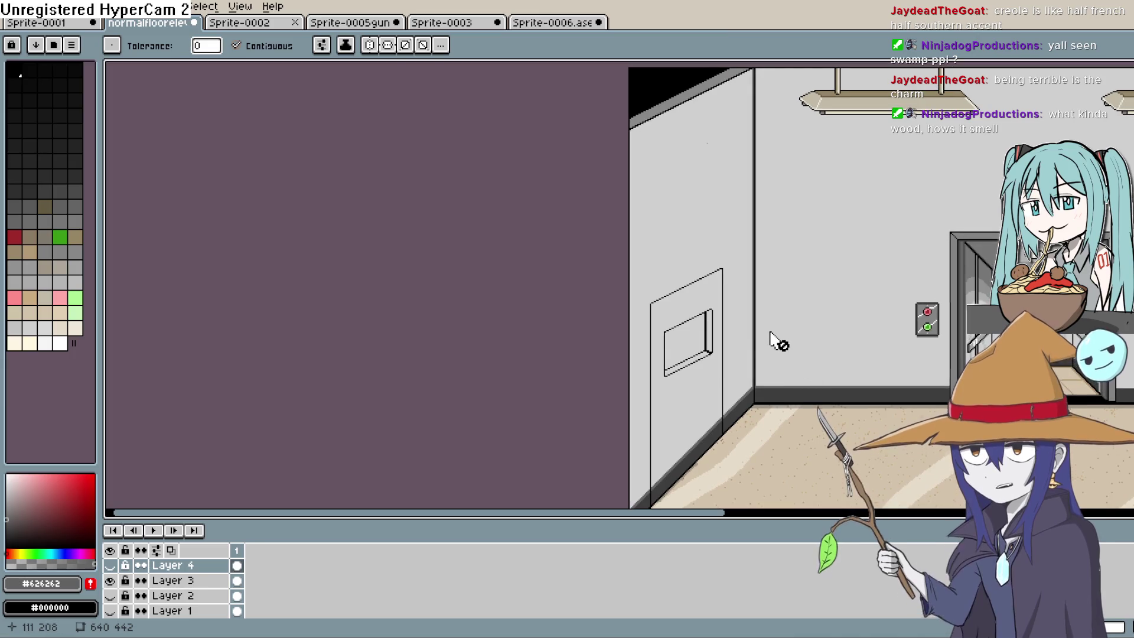
pyautogui.moveTo(785, 342)
pyautogui.mouseDown()
pyautogui.moveTo(818, 253)
pyautogui.moveTo(863, 248)
pyautogui.moveTo(866, 311)
pyautogui.mouseUp()
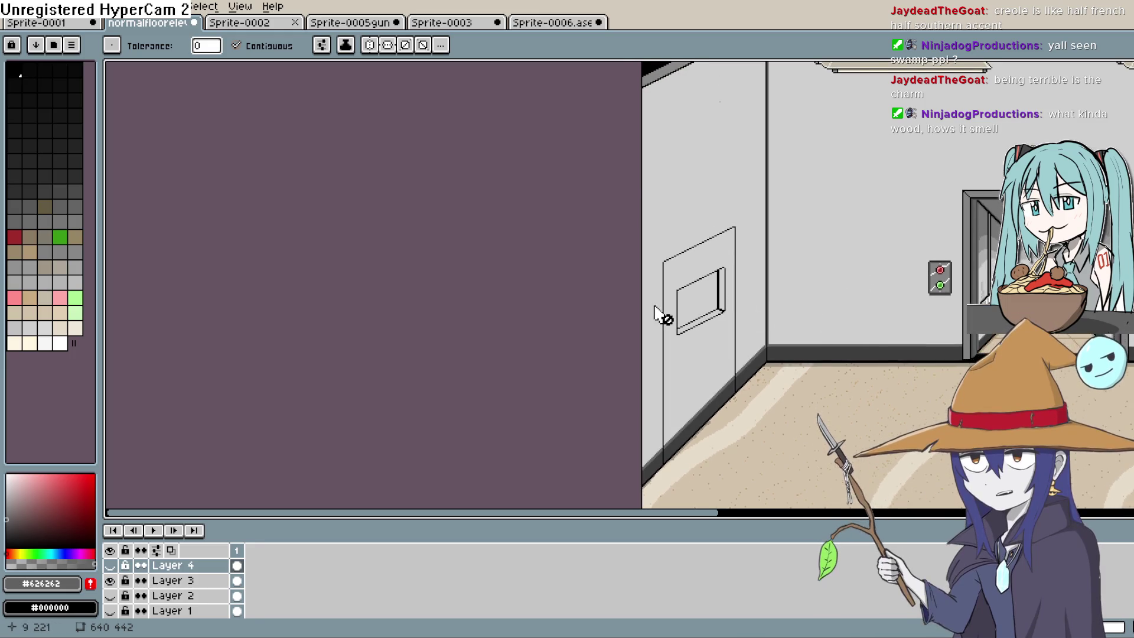
pyautogui.scroll(1, 721, 327)
pyautogui.scroll(-1, 722, 327)
pyautogui.scroll(1, 585, 314)
pyautogui.scroll(-1, 656, 328)
pyautogui.scroll(1, 655, 328)
pyautogui.moveTo(671, 329)
pyautogui.mouseDown()
pyautogui.moveTo(653, 236)
pyautogui.moveTo(678, 256)
pyautogui.mouseUp()
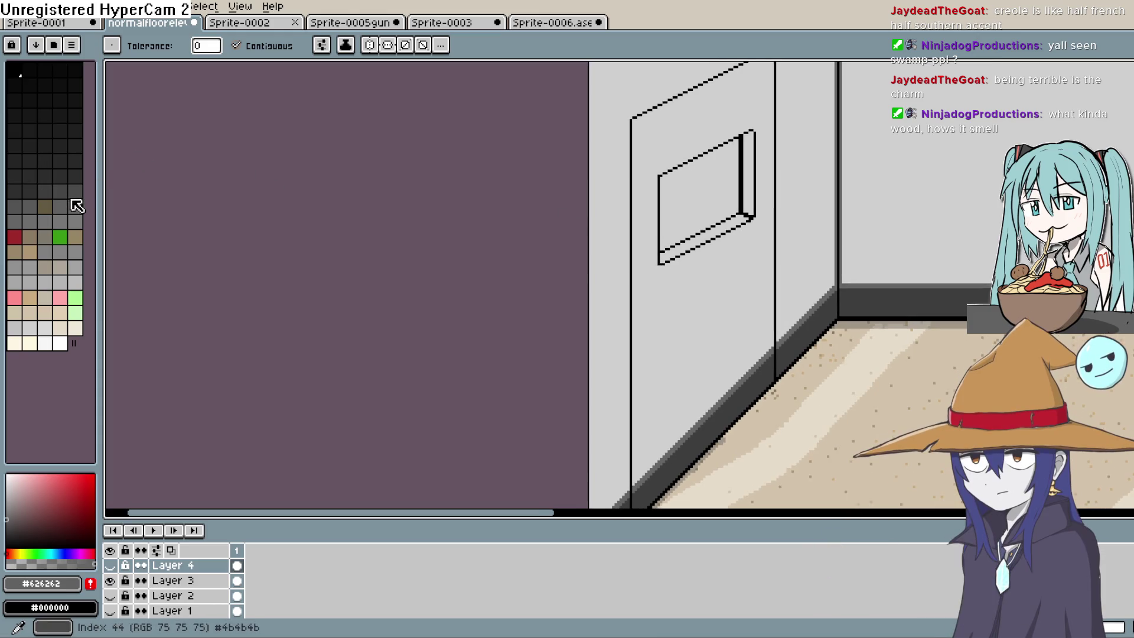
# Step: Try several grey palette swatches as the drawing colour
pyautogui.click(64, 225)
pyautogui.click(75, 252)
pyautogui.click(14, 266)
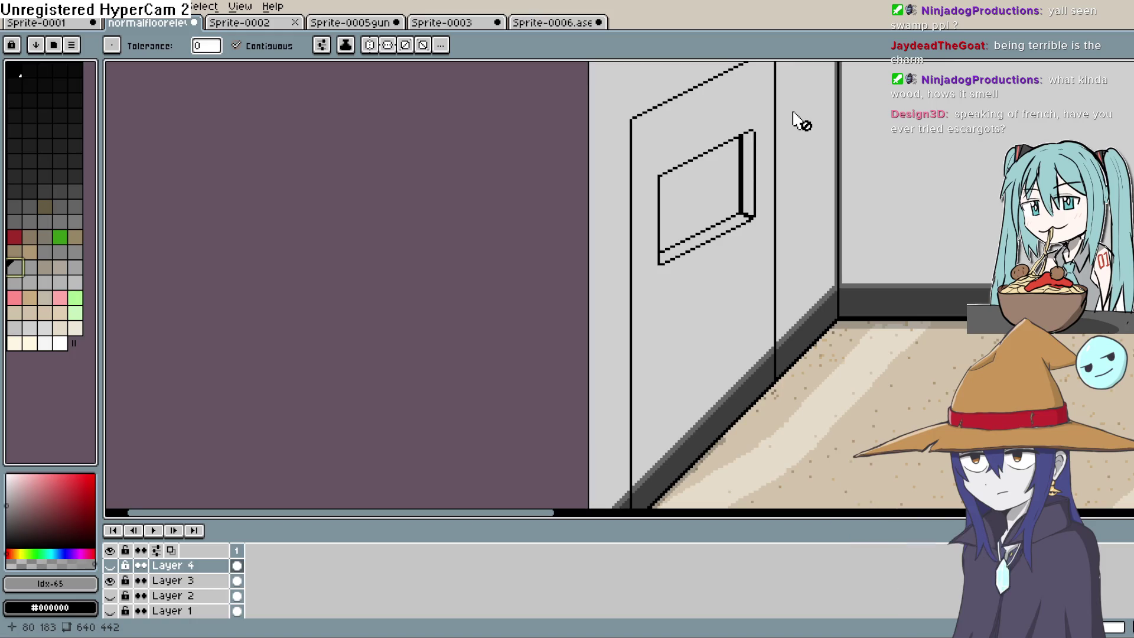
# Step: Frame the door and its small window, then sample the wall grey #cfcfcf with the Eyedropper
pyautogui.moveTo(798, 119)
pyautogui.mouseDown()
pyautogui.moveTo(764, 235)
pyautogui.moveTo(732, 252)
pyautogui.moveTo(714, 289)
pyautogui.moveTo(727, 400)
pyautogui.moveTo(777, 486)
pyautogui.moveTo(865, 506)
pyautogui.mouseUp()
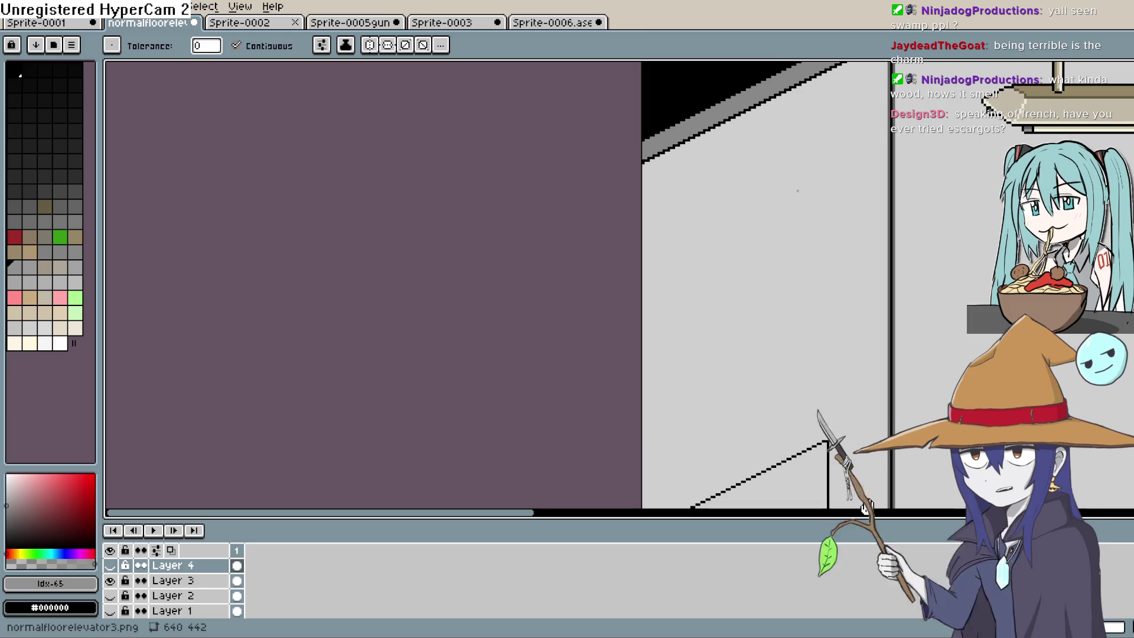
pyautogui.moveTo(909, 271)
pyautogui.mouseDown()
pyautogui.moveTo(898, 342)
pyautogui.moveTo(894, 303)
pyautogui.moveTo(907, 290)
pyautogui.moveTo(871, 293)
pyautogui.moveTo(870, 276)
pyautogui.mouseUp()
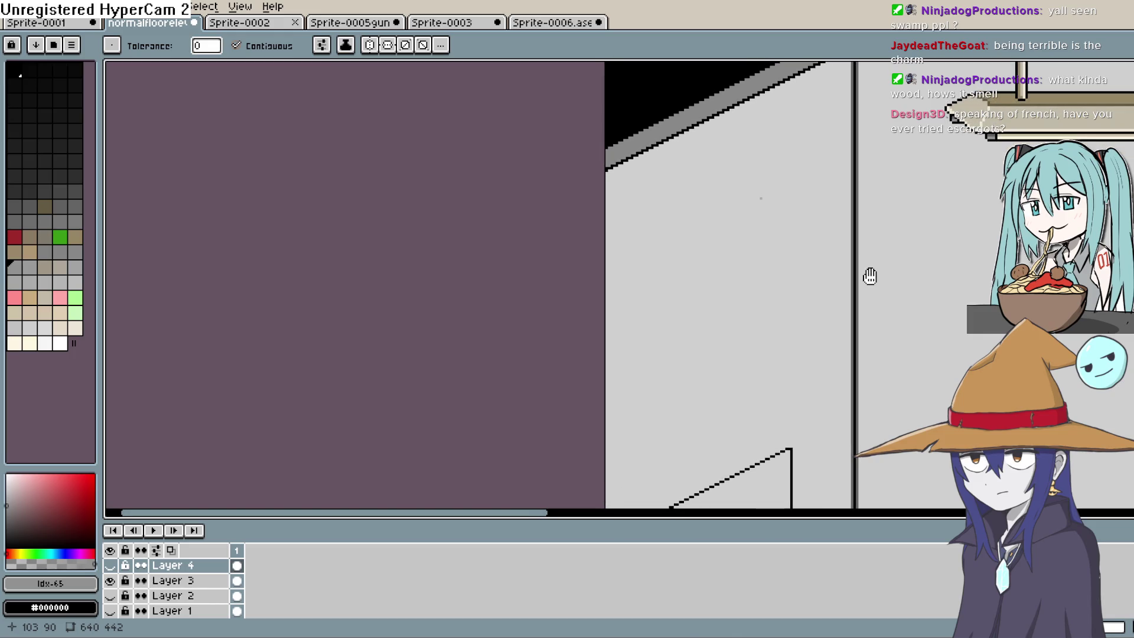
pyautogui.moveTo(870, 276)
pyautogui.mouseDown()
pyautogui.moveTo(881, 261)
pyautogui.moveTo(881, 296)
pyautogui.moveTo(916, 236)
pyautogui.mouseUp()
pyautogui.scroll(-3, 934, 235)
pyautogui.scroll(-3, 955, 208)
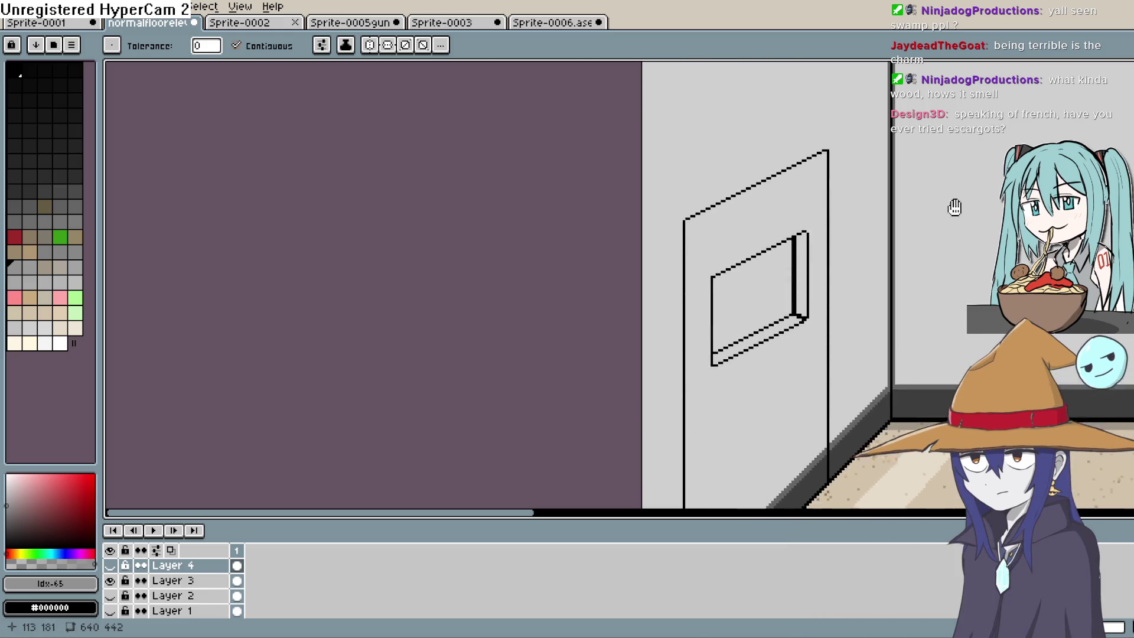
pyautogui.scroll(-3, 955, 208)
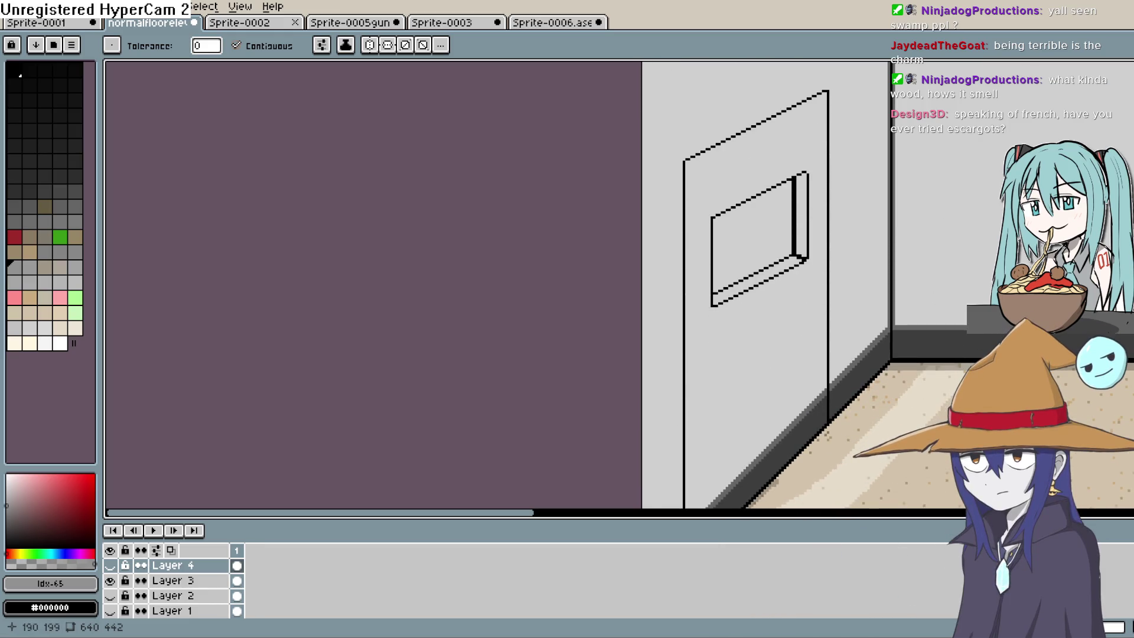
pyautogui.moveTo(794, 365); pyautogui.dragTo(780, 329)
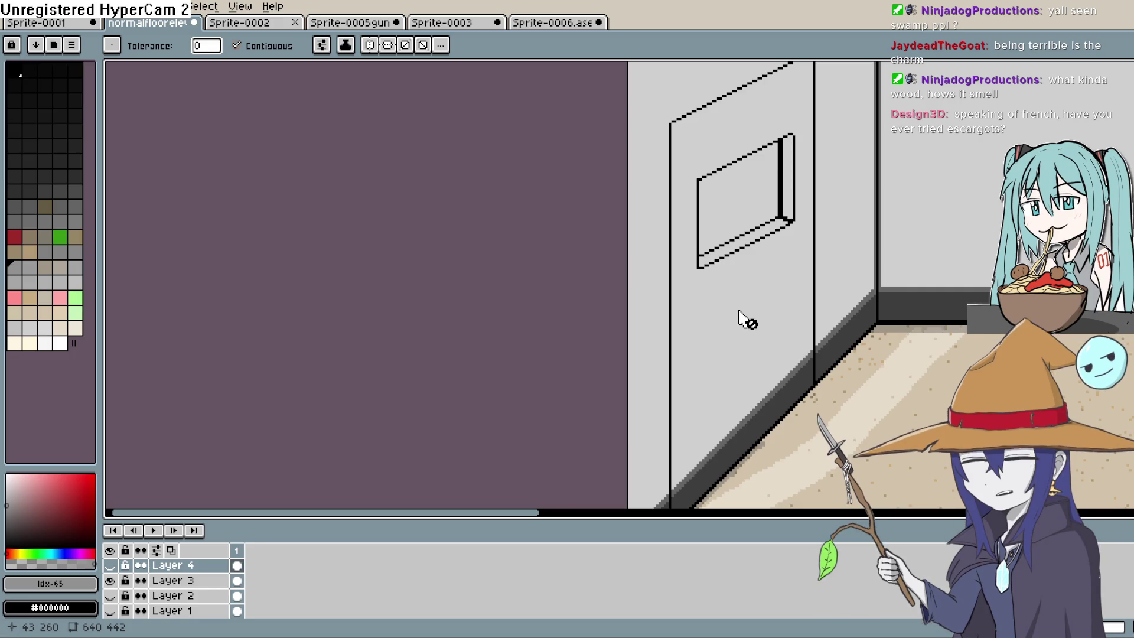
pyautogui.moveTo(810, 285); pyautogui.dragTo(792, 332)
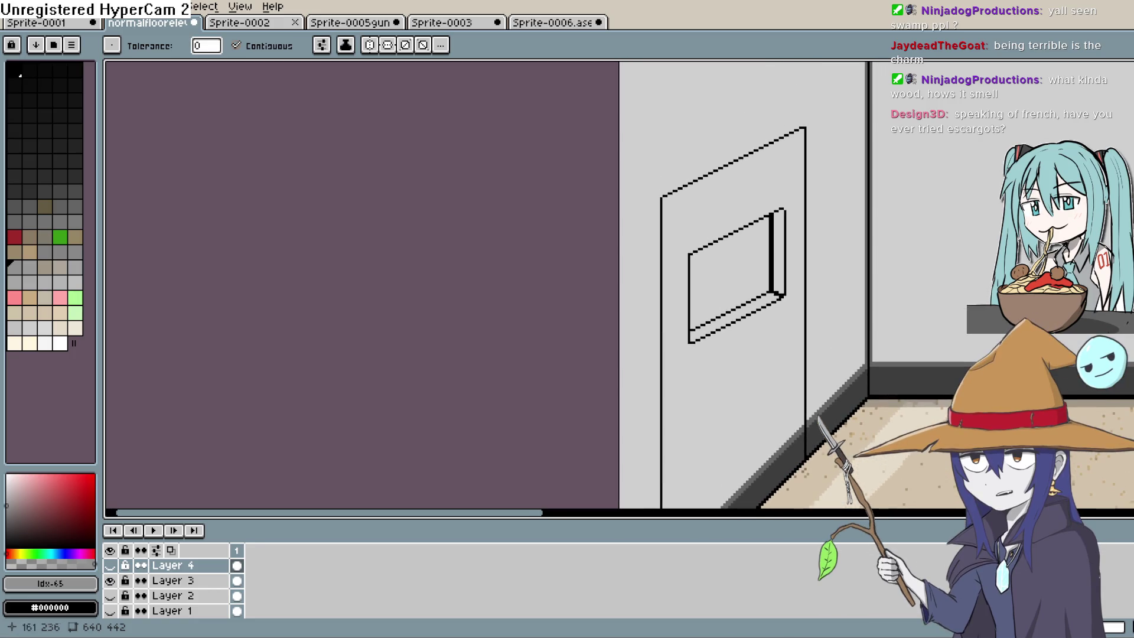
pyautogui.press('i')
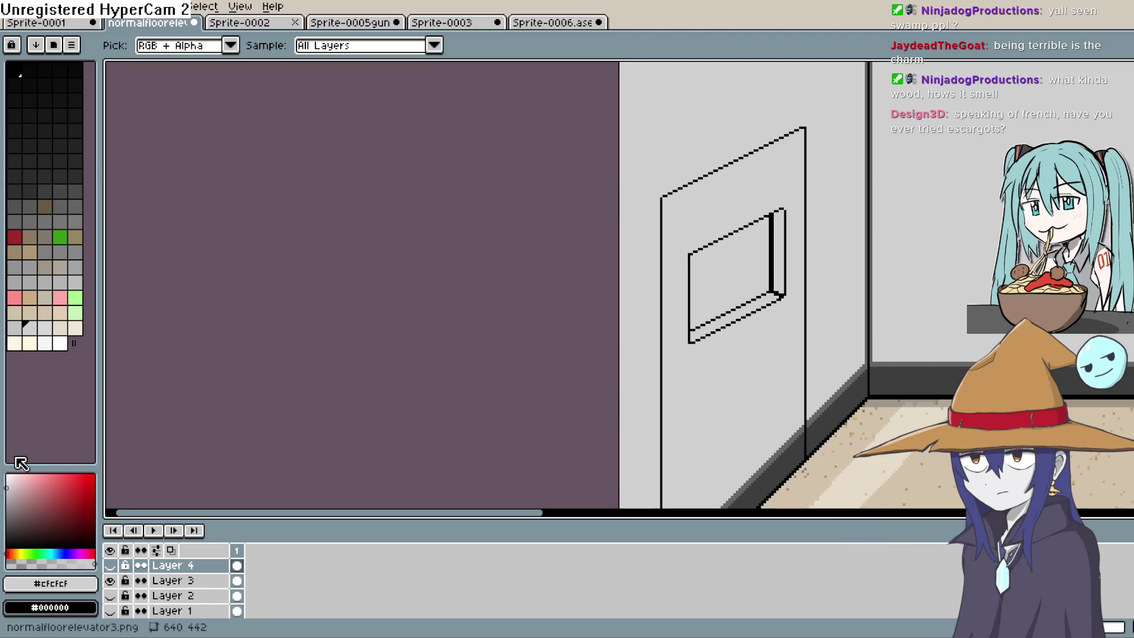
# Step: Change the drawing colour from #cfcfcf to a near-neutral grey using the colour spectrum and swatches
pyautogui.moveTo(8, 488); pyautogui.dragTo(17, 499)
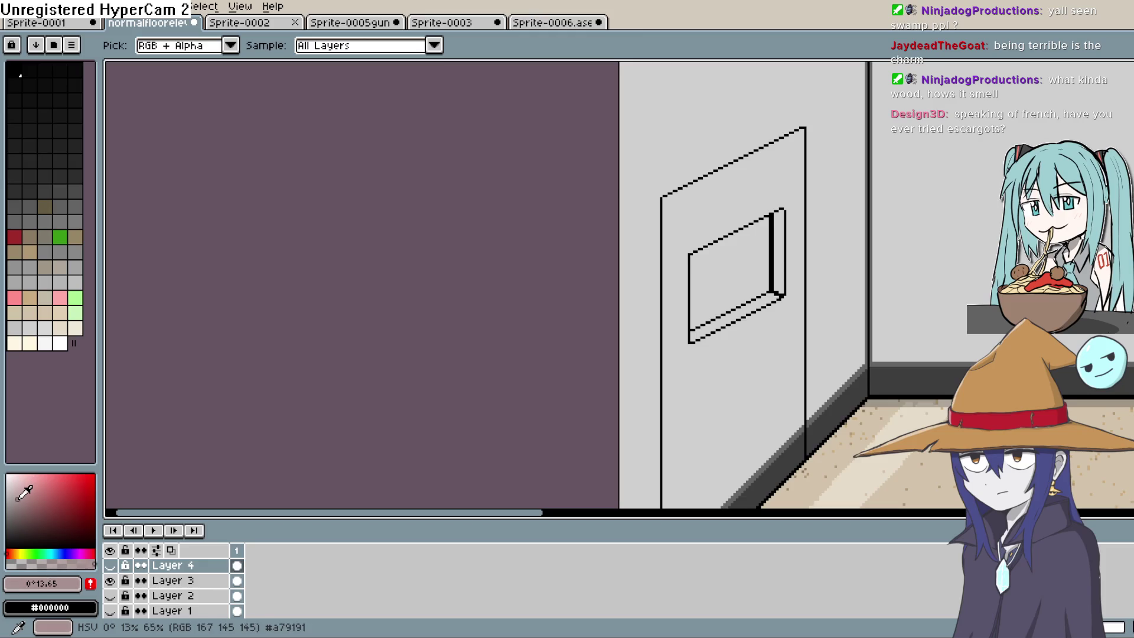
pyautogui.click(22, 491)
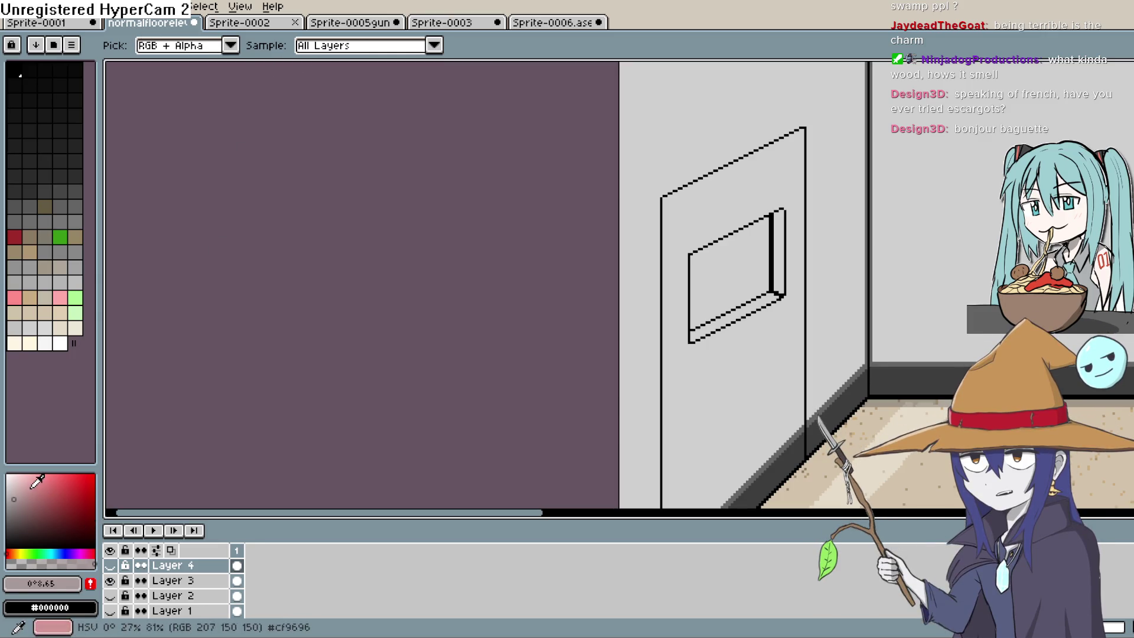
pyautogui.click(29, 328)
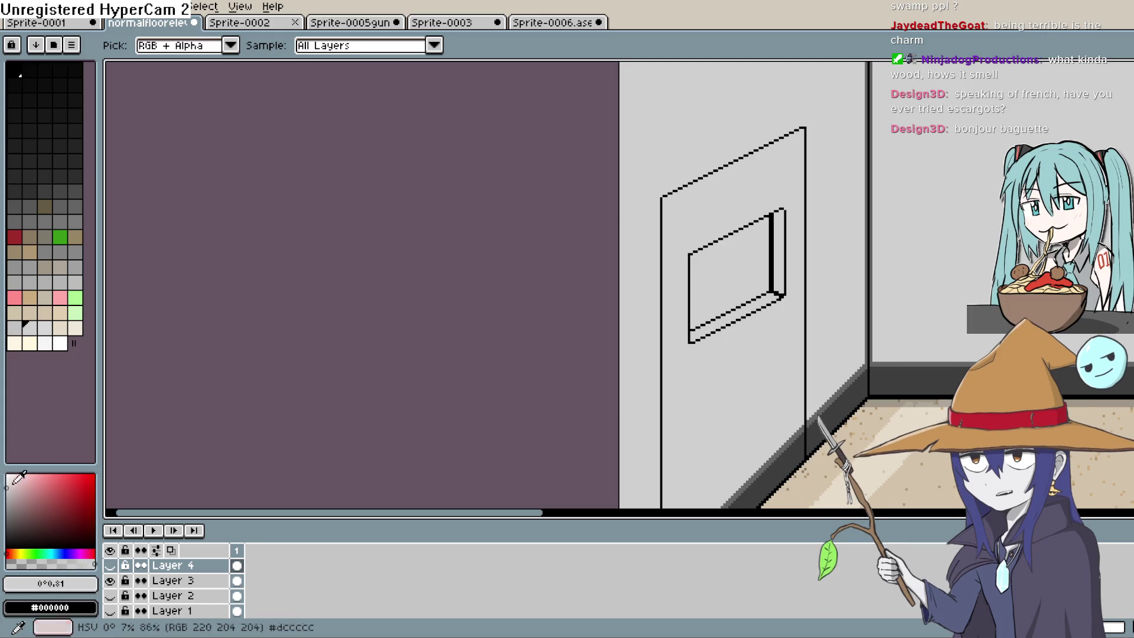
pyautogui.press('g')
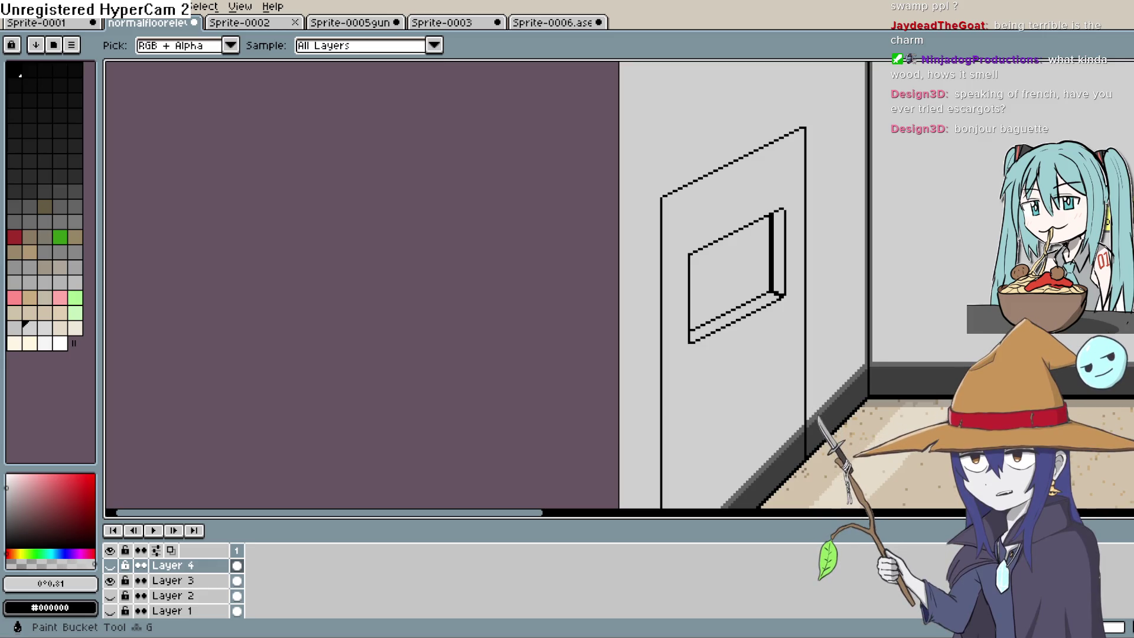
pyautogui.press('g')
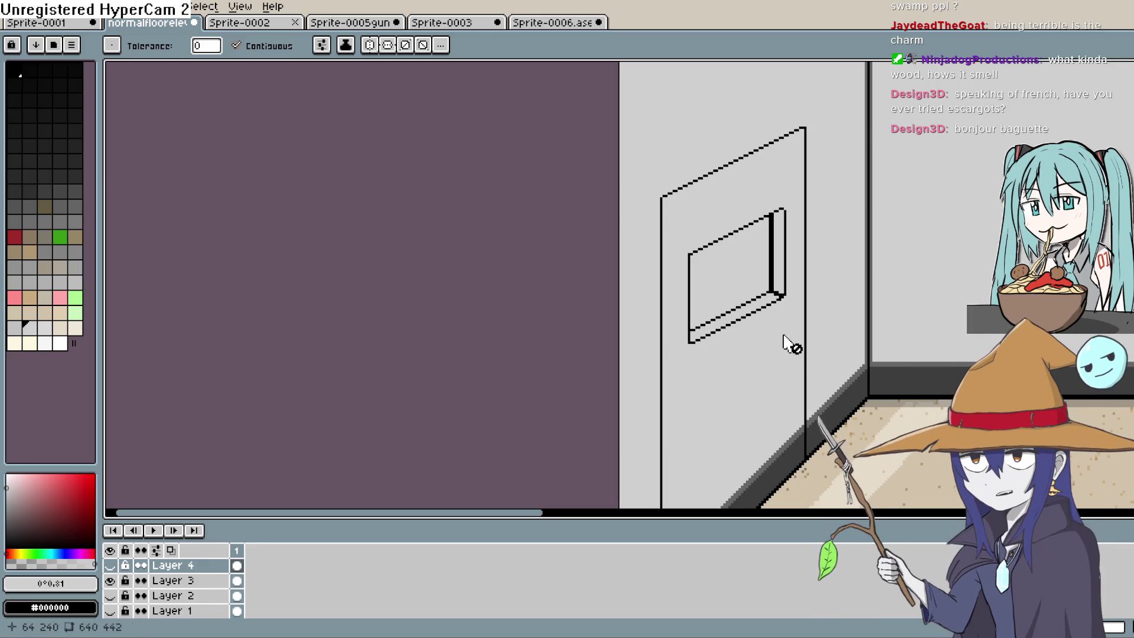
pyautogui.moveTo(789, 335); pyautogui.dragTo(769, 325)
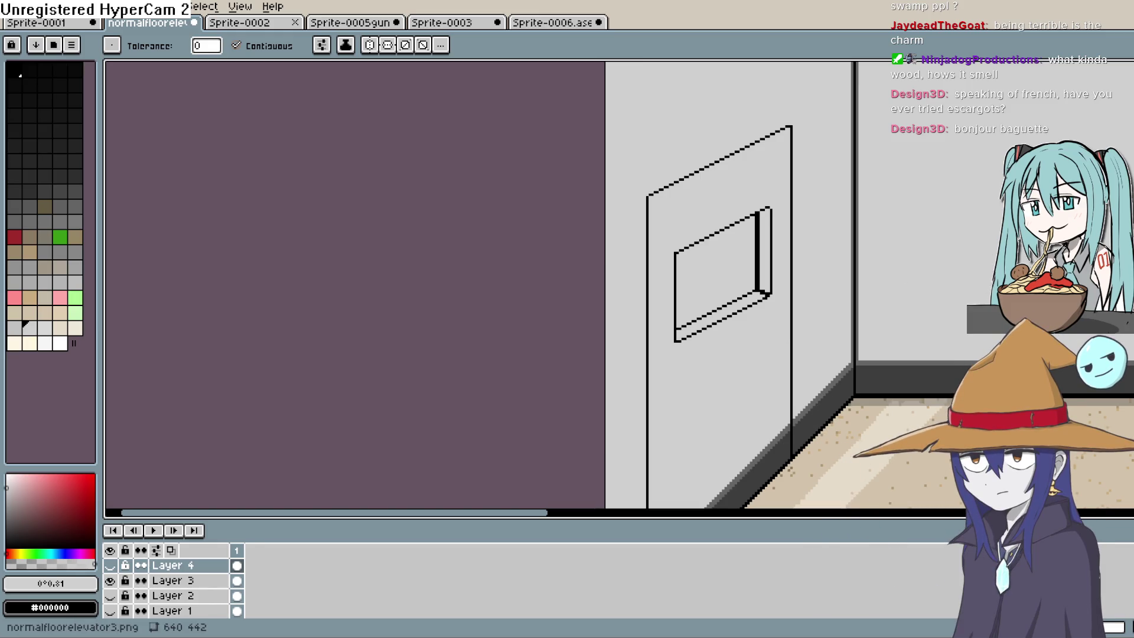
pyautogui.press('i')
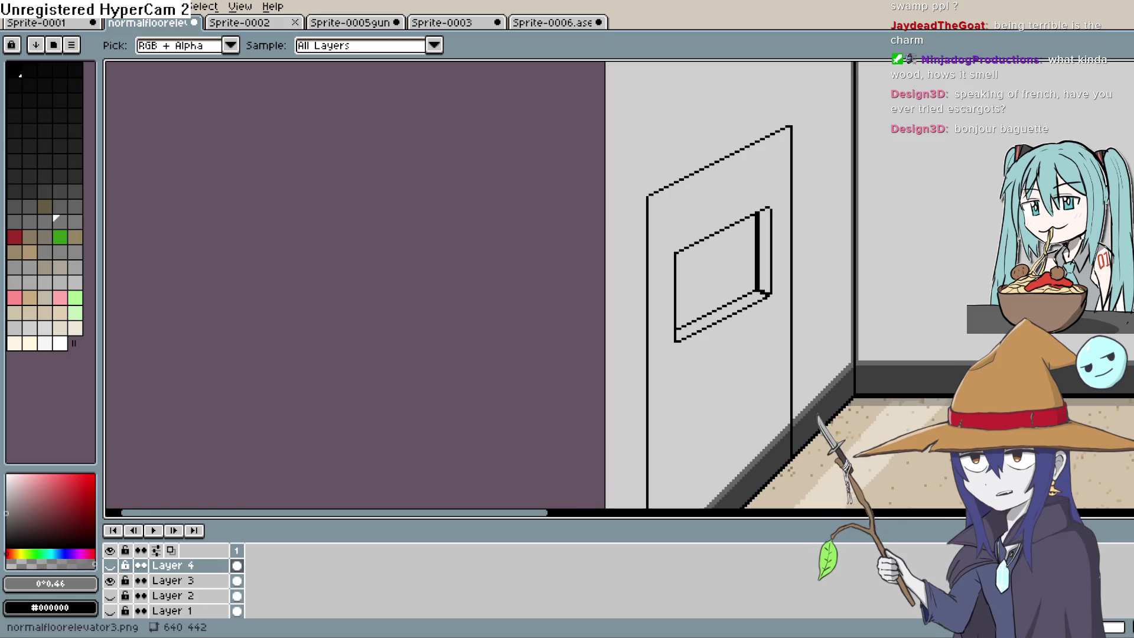
# Step: On Layer 3, bucket-fill the left-wall door mid grey with fills referring to visible layers
pyautogui.press('g')
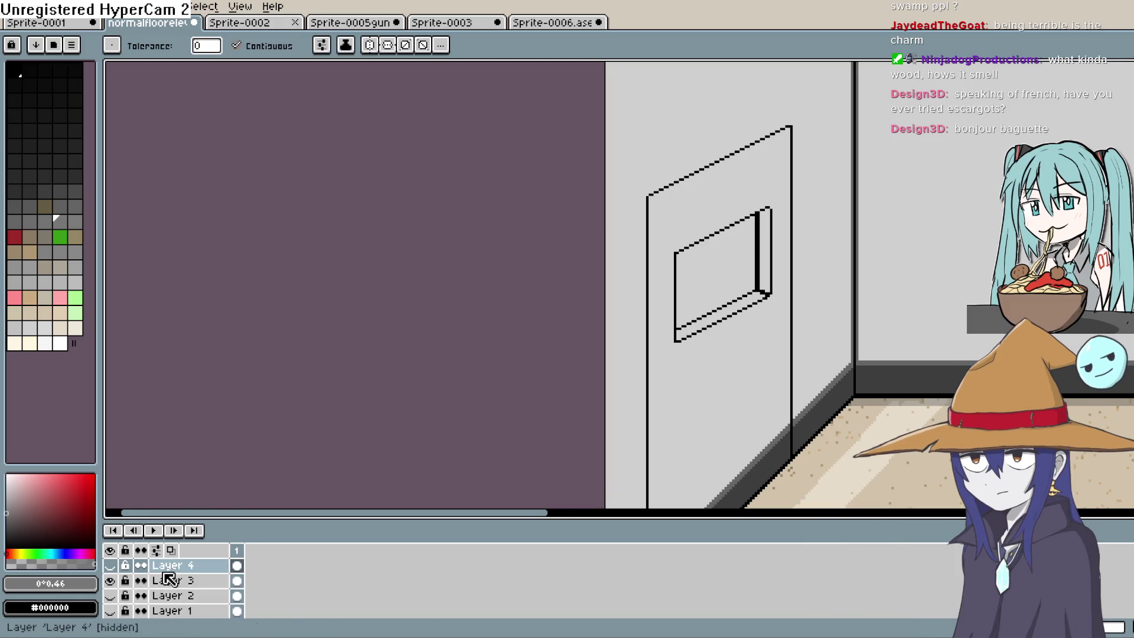
pyautogui.click(169, 580)
pyautogui.click(110, 580)
pyautogui.click(110, 581)
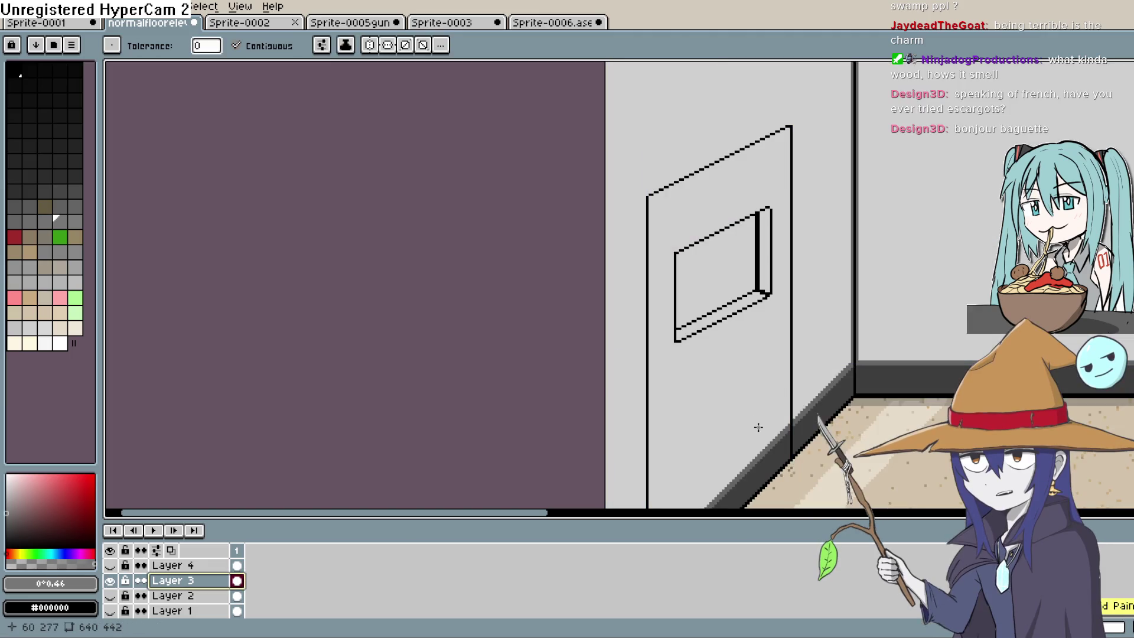
pyautogui.scroll(-5, 759, 427)
pyautogui.click(321, 44)
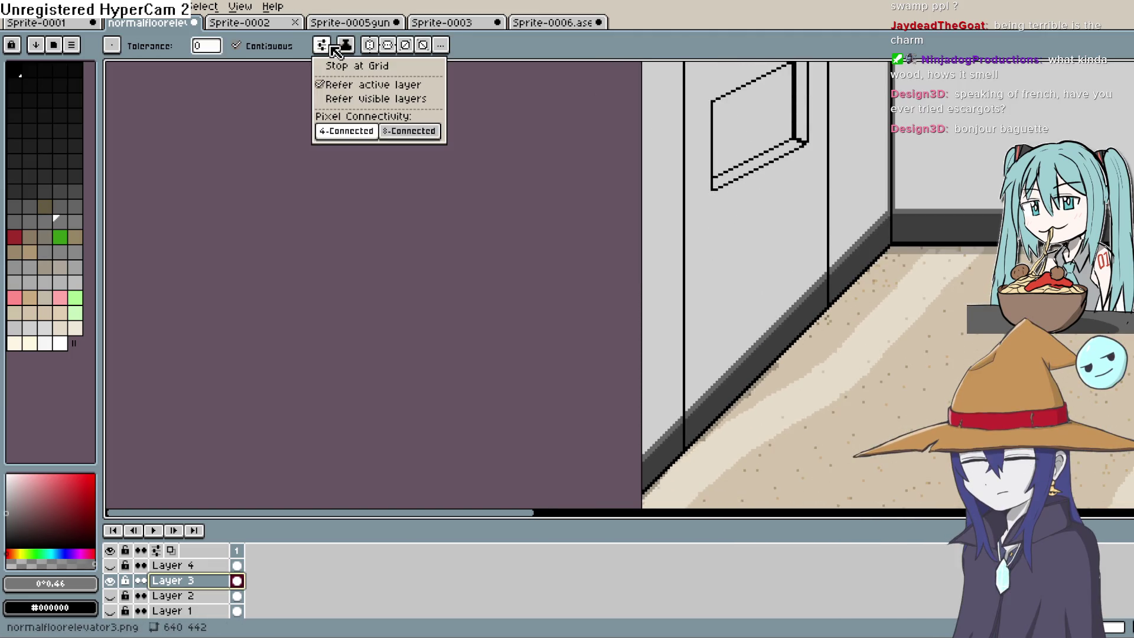
pyautogui.click(362, 98)
pyautogui.click(752, 222)
pyautogui.scroll(3, 752, 223)
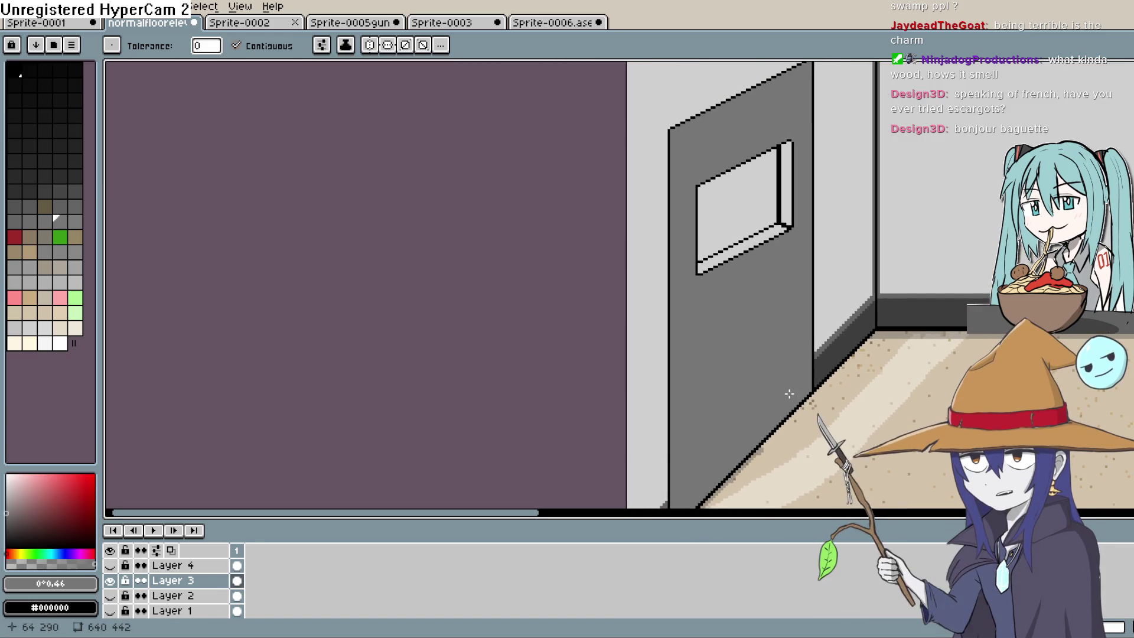
pyautogui.scroll(3, 785, 393)
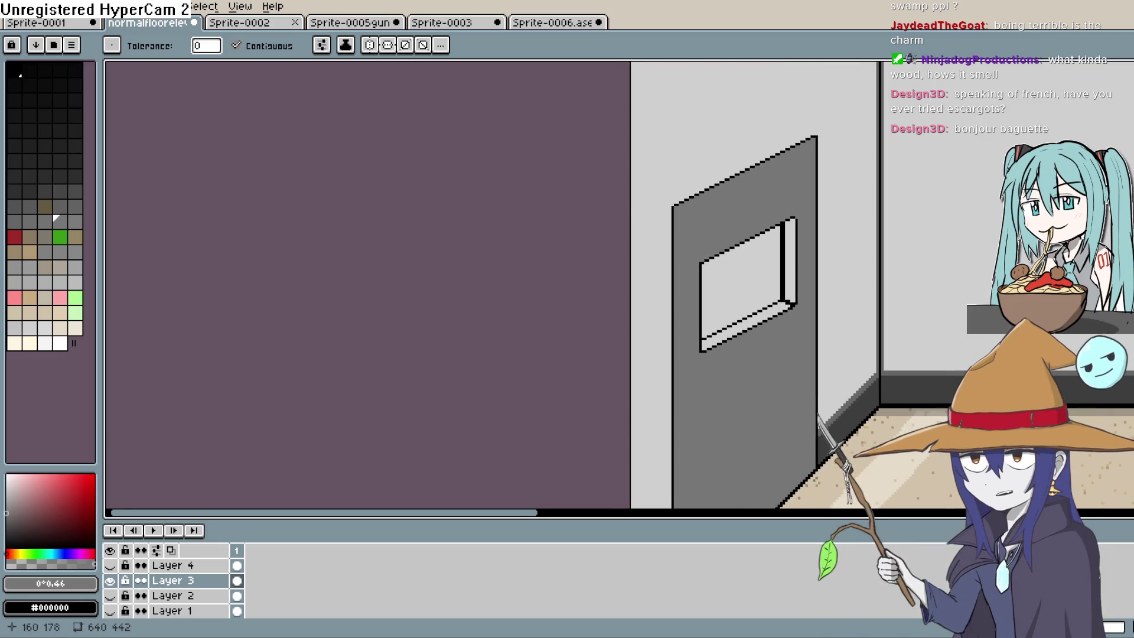